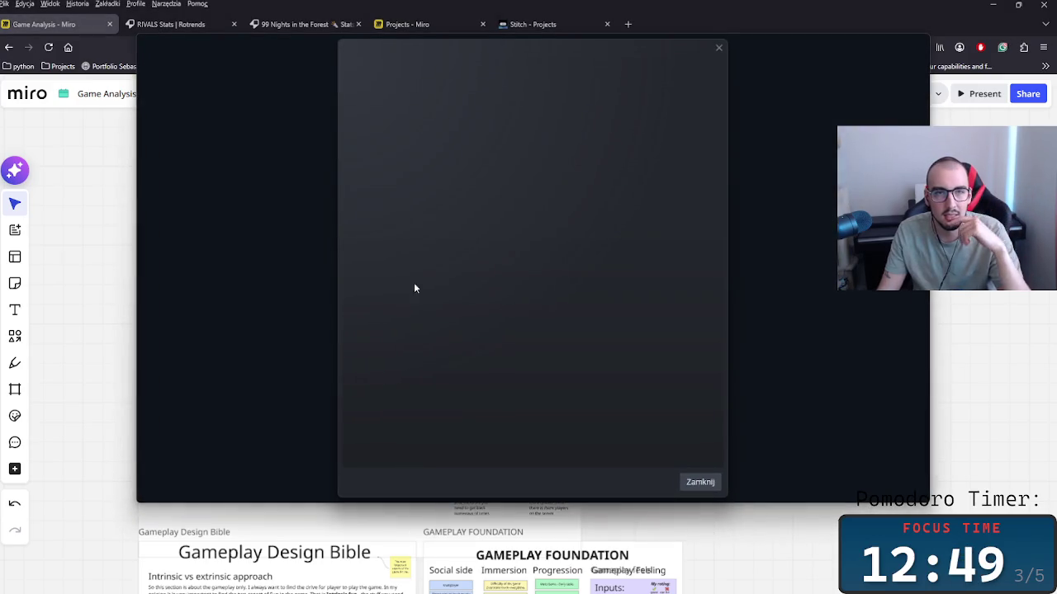
Dismiss the empty dialog and open It Comes In Waves from the Steam library list.
{"action": "left_click", "coordinate": [700, 483]}
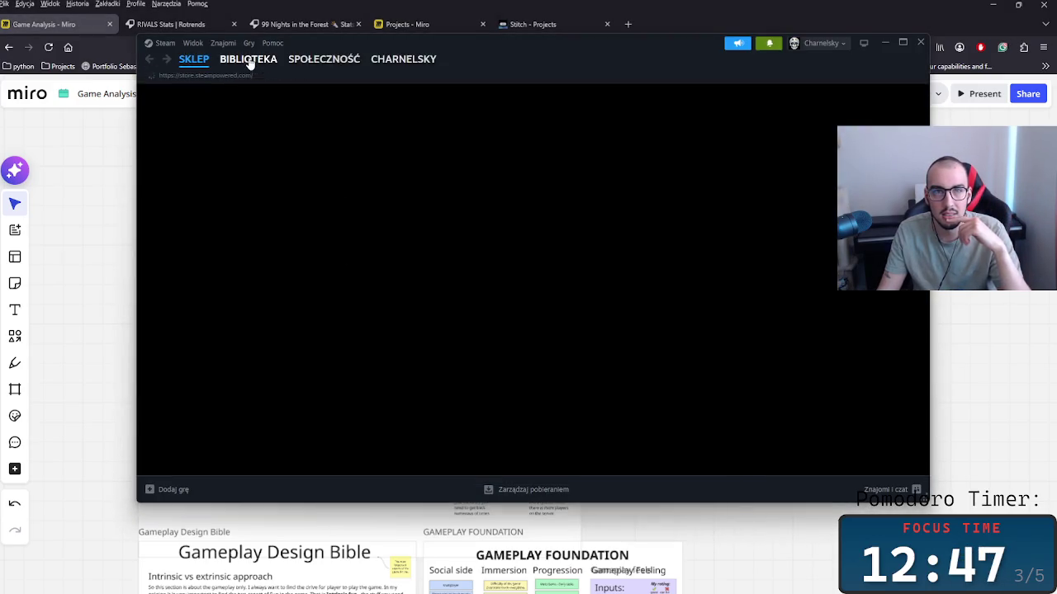
{"action": "left_click", "coordinate": [250, 60]}
{"action": "scroll", "coordinate": [230, 304], "scroll_direction": "down", "scroll_amount": 2}
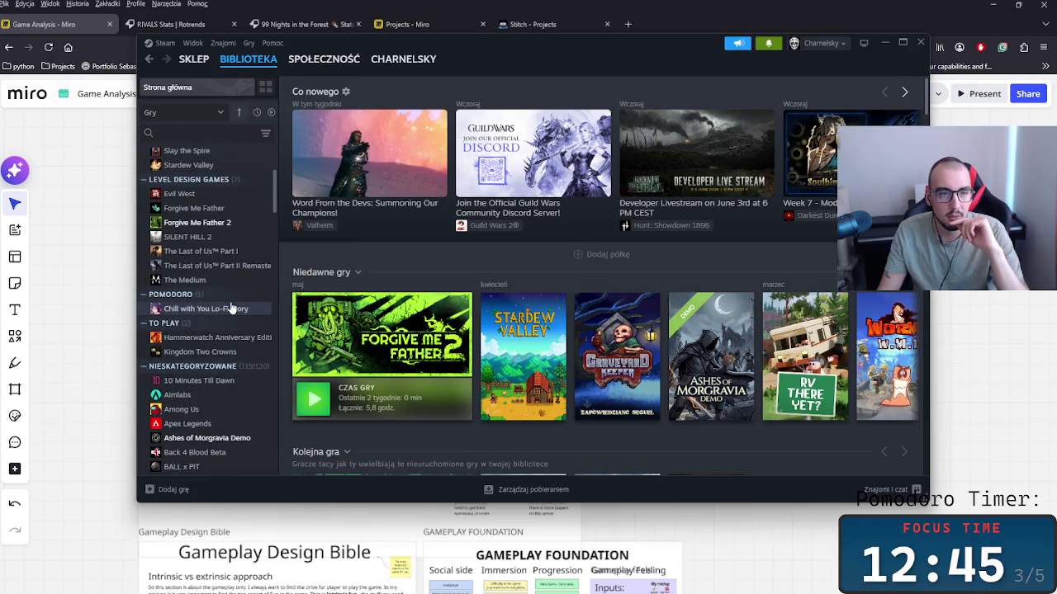
{"action": "scroll", "coordinate": [231, 308], "scroll_direction": "down", "scroll_amount": 5}
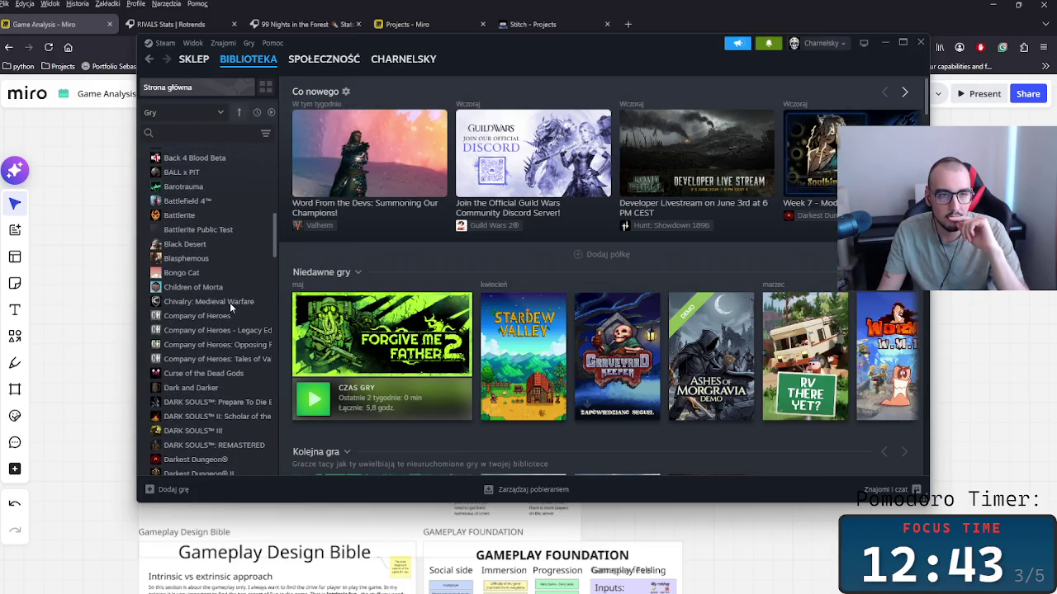
{"action": "scroll", "coordinate": [231, 307], "scroll_direction": "down", "scroll_amount": 3}
{"action": "scroll", "coordinate": [231, 307], "scroll_direction": "down", "scroll_amount": 2}
{"action": "scroll", "coordinate": [229, 302], "scroll_direction": "down", "scroll_amount": 3}
{"action": "scroll", "coordinate": [229, 302], "scroll_direction": "down", "scroll_amount": 3}
{"action": "scroll", "coordinate": [230, 302], "scroll_direction": "down", "scroll_amount": 2}
{"action": "scroll", "coordinate": [228, 302], "scroll_direction": "down", "scroll_amount": 3}
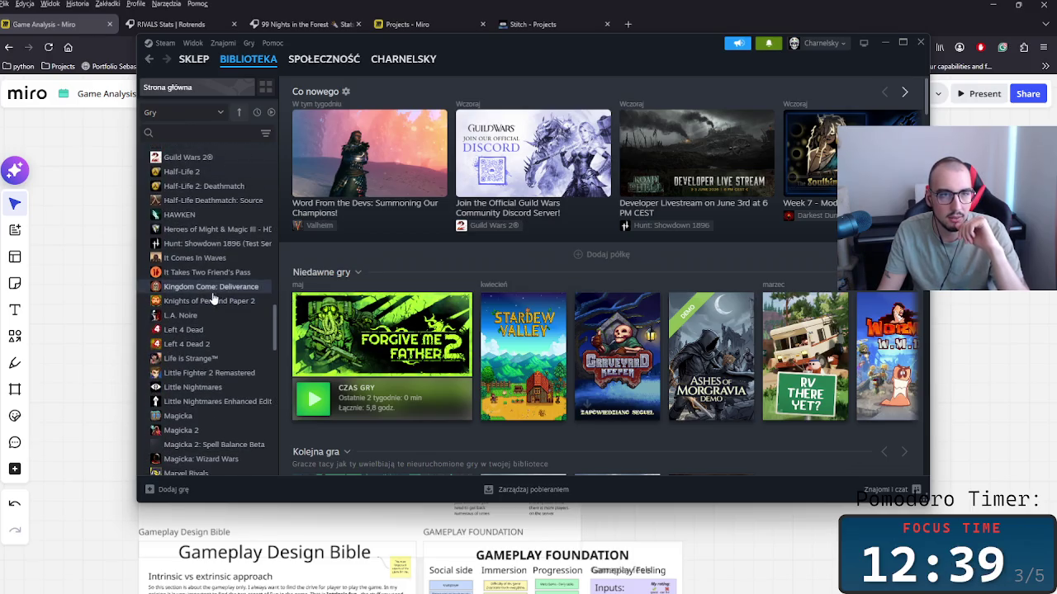
{"action": "left_click", "coordinate": [207, 257]}
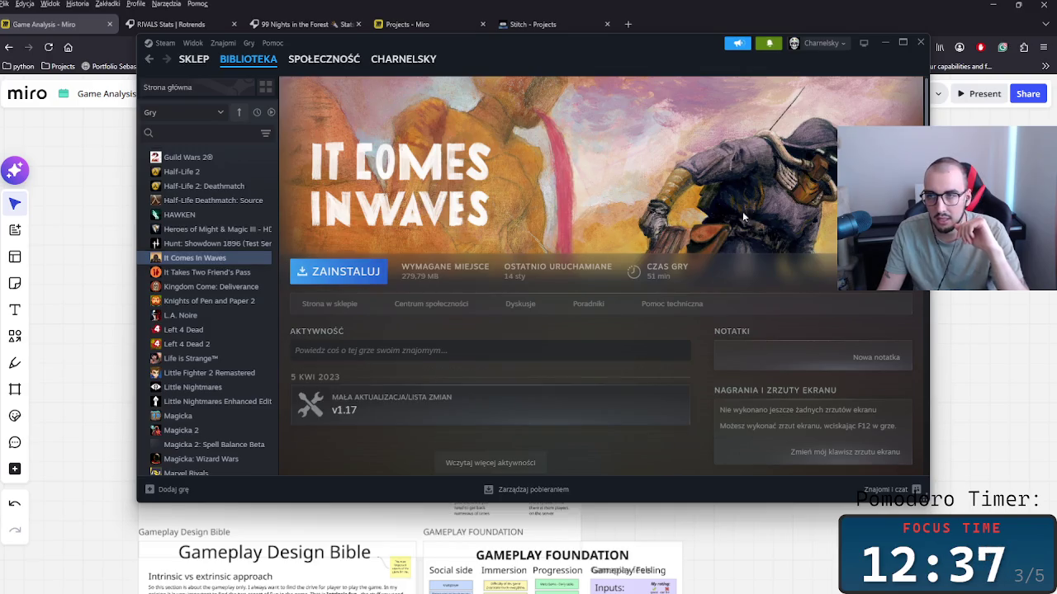
View the red desert community screenshot full size, then close it.
{"action": "scroll", "coordinate": [553, 322], "scroll_direction": "down", "scroll_amount": 3}
{"action": "scroll", "coordinate": [587, 319], "scroll_direction": "down", "scroll_amount": 3}
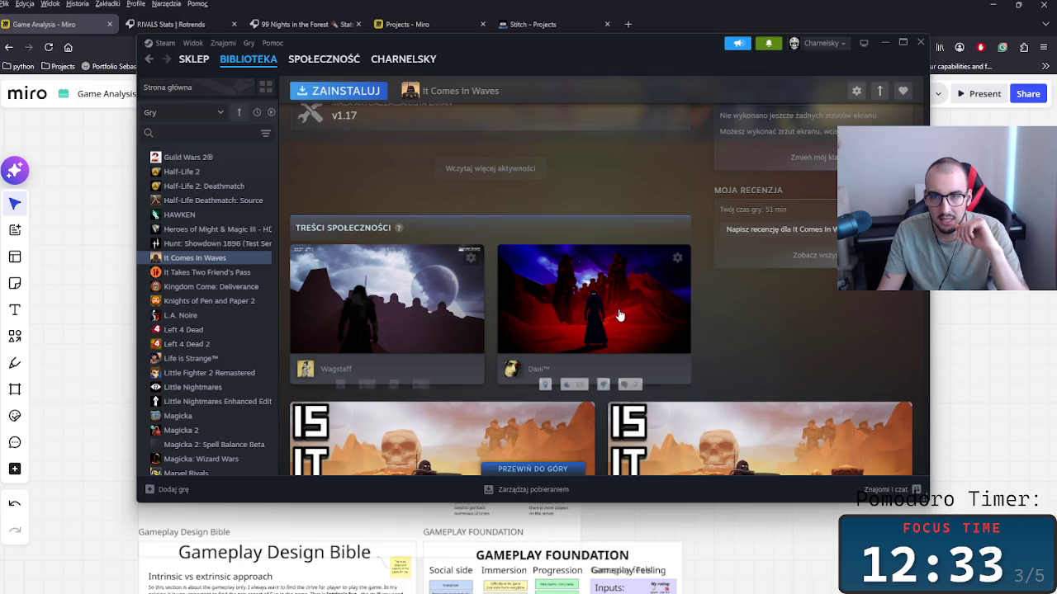
{"action": "left_click", "coordinate": [621, 315]}
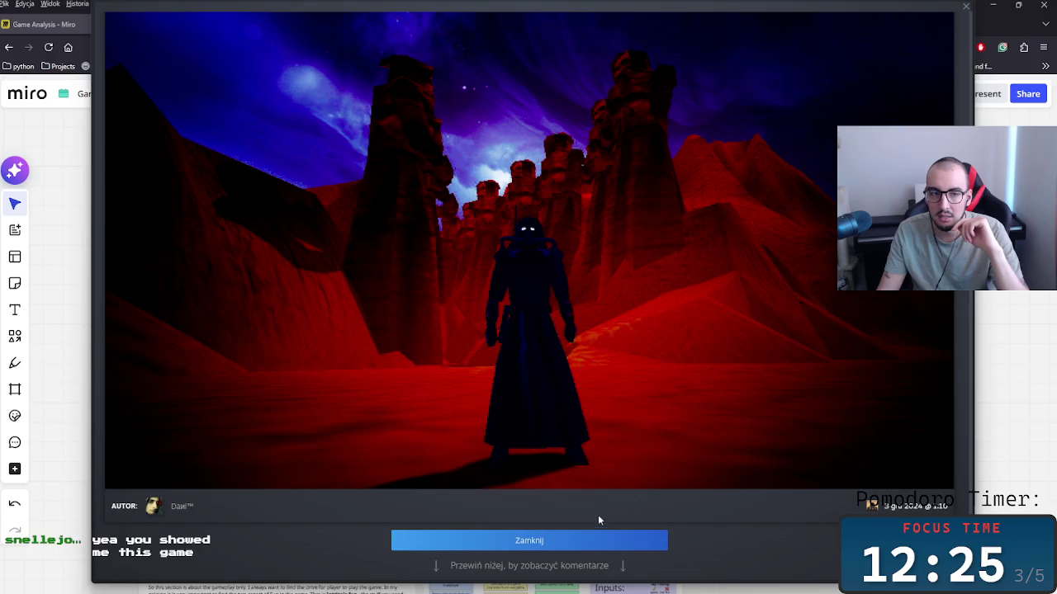
{"action": "left_click", "coordinate": [576, 544]}
View the screenshot of the figure under the ringed planet full size, then close it.
{"action": "scroll", "coordinate": [526, 475], "scroll_direction": "down", "scroll_amount": 2}
{"action": "scroll", "coordinate": [503, 388], "scroll_direction": "down", "scroll_amount": 3}
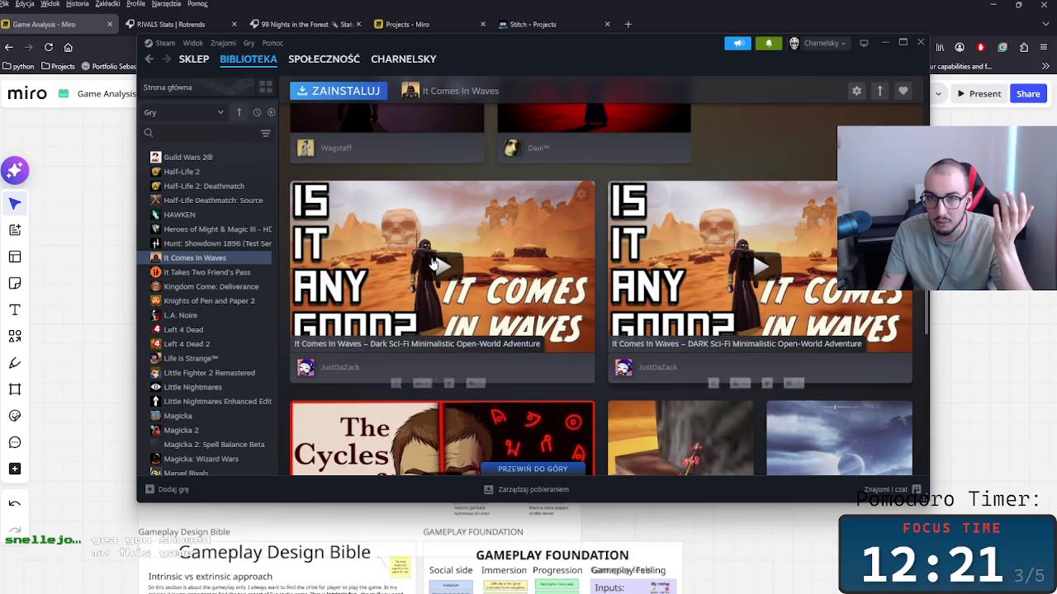
{"action": "scroll", "coordinate": [465, 265], "scroll_direction": "down", "scroll_amount": 1}
{"action": "scroll", "coordinate": [464, 265], "scroll_direction": "down", "scroll_amount": 3}
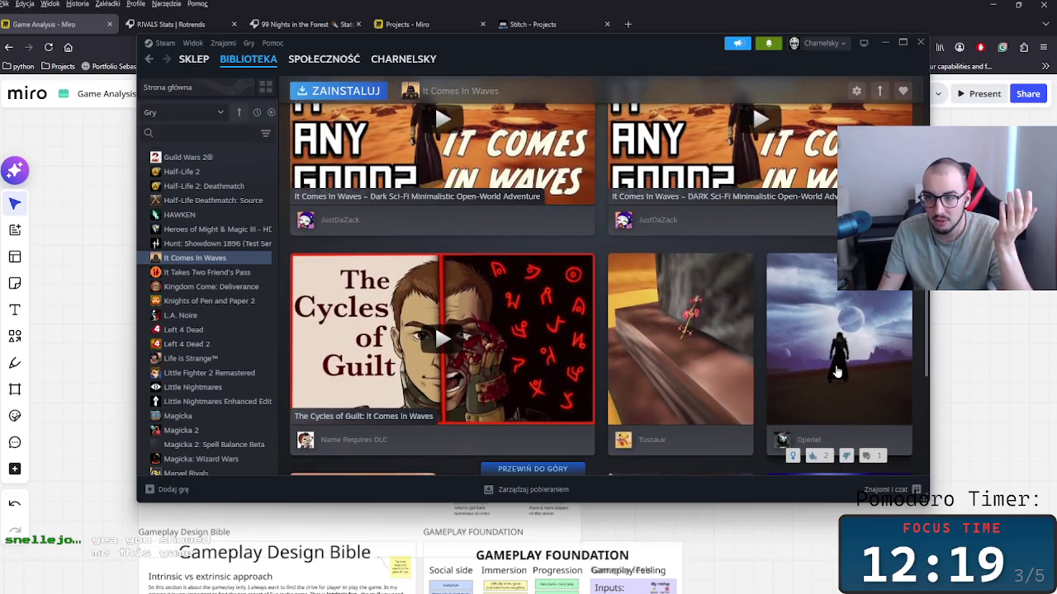
{"action": "left_click", "coordinate": [838, 359]}
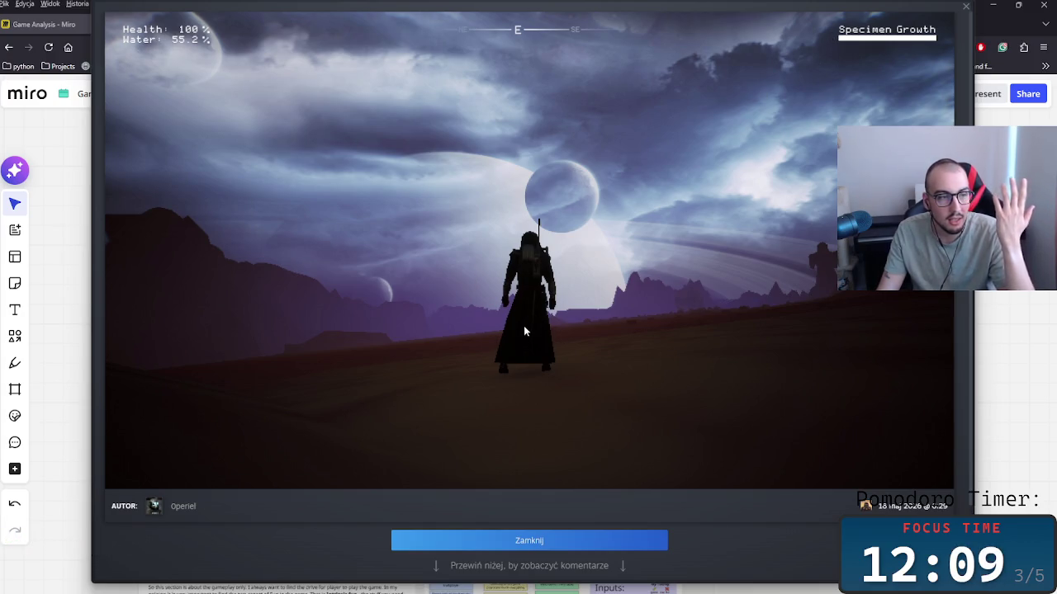
{"action": "left_click", "coordinate": [966, 8]}
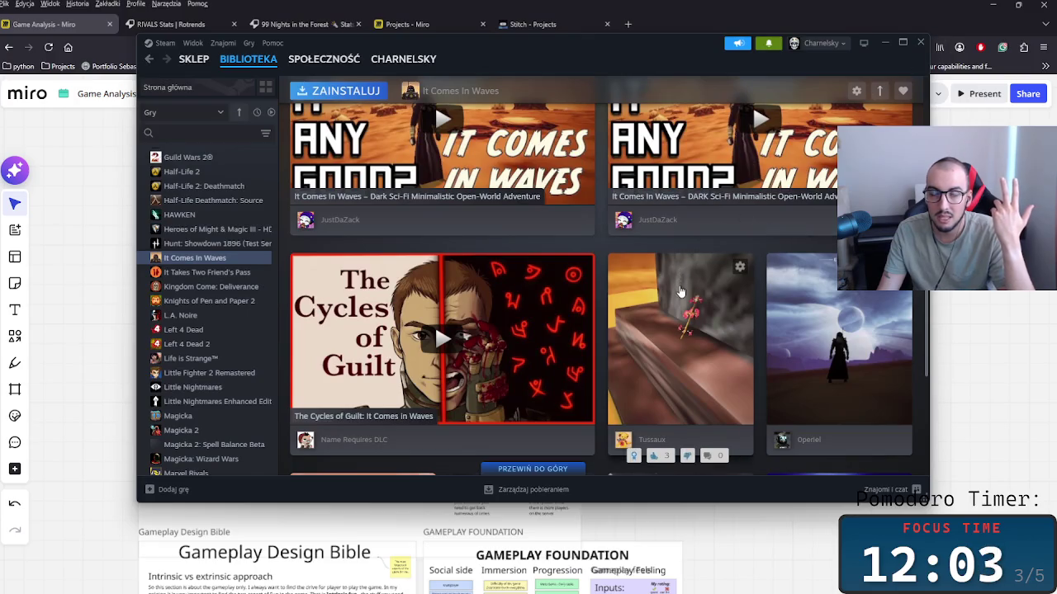
Browse the community screenshot grid, viewing two purple-sky figure screenshots full size.
{"action": "scroll", "coordinate": [683, 289], "scroll_direction": "down", "scroll_amount": 3}
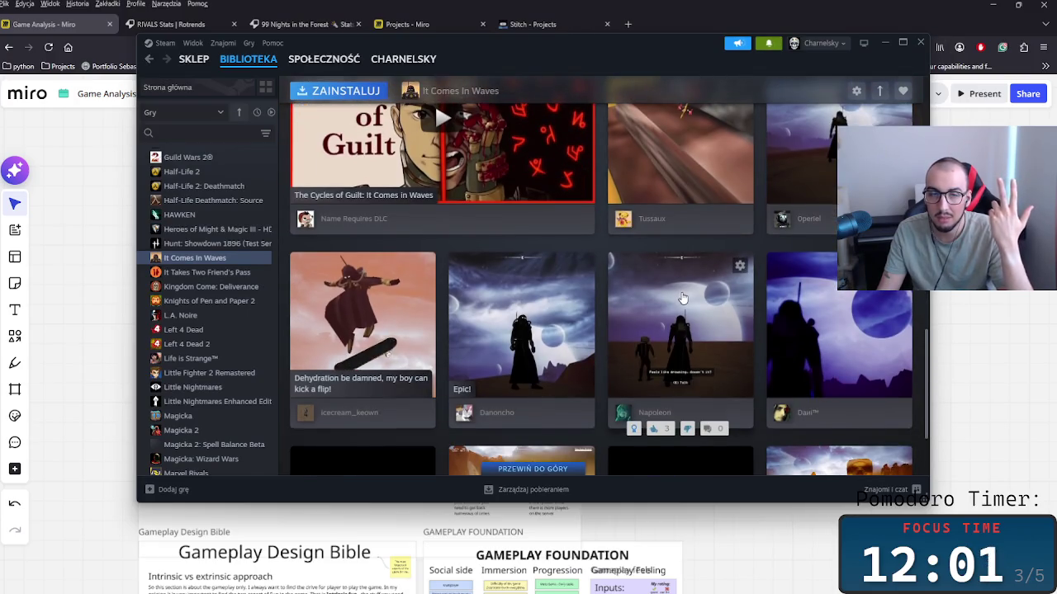
{"action": "scroll", "coordinate": [683, 299], "scroll_direction": "down", "scroll_amount": 1}
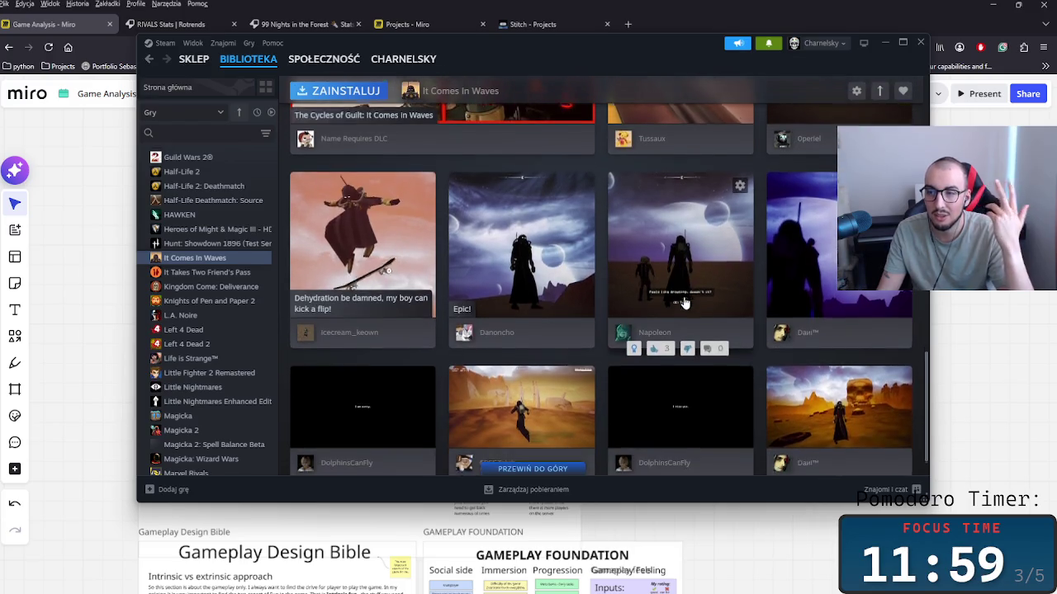
{"action": "scroll", "coordinate": [683, 303], "scroll_direction": "down", "scroll_amount": 1}
{"action": "scroll", "coordinate": [690, 311], "scroll_direction": "down", "scroll_amount": 3}
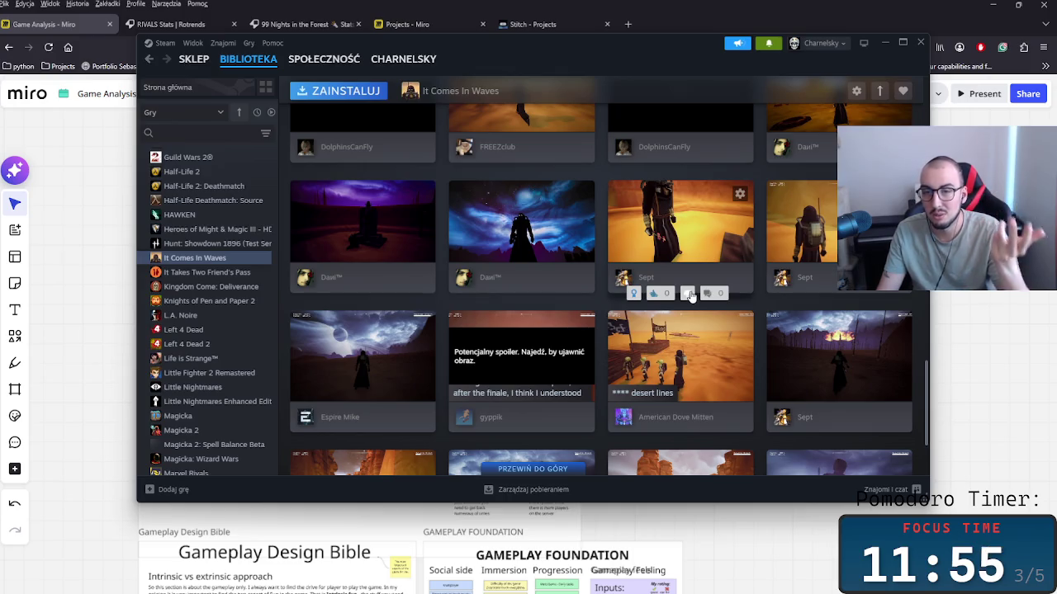
{"action": "mouse_move", "coordinate": [521, 363]}
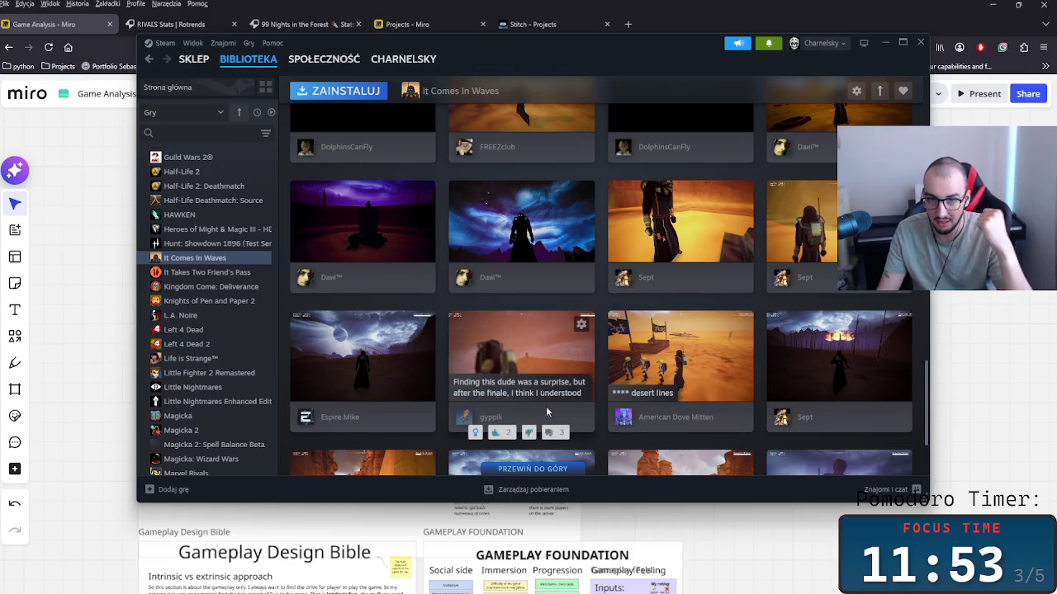
{"action": "scroll", "coordinate": [759, 433], "scroll_direction": "down", "scroll_amount": 1}
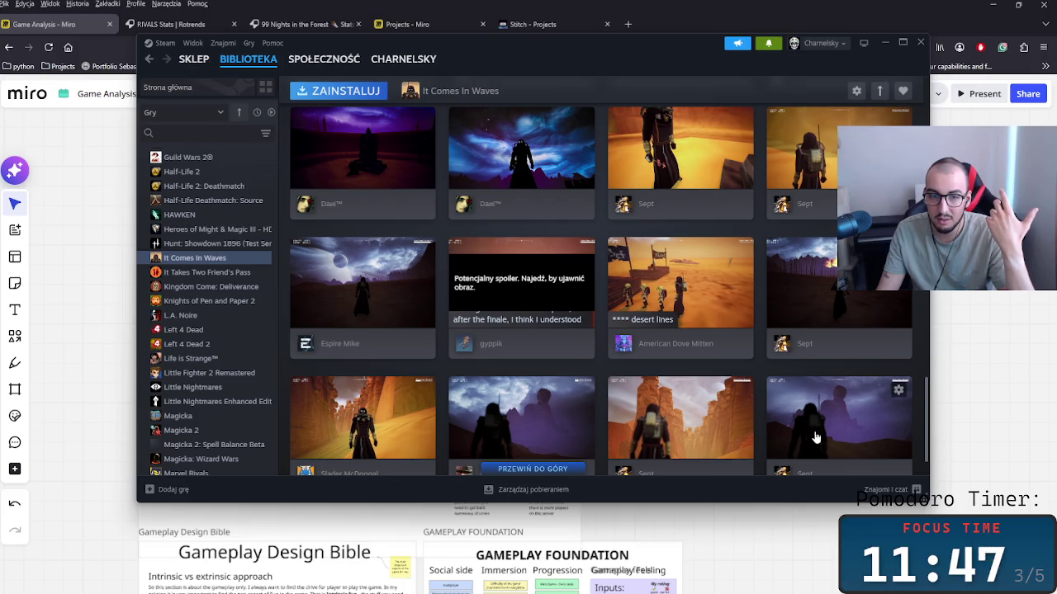
{"action": "left_click", "coordinate": [590, 424]}
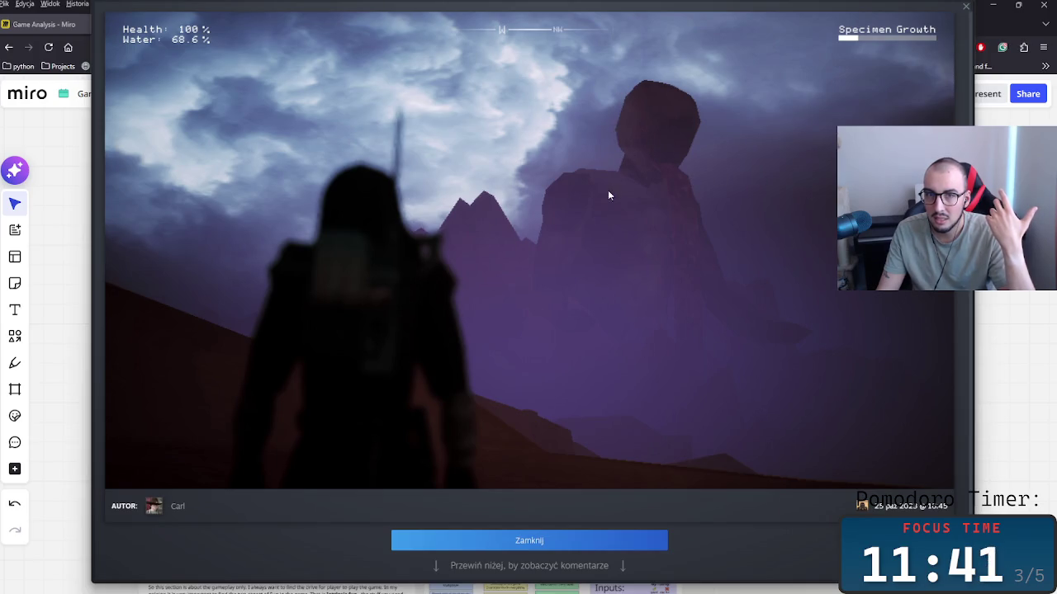
{"action": "left_click", "coordinate": [966, 8]}
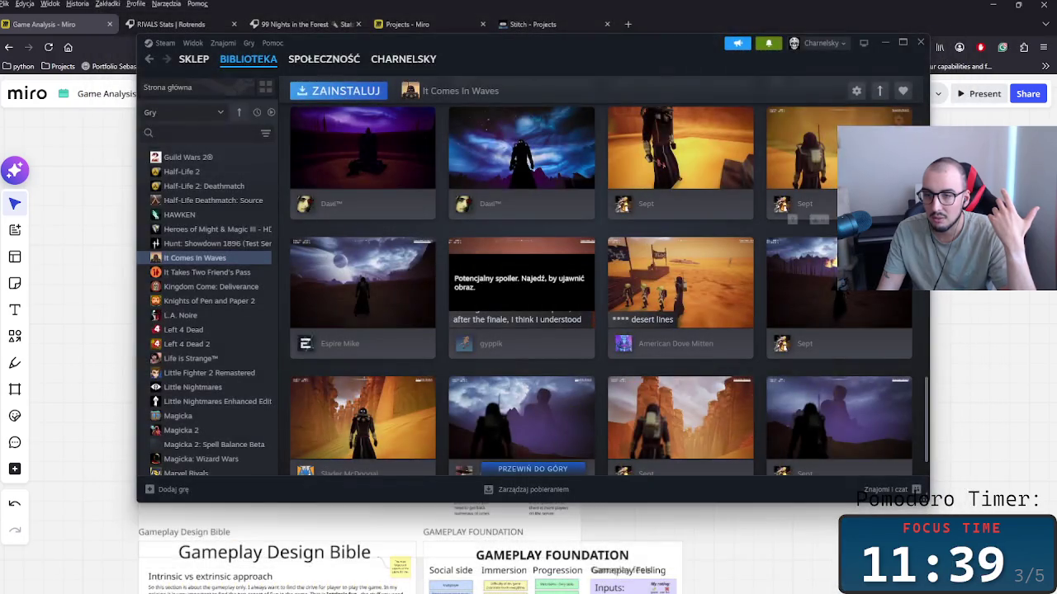
{"action": "left_click", "coordinate": [774, 395]}
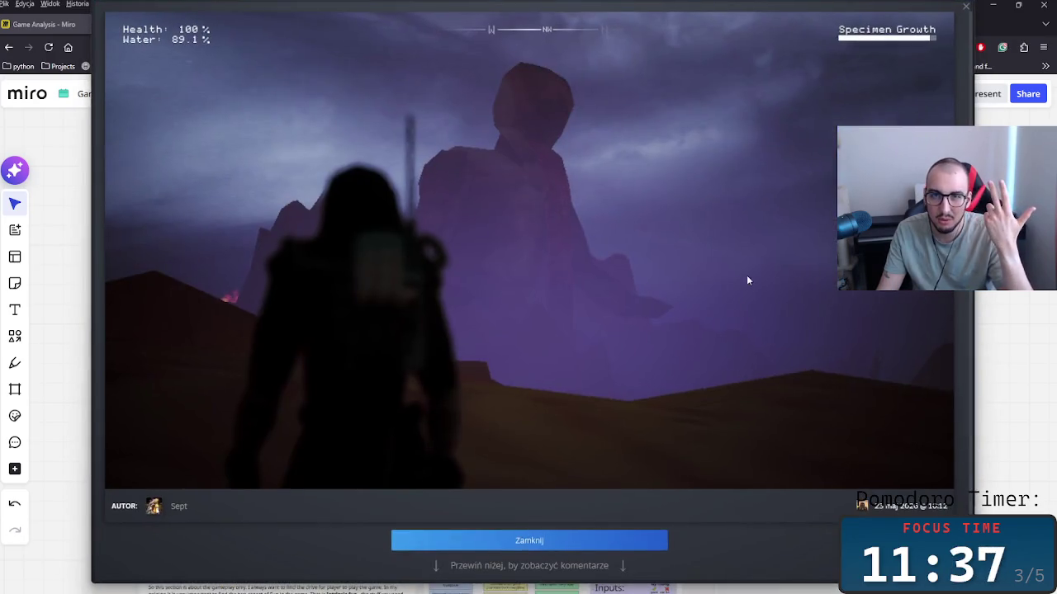
{"action": "left_click", "coordinate": [966, 6]}
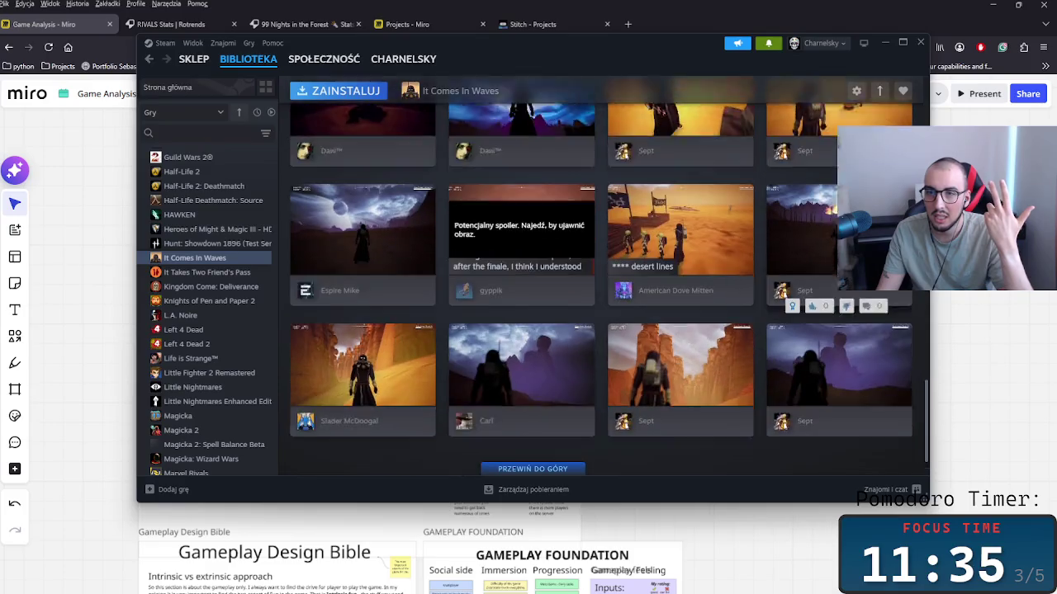
Return to the top of the page and close Steam to get back to Miro.
{"action": "scroll", "coordinate": [693, 363], "scroll_direction": "down", "scroll_amount": 5}
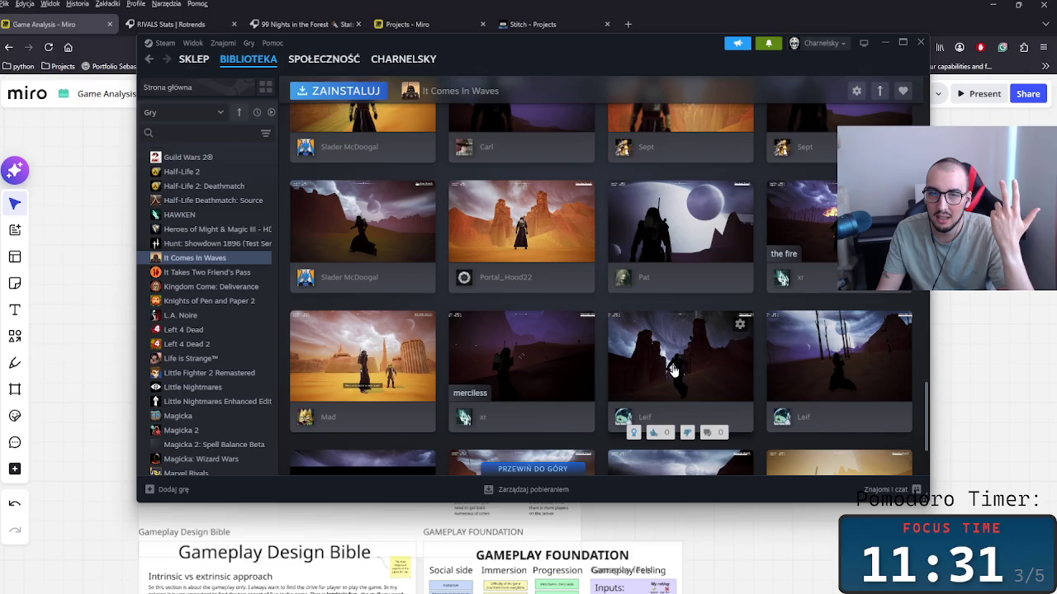
{"action": "scroll", "coordinate": [673, 370], "scroll_direction": "down", "scroll_amount": 3}
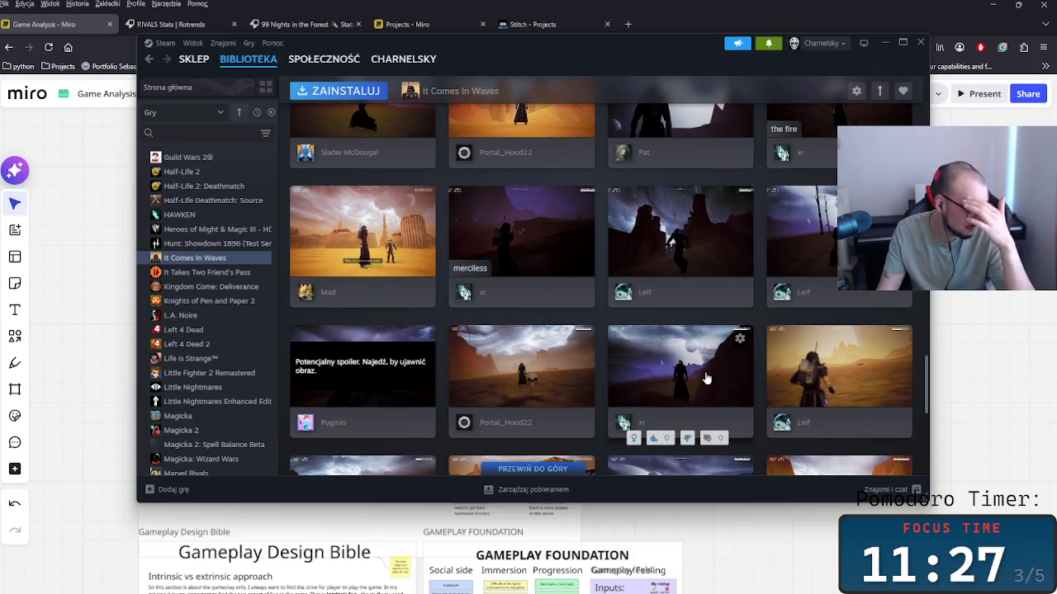
{"action": "scroll", "coordinate": [701, 370], "scroll_direction": "down", "scroll_amount": 5}
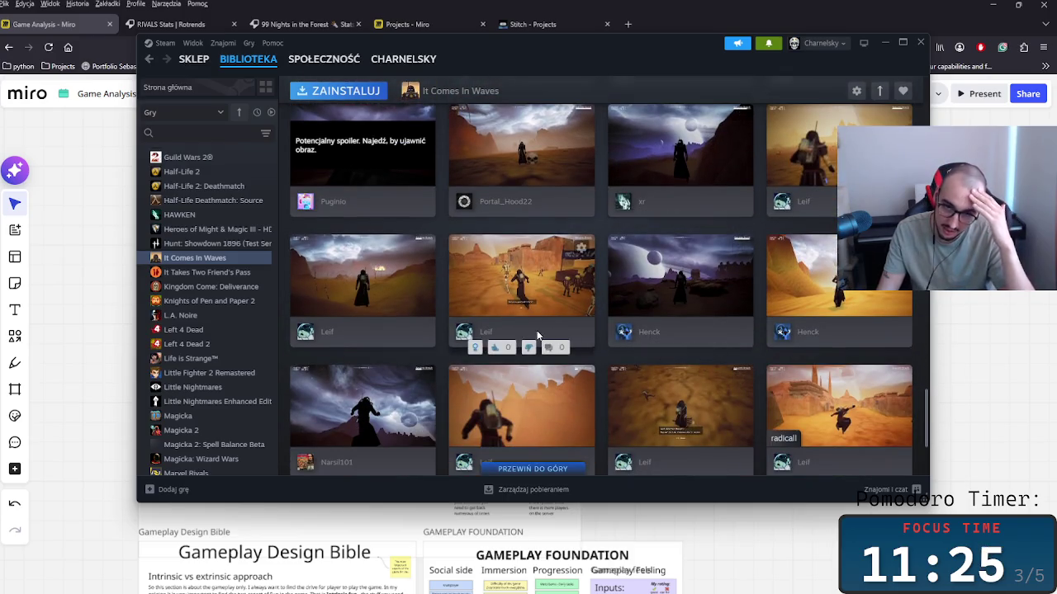
{"action": "scroll", "coordinate": [578, 330], "scroll_direction": "down", "scroll_amount": 3}
{"action": "scroll", "coordinate": [627, 326], "scroll_direction": "down", "scroll_amount": 2}
{"action": "mouse_move", "coordinate": [680, 351]}
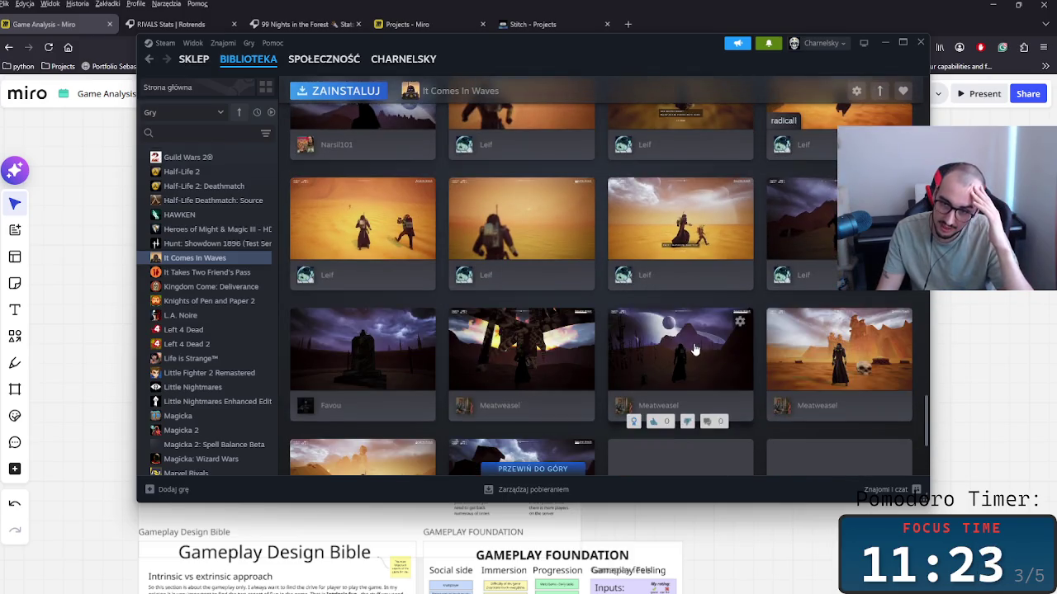
{"action": "scroll", "coordinate": [698, 342], "scroll_direction": "down", "scroll_amount": 1}
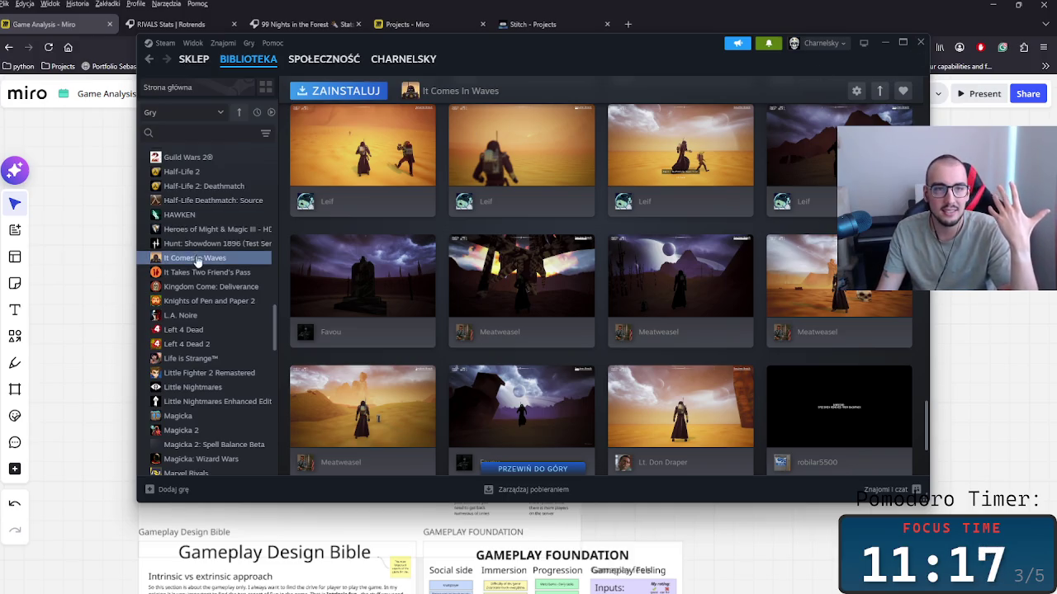
{"action": "left_click_drag", "start_coordinate": [925, 425], "coordinate": [929, 73]}
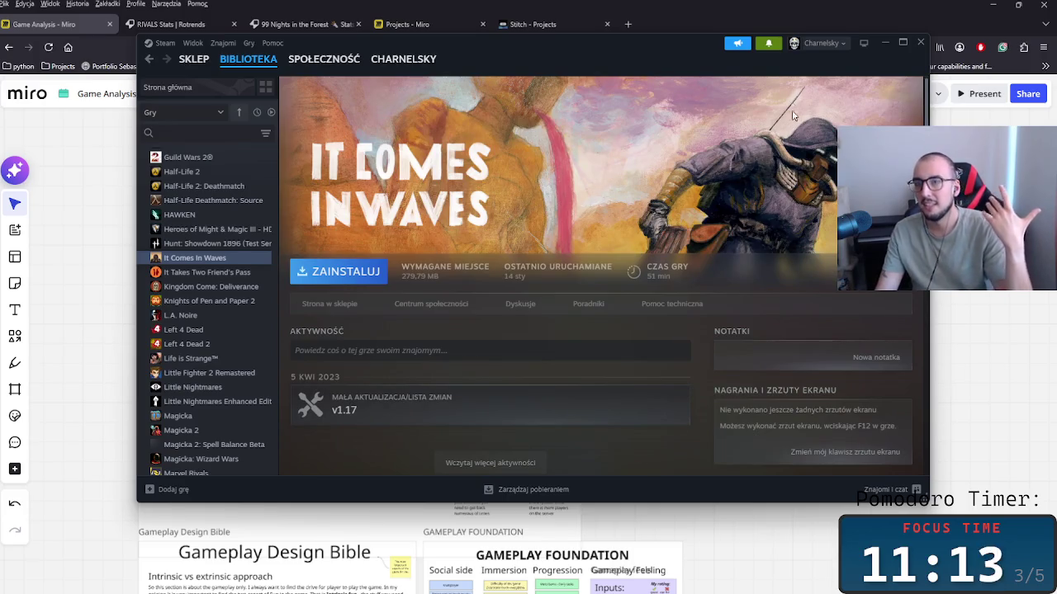
{"action": "left_click", "coordinate": [920, 42]}
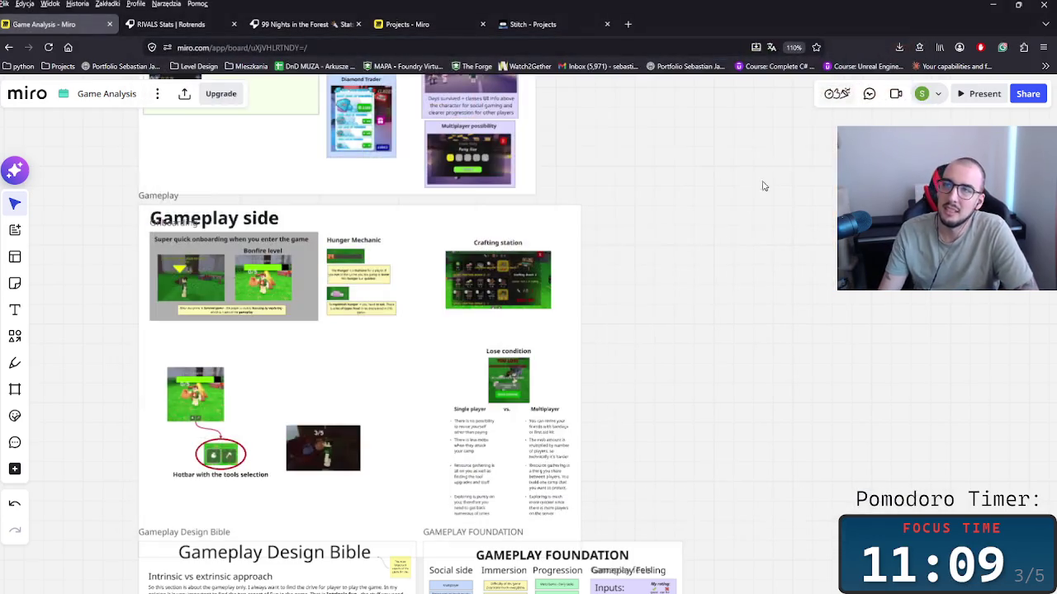
Select and then deselect everything in the Business approach section.
{"action": "scroll", "coordinate": [816, 432], "scroll_direction": "up", "scroll_amount": 2}
{"action": "scroll", "coordinate": [821, 370], "scroll_direction": "up", "scroll_amount": 3}
{"action": "scroll", "coordinate": [821, 370], "scroll_direction": "up", "scroll_amount": 6}
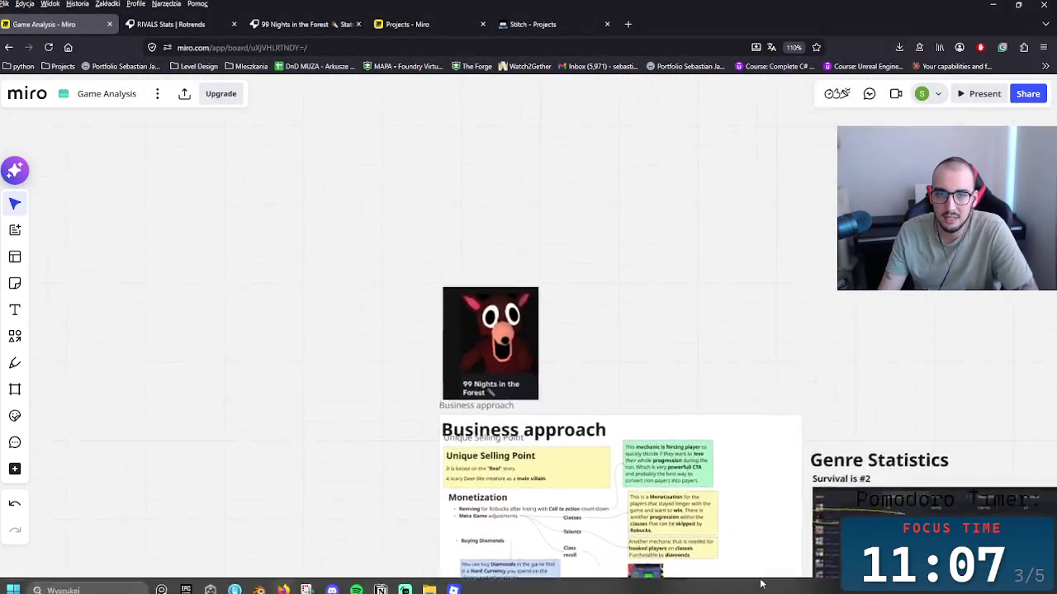
{"action": "scroll", "coordinate": [625, 306], "scroll_direction": "down", "scroll_amount": 2}
{"action": "scroll", "coordinate": [625, 306], "scroll_direction": "down", "scroll_amount": 2}
{"action": "left_click_drag", "start_coordinate": [225, 201], "coordinate": [621, 506]}
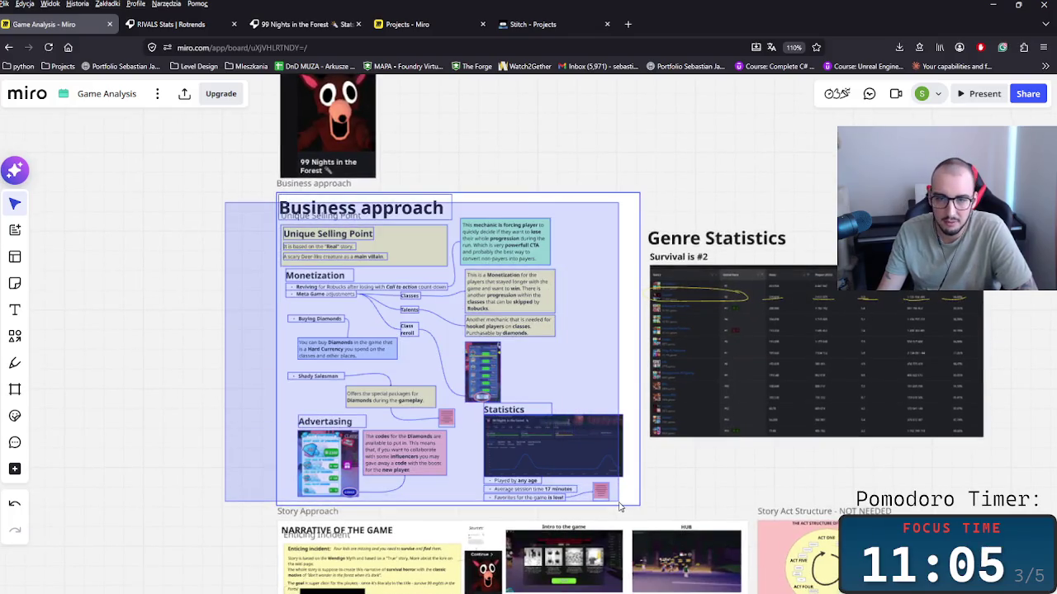
{"action": "left_click", "coordinate": [259, 524]}
Pan down past Story Approach and HUB to the Gameplay side section.
{"action": "scroll", "coordinate": [811, 507], "scroll_direction": "right", "scroll_amount": 3}
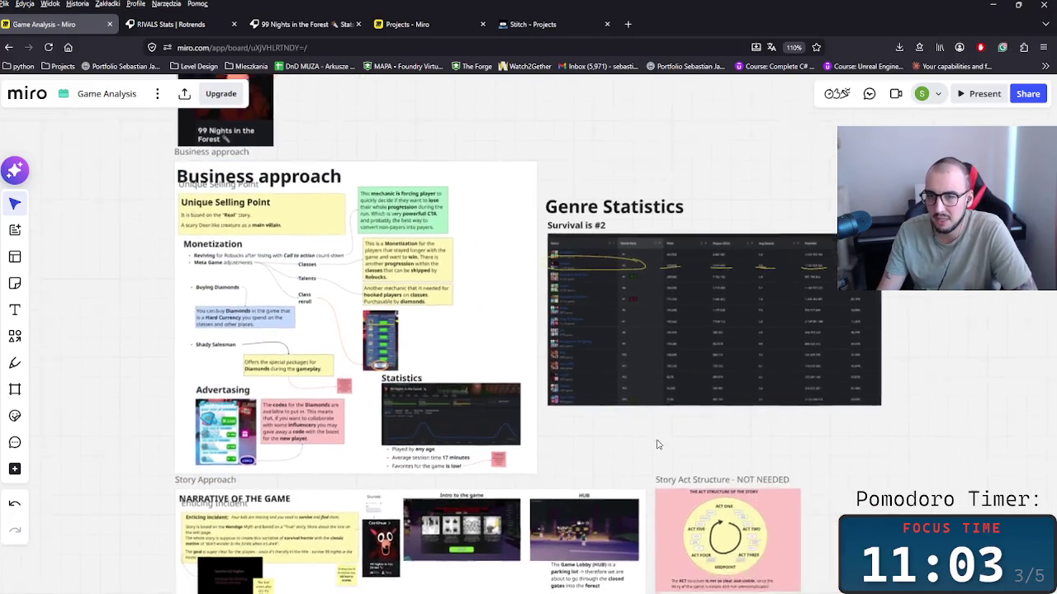
{"action": "scroll", "coordinate": [653, 454], "scroll_direction": "right", "scroll_amount": 3}
{"action": "scroll", "coordinate": [462, 444], "scroll_direction": "left", "scroll_amount": 3}
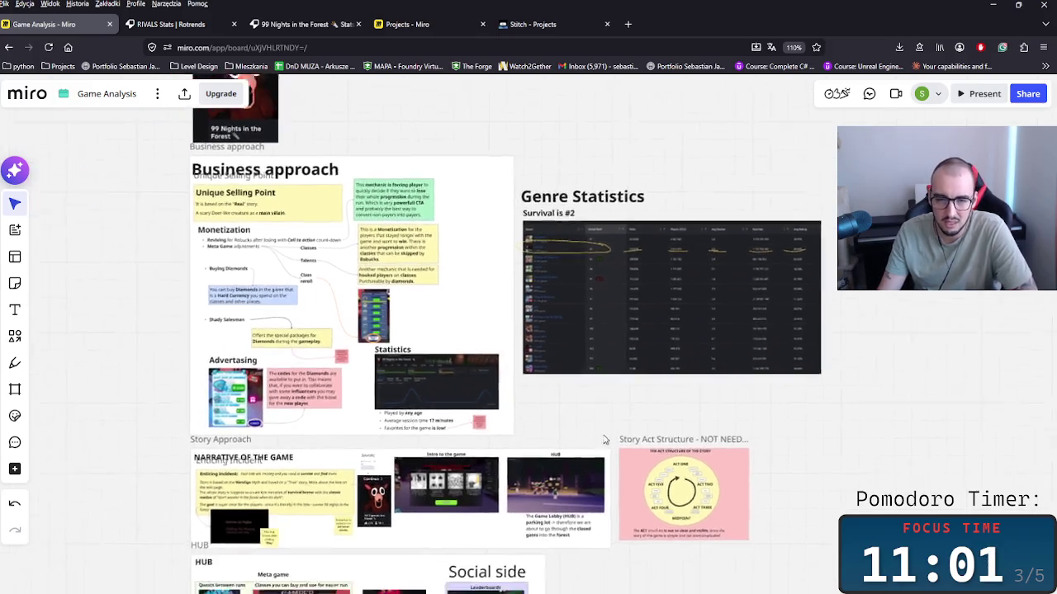
{"action": "scroll", "coordinate": [577, 459], "scroll_direction": "up", "scroll_amount": 5}
{"action": "scroll", "coordinate": [580, 460], "scroll_direction": "down", "scroll_amount": 2}
{"action": "scroll", "coordinate": [628, 457], "scroll_direction": "left", "scroll_amount": 2}
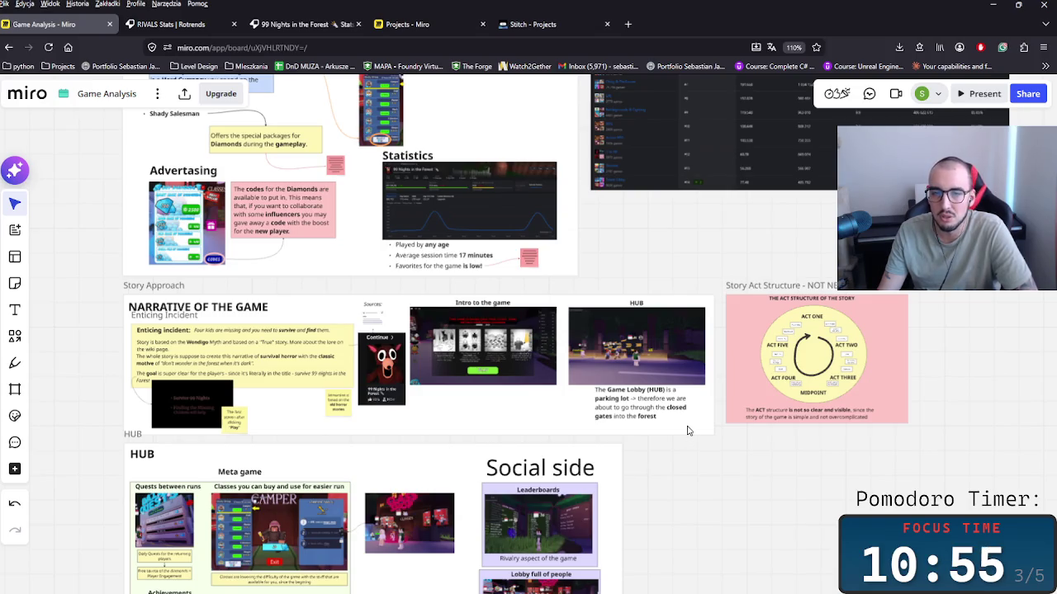
{"action": "scroll", "coordinate": [762, 481], "scroll_direction": "left", "scroll_amount": 1}
{"action": "scroll", "coordinate": [823, 443], "scroll_direction": "down", "scroll_amount": 3}
{"action": "scroll", "coordinate": [823, 443], "scroll_direction": "left", "scroll_amount": 2}
{"action": "scroll", "coordinate": [791, 448], "scroll_direction": "down", "scroll_amount": 3}
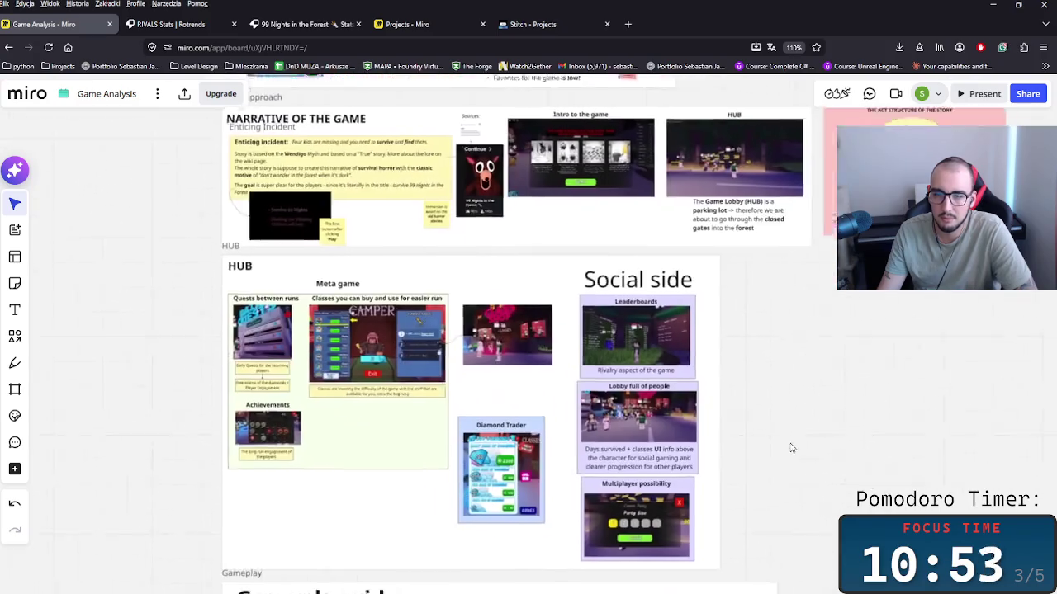
{"action": "scroll", "coordinate": [702, 435], "scroll_direction": "right", "scroll_amount": 3}
{"action": "scroll", "coordinate": [613, 421], "scroll_direction": "down", "scroll_amount": 1}
{"action": "scroll", "coordinate": [672, 371], "scroll_direction": "down", "scroll_amount": 3}
{"action": "scroll", "coordinate": [672, 371], "scroll_direction": "left", "scroll_amount": 2}
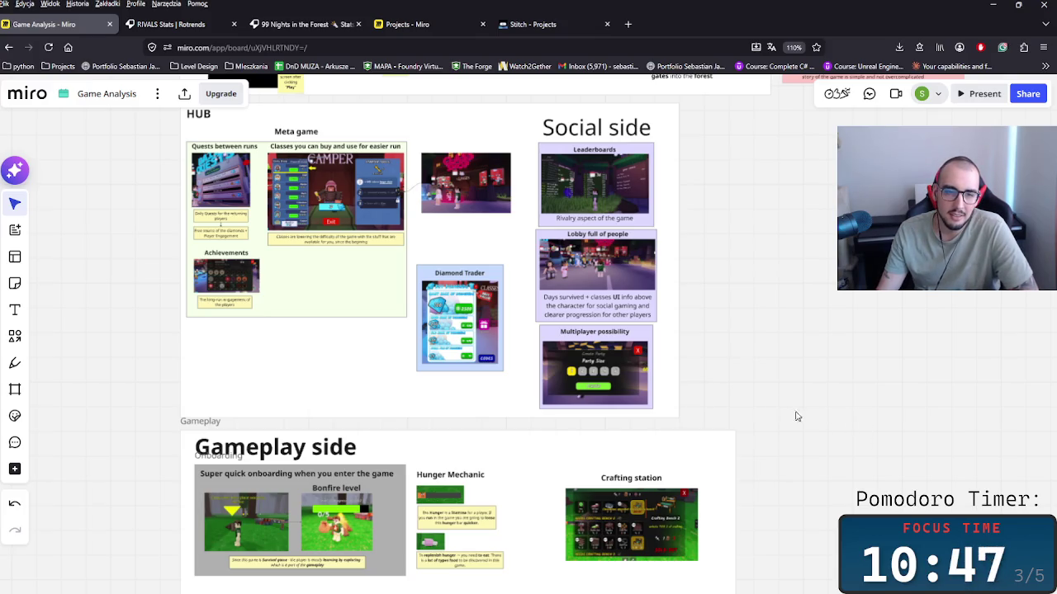
{"action": "scroll", "coordinate": [753, 491], "scroll_direction": "down", "scroll_amount": 3}
{"action": "scroll", "coordinate": [512, 424], "scroll_direction": "up", "scroll_amount": 2}
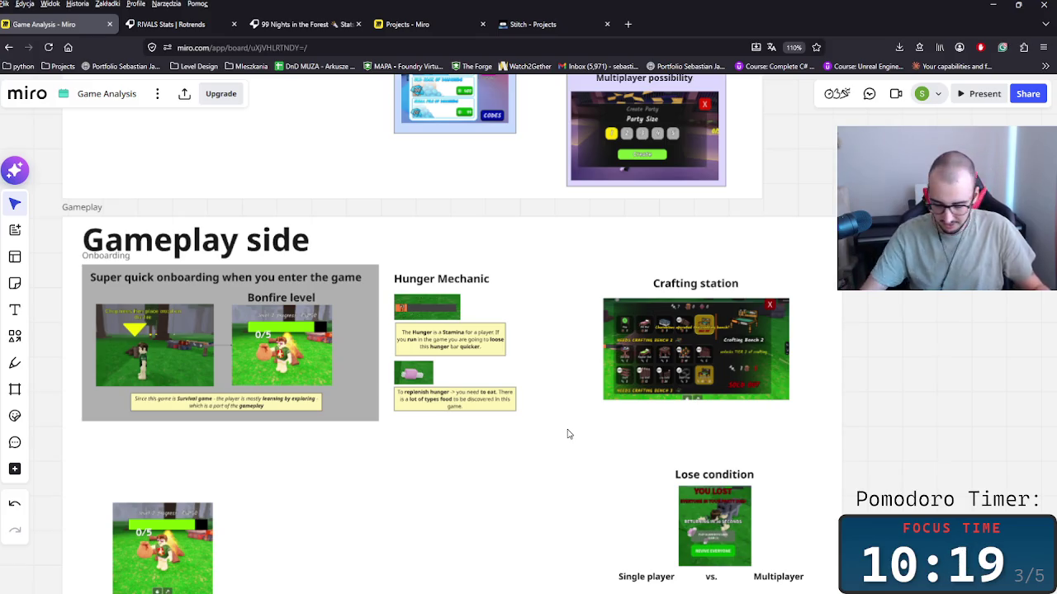
Draw a new frame over the Hunger Mechanic content beside the onboarding panel.
{"action": "left_click", "coordinate": [444, 506]}
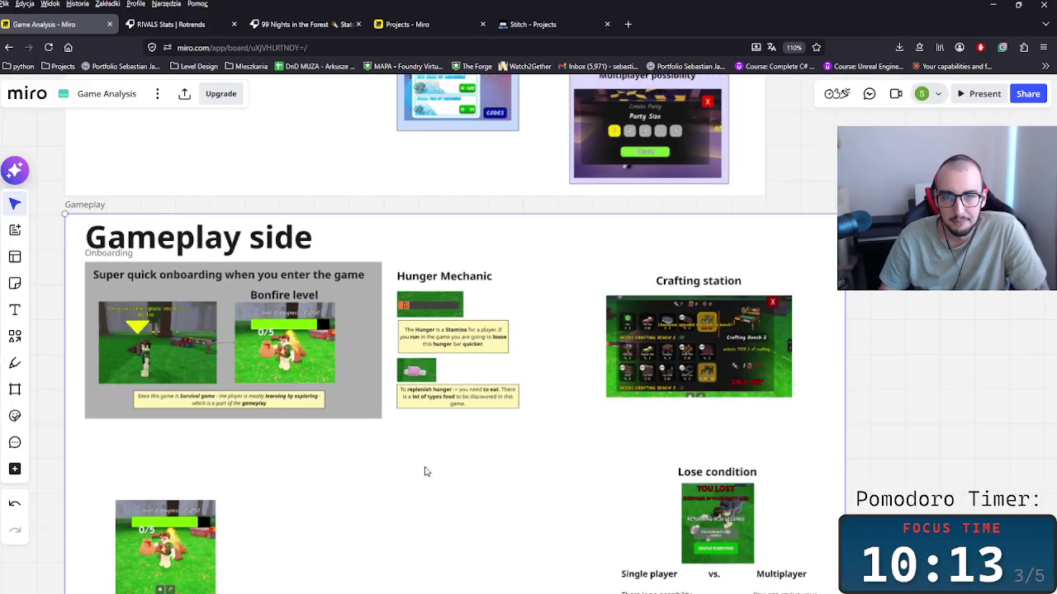
{"action": "scroll", "coordinate": [450, 430], "scroll_direction": "up", "scroll_amount": 3}
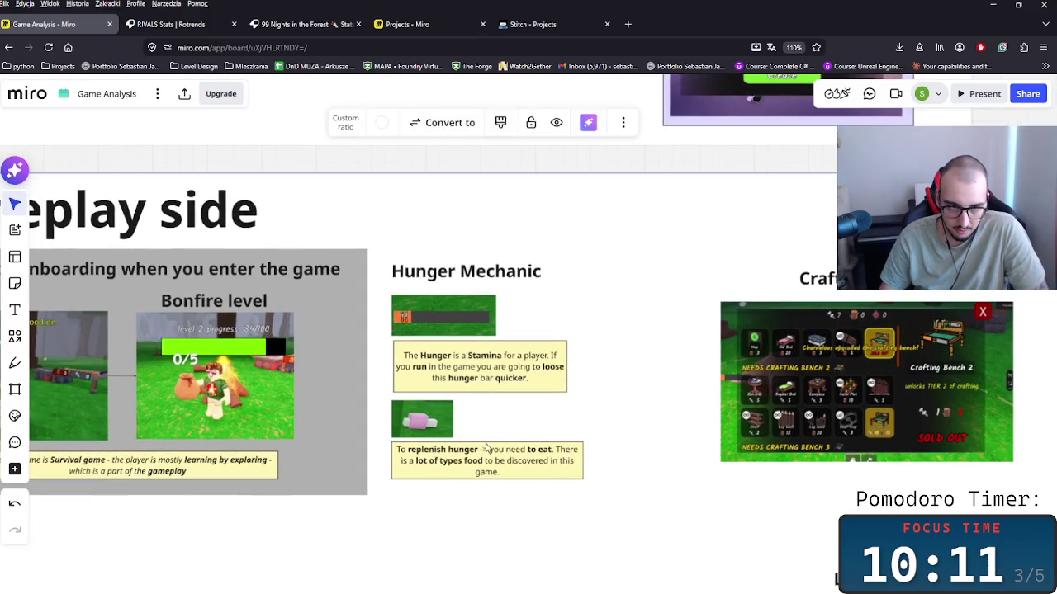
{"action": "scroll", "coordinate": [487, 445], "scroll_direction": "left", "scroll_amount": 2}
{"action": "scroll", "coordinate": [685, 377], "scroll_direction": "right", "scroll_amount": 2}
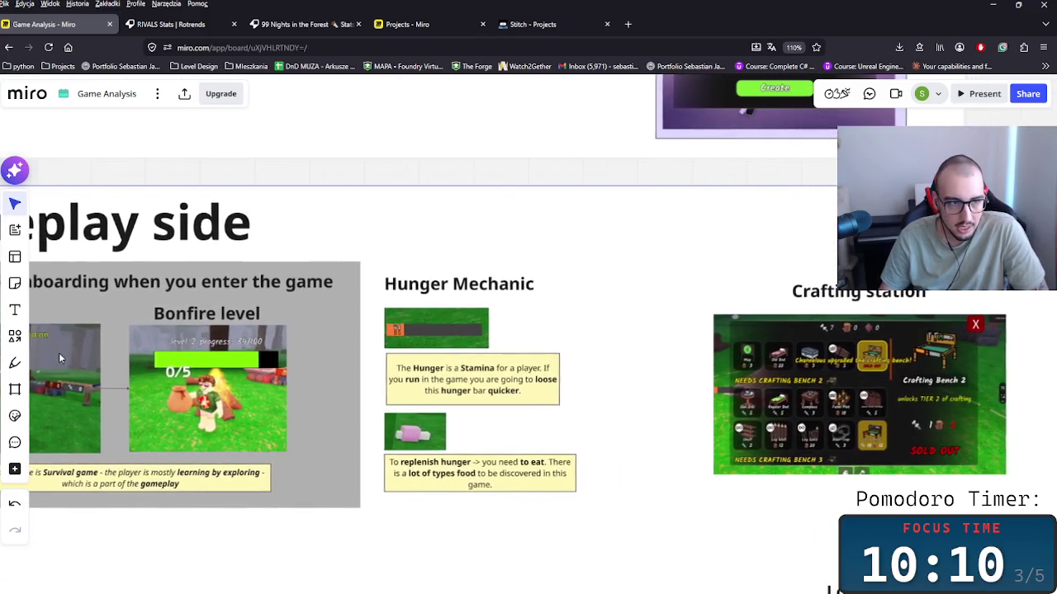
{"action": "left_click", "coordinate": [15, 390]}
{"action": "left_click_drag", "start_coordinate": [376, 262], "coordinate": [610, 517]}
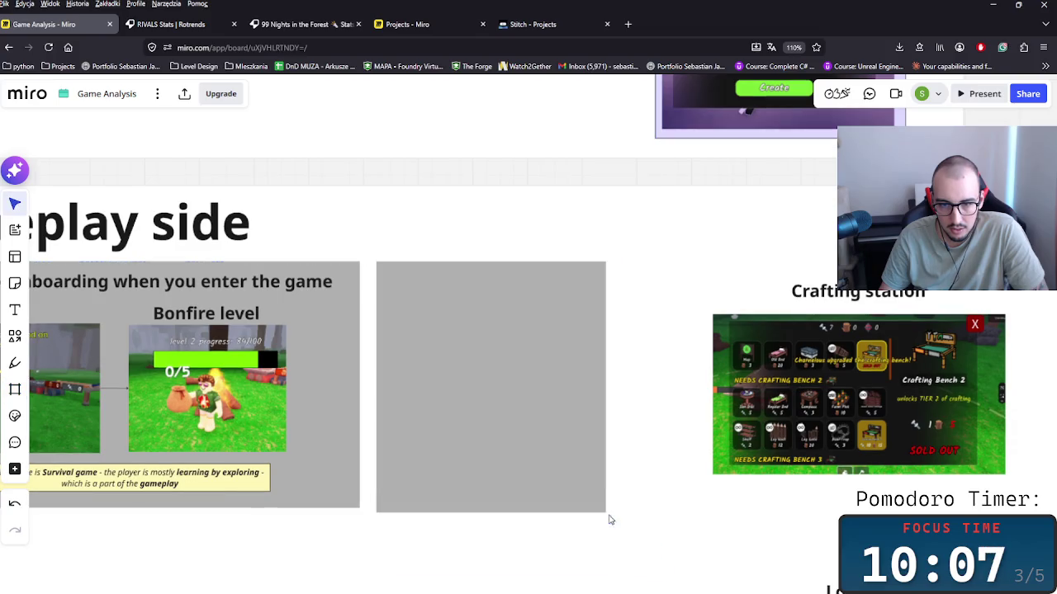
Move the new empty frame clear of the Hunger Mechanic and Crafting station content.
{"action": "left_click", "coordinate": [532, 417]}
{"action": "left_click_drag", "start_coordinate": [533, 417], "coordinate": [734, 418]}
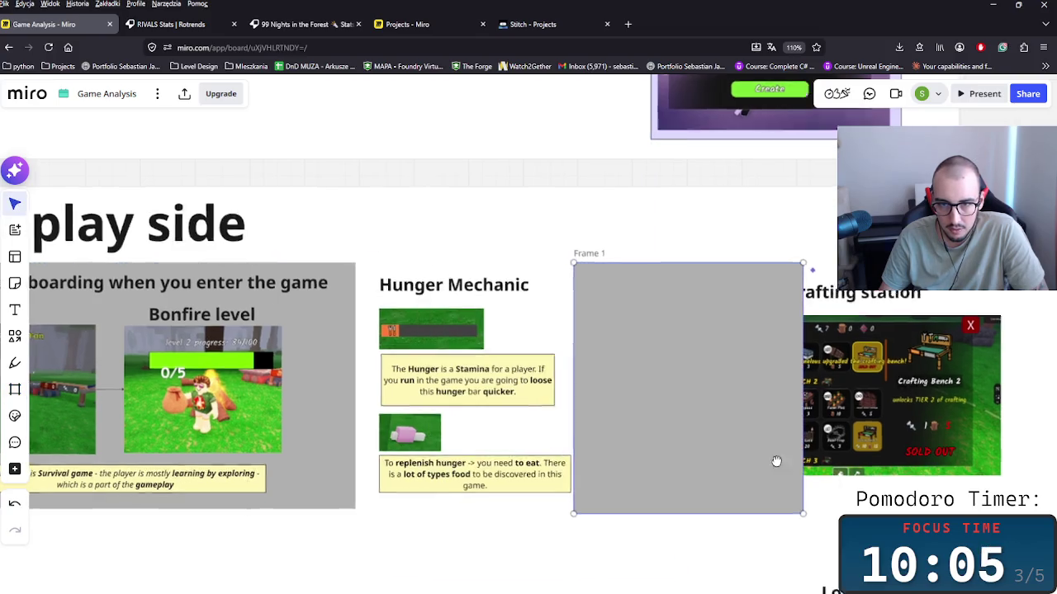
{"action": "scroll", "coordinate": [500, 418], "scroll_direction": "right", "scroll_amount": 5}
{"action": "scroll", "coordinate": [500, 419], "scroll_direction": "down", "scroll_amount": 1}
{"action": "scroll", "coordinate": [471, 397], "scroll_direction": "down", "scroll_amount": 3}
{"action": "left_click_drag", "start_coordinate": [330, 330], "coordinate": [662, 330]}
Put the Hunger Mechanic objects into the frame, placing and sizing it left of Crafting station.
{"action": "left_click_drag", "start_coordinate": [99, 248], "coordinate": [244, 450]}
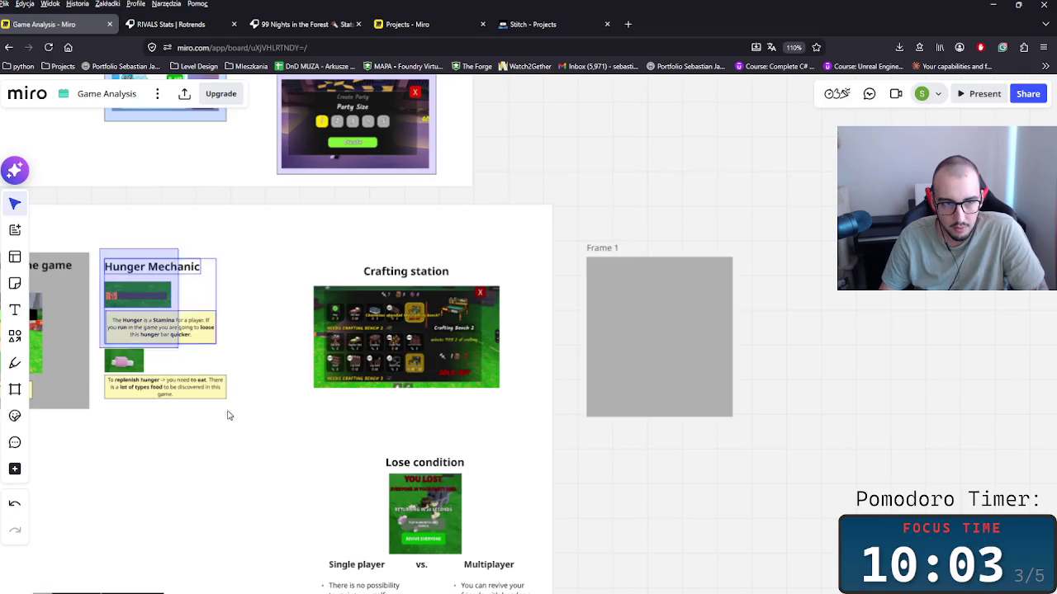
{"action": "left_click_drag", "start_coordinate": [140, 322], "coordinate": [628, 326]}
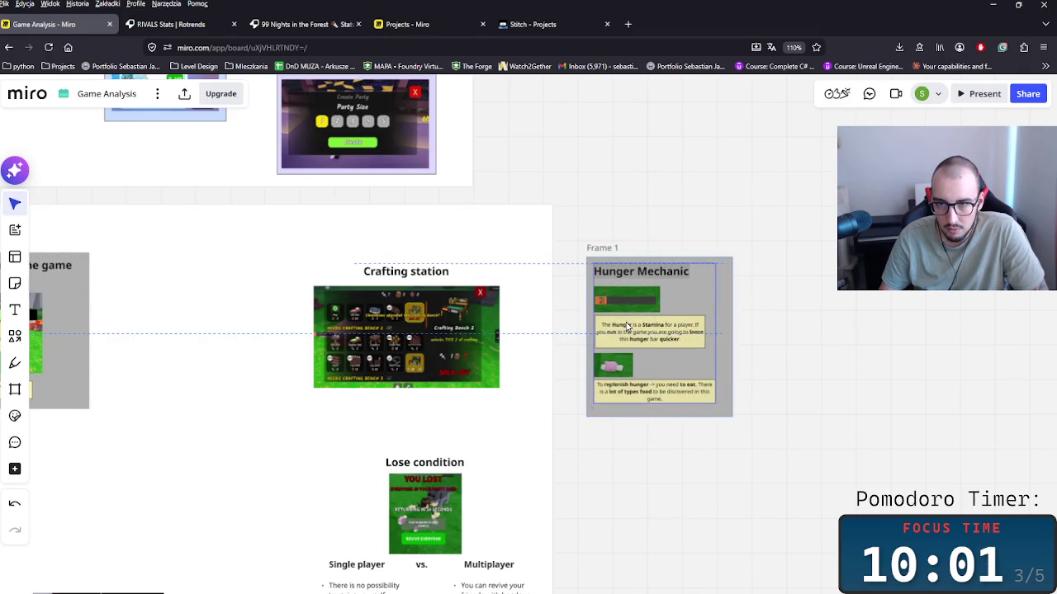
{"action": "left_click", "coordinate": [625, 265]}
{"action": "left_click_drag", "start_coordinate": [452, 350], "coordinate": [204, 368]}
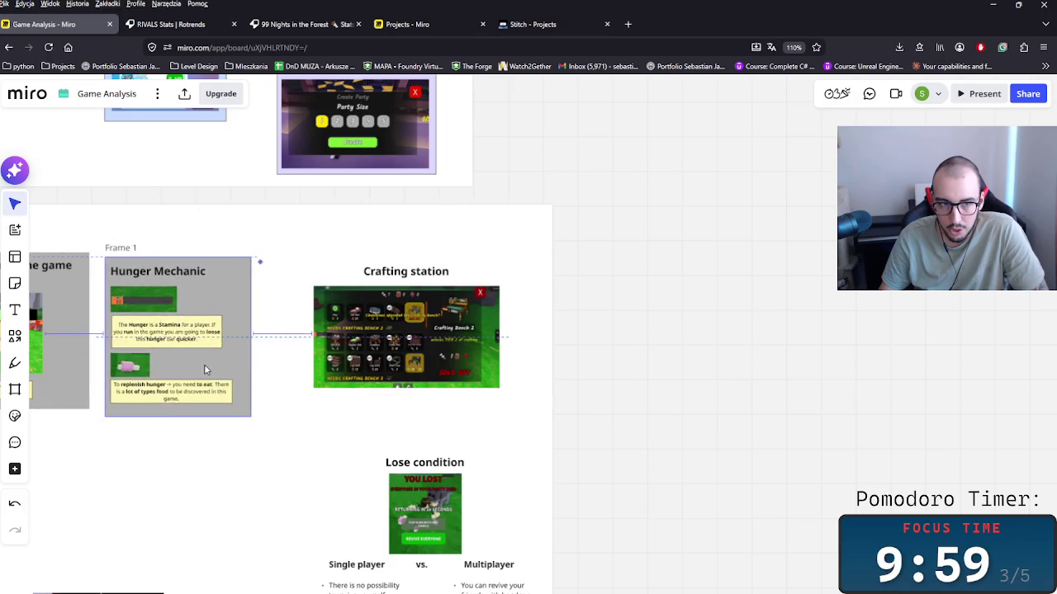
{"action": "scroll", "coordinate": [320, 351], "scroll_direction": "left", "scroll_amount": 5}
{"action": "left_click_drag", "start_coordinate": [320, 351], "coordinate": [321, 346]}
{"action": "left_click", "coordinate": [302, 266]}
{"action": "left_click_drag", "start_coordinate": [302, 270], "coordinate": [301, 278]}
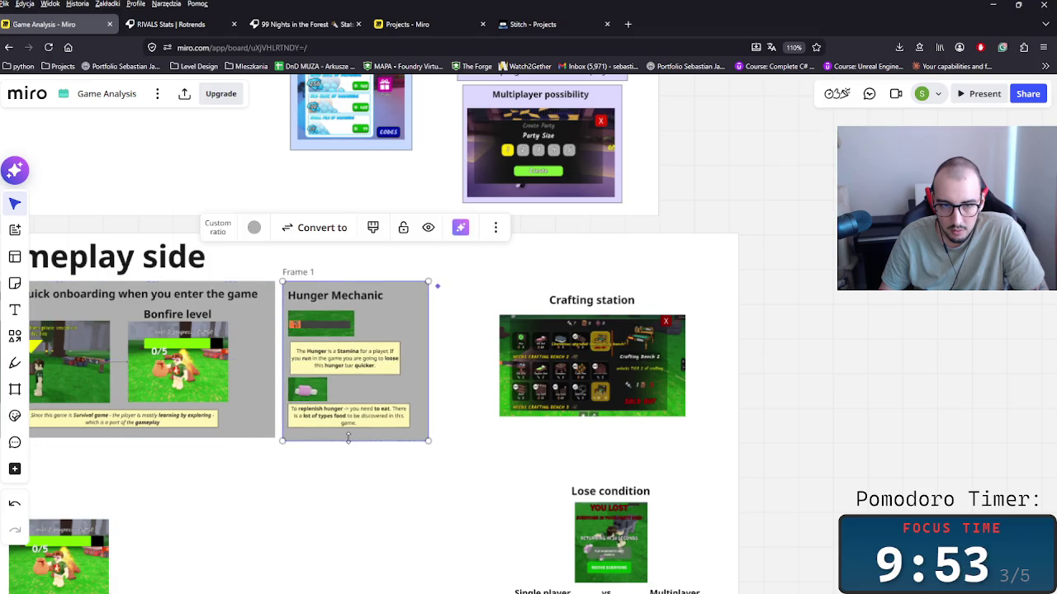
{"action": "left_click_drag", "start_coordinate": [347, 440], "coordinate": [347, 437]}
Give the Hunger Mechanic frame a light green fill.
{"action": "double_click", "coordinate": [306, 274]}
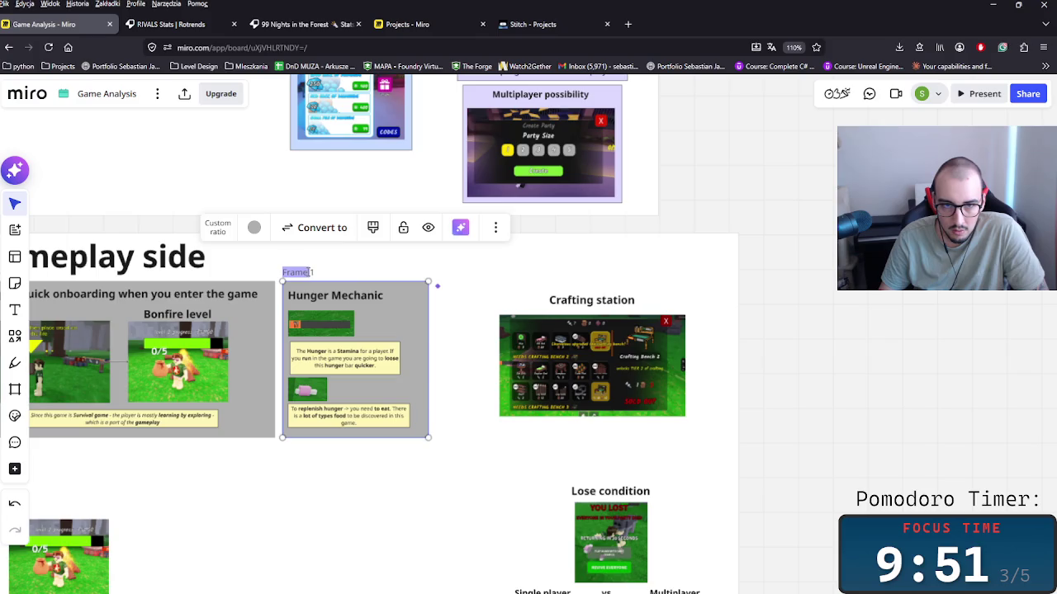
{"action": "left_click", "coordinate": [252, 231]}
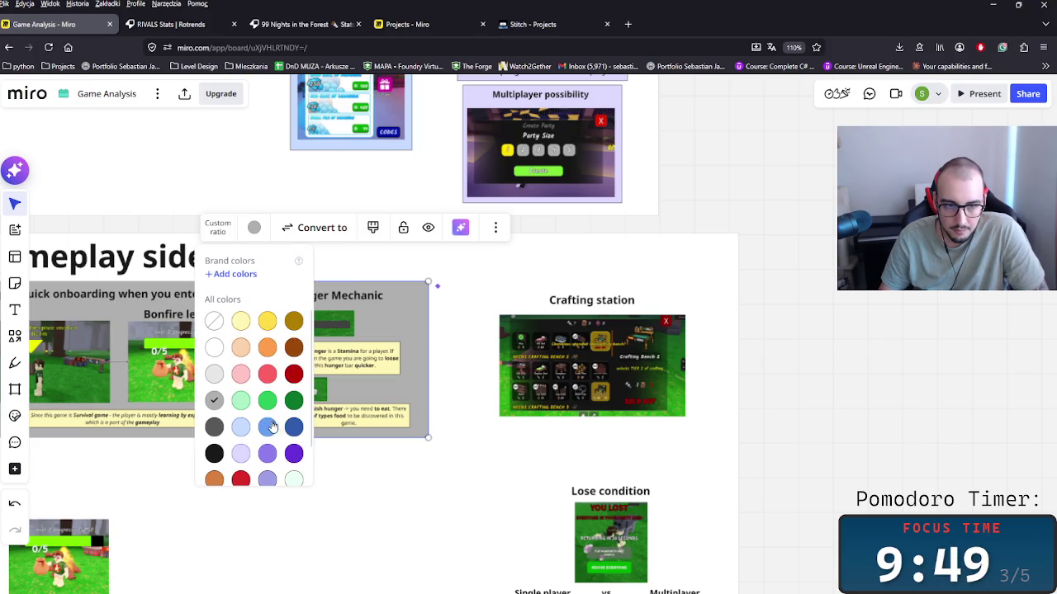
{"action": "scroll", "coordinate": [297, 471], "scroll_direction": "down", "scroll_amount": 1}
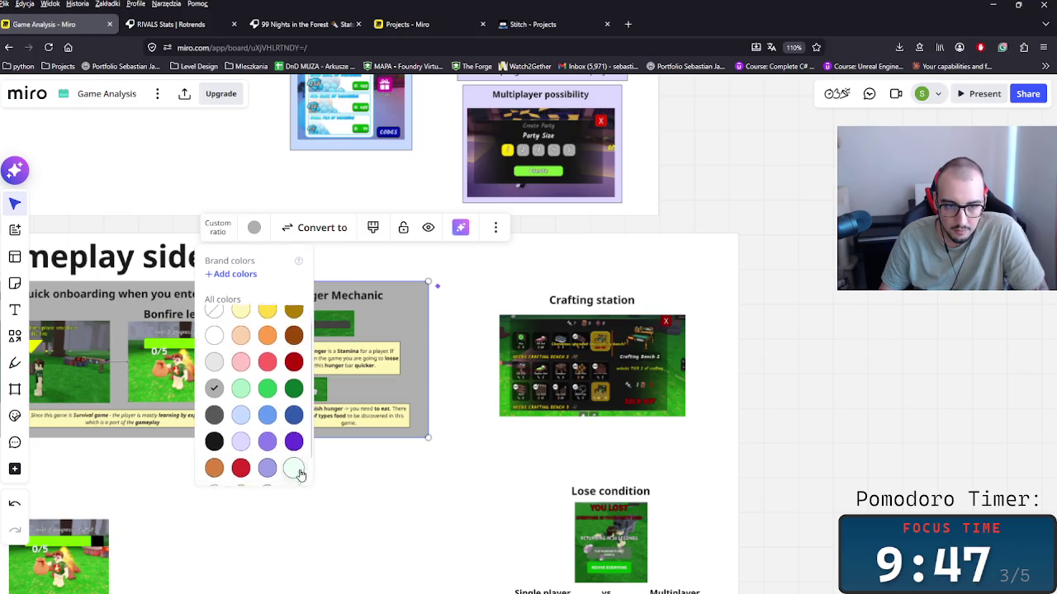
{"action": "left_click", "coordinate": [294, 444]}
{"action": "left_click", "coordinate": [477, 441]}
{"action": "scroll", "coordinate": [471, 425], "scroll_direction": "up", "scroll_amount": 3}
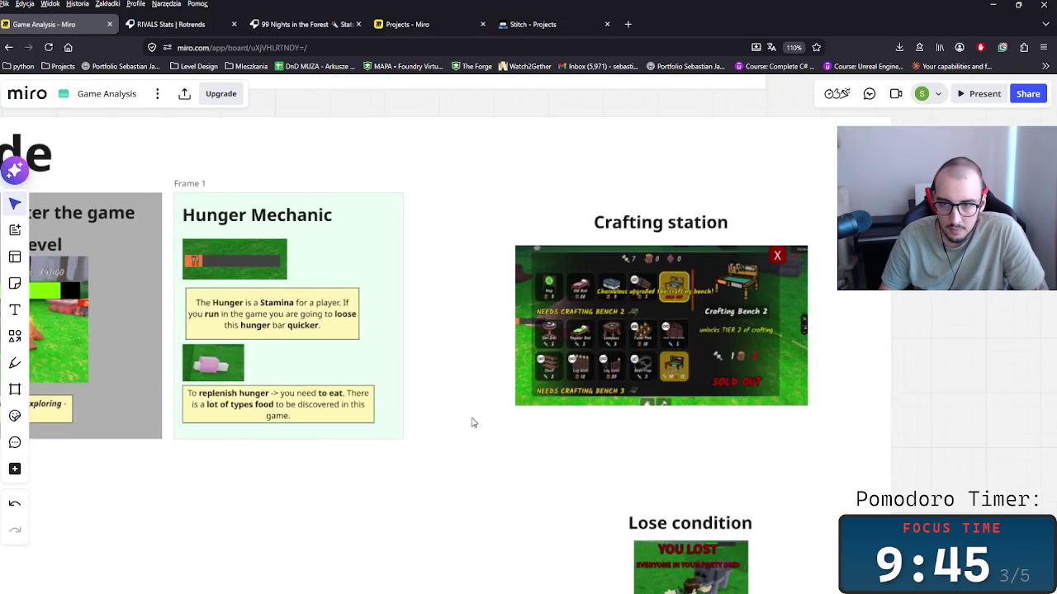
{"action": "scroll", "coordinate": [837, 381], "scroll_direction": "right", "scroll_amount": 5}
{"action": "scroll", "coordinate": [627, 391], "scroll_direction": "left", "scroll_amount": 10}
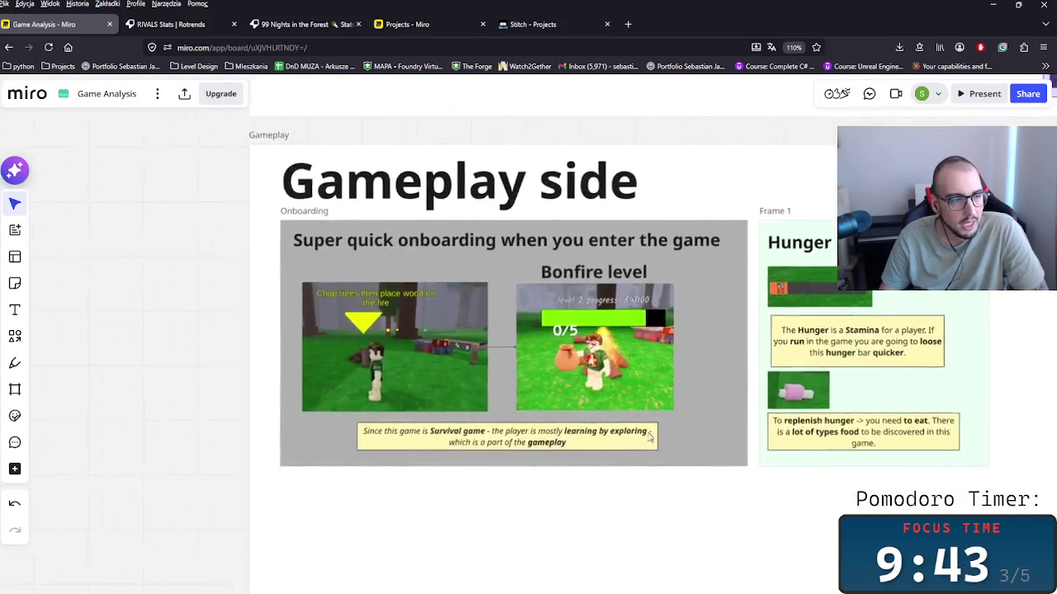
{"action": "scroll", "coordinate": [605, 467], "scroll_direction": "down", "scroll_amount": 1}
{"action": "scroll", "coordinate": [605, 468], "scroll_direction": "down", "scroll_amount": 2}
{"action": "scroll", "coordinate": [528, 471], "scroll_direction": "right", "scroll_amount": 5}
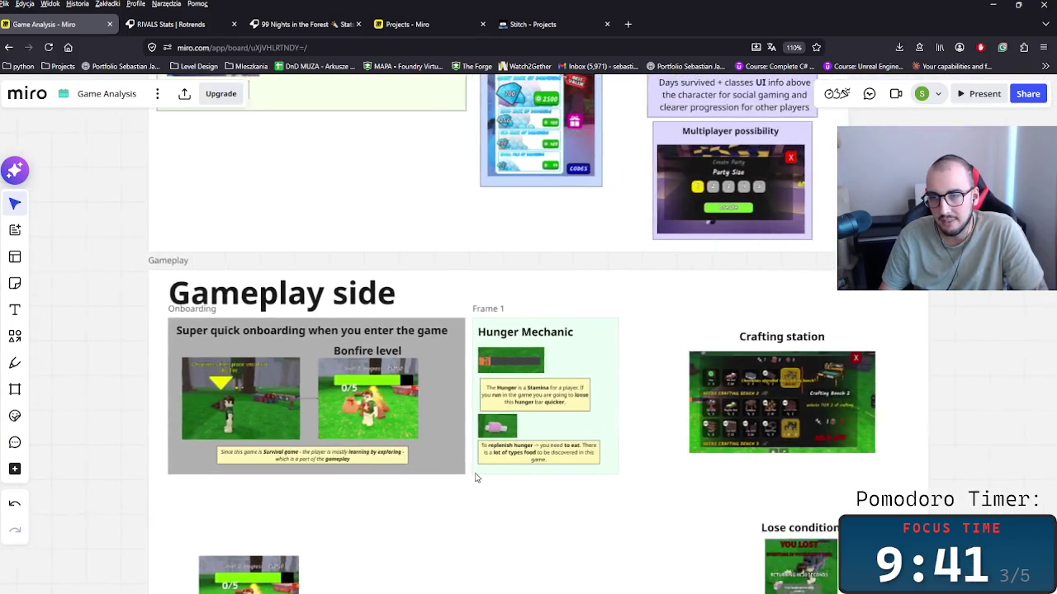
{"action": "scroll", "coordinate": [725, 428], "scroll_direction": "right", "scroll_amount": 3}
{"action": "scroll", "coordinate": [627, 431], "scroll_direction": "right", "scroll_amount": 2}
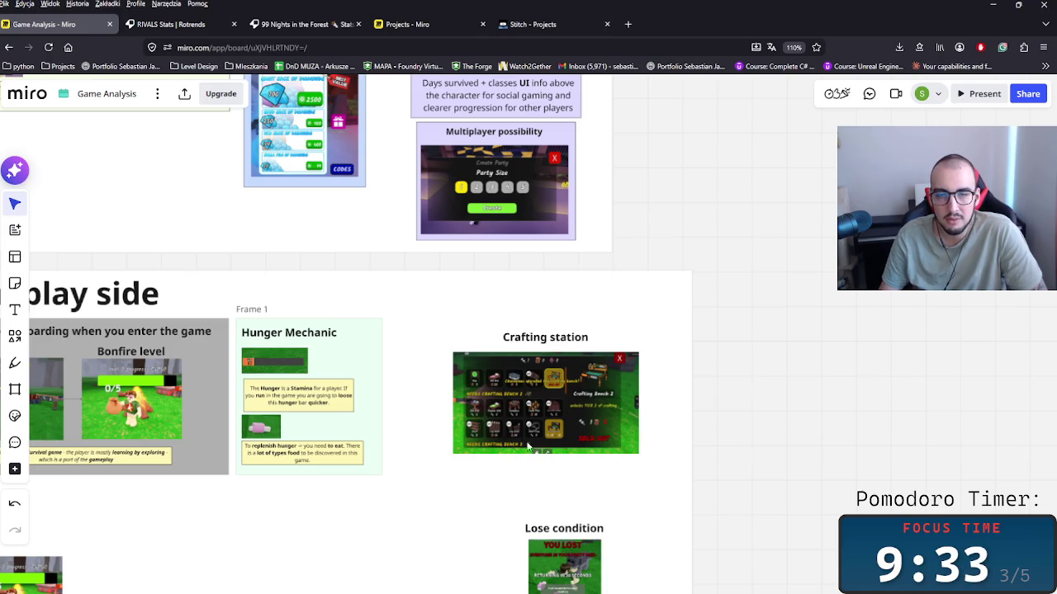
{"action": "scroll", "coordinate": [505, 423], "scroll_direction": "up", "scroll_amount": 1}
{"action": "scroll", "coordinate": [503, 487], "scroll_direction": "up", "scroll_amount": 2}
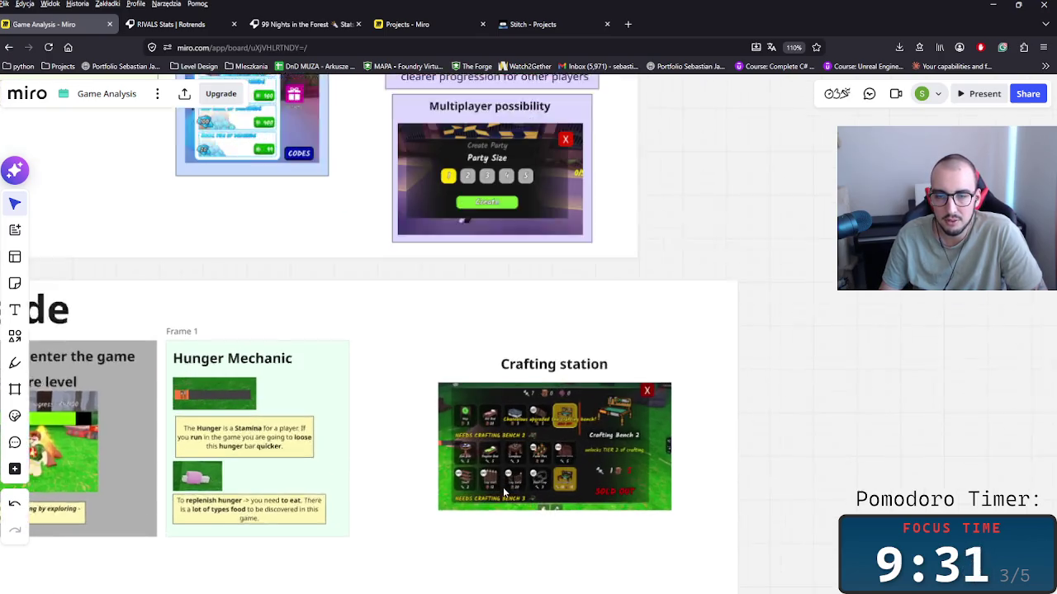
{"action": "scroll", "coordinate": [503, 487], "scroll_direction": "up", "scroll_amount": 2}
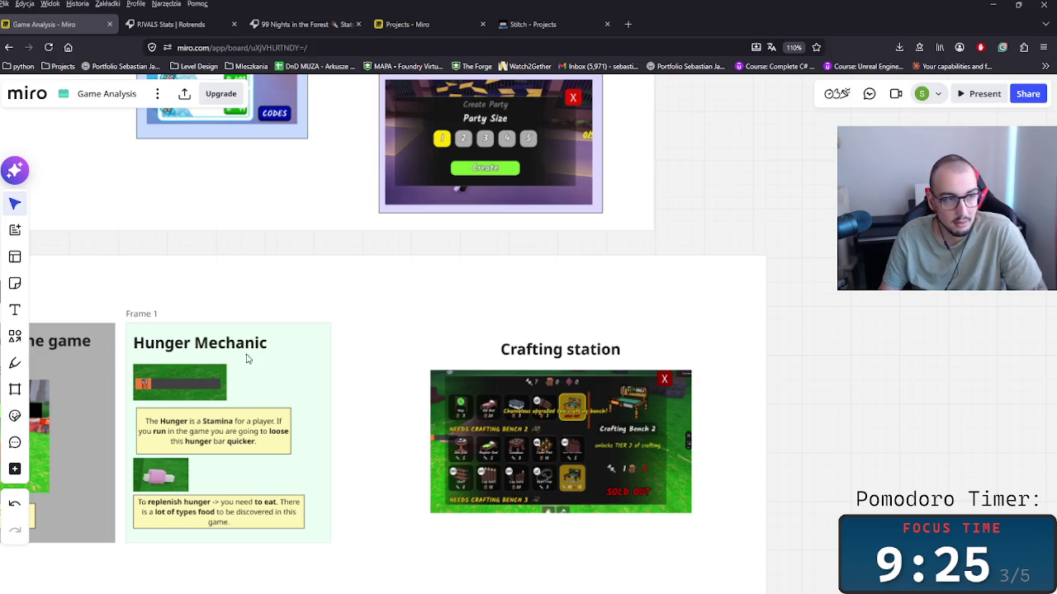
{"action": "left_click", "coordinate": [714, 407]}
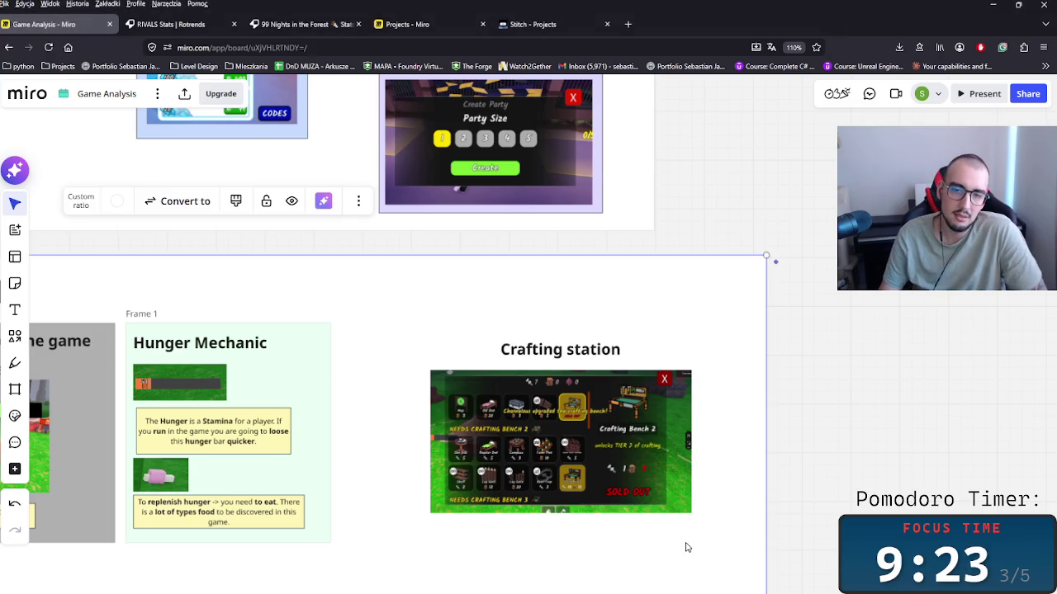
{"action": "scroll", "coordinate": [789, 481], "scroll_direction": "down", "scroll_amount": 3}
{"action": "scroll", "coordinate": [801, 385], "scroll_direction": "down", "scroll_amount": 2}
{"action": "scroll", "coordinate": [737, 580], "scroll_direction": "up", "scroll_amount": 2}
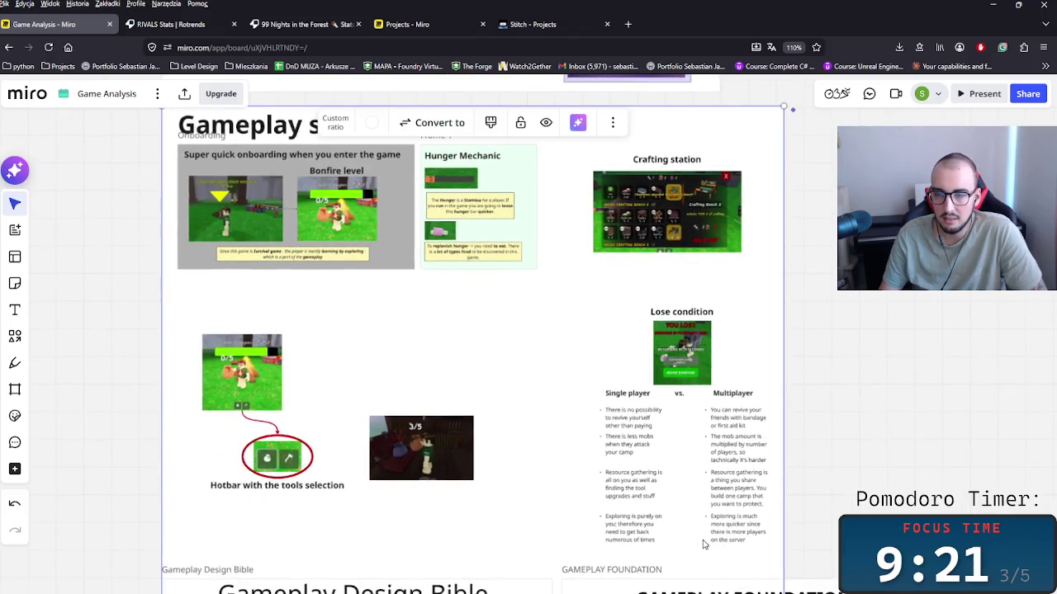
Close the bookmarks sidebar and move the Gameplay Foundation frame slightly lower.
{"action": "scroll", "coordinate": [747, 517], "scroll_direction": "down", "scroll_amount": 3}
{"action": "scroll", "coordinate": [1033, 362], "scroll_direction": "down", "scroll_amount": 1}
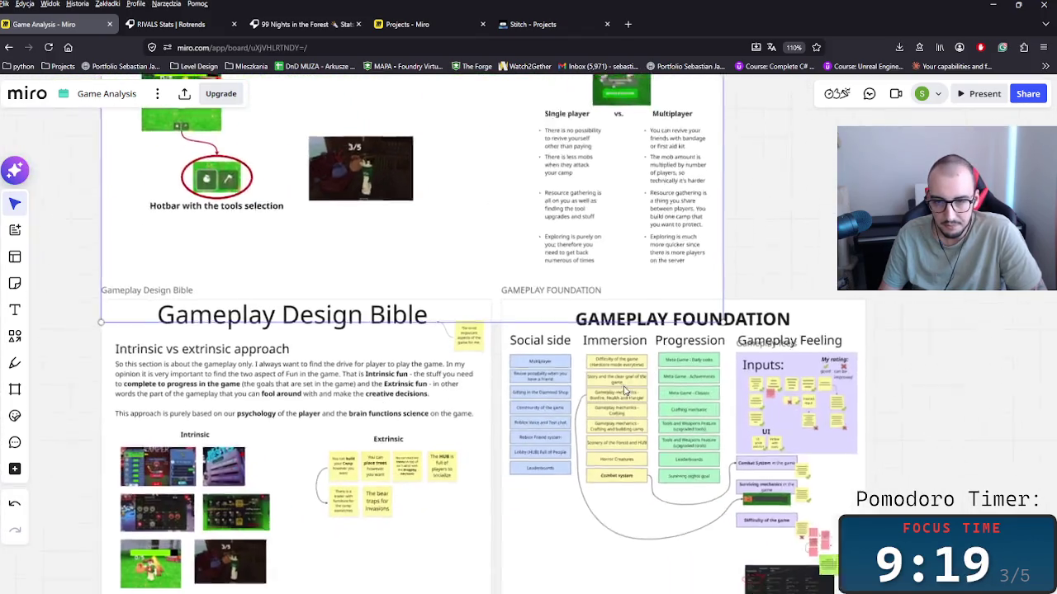
{"action": "left_click", "coordinate": [1033, 361]}
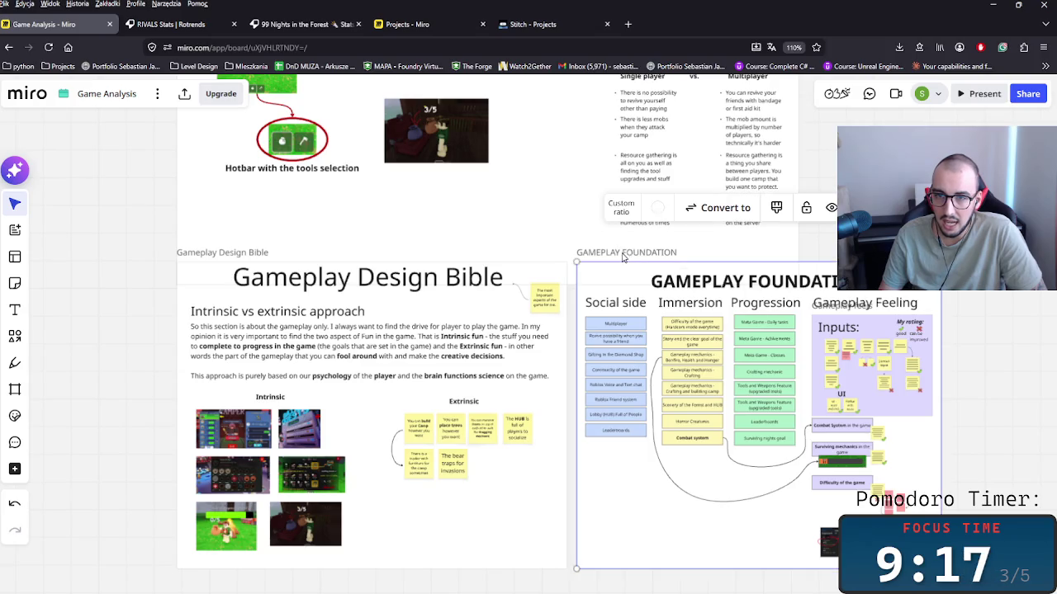
{"action": "left_click_drag", "start_coordinate": [625, 257], "coordinate": [630, 298]}
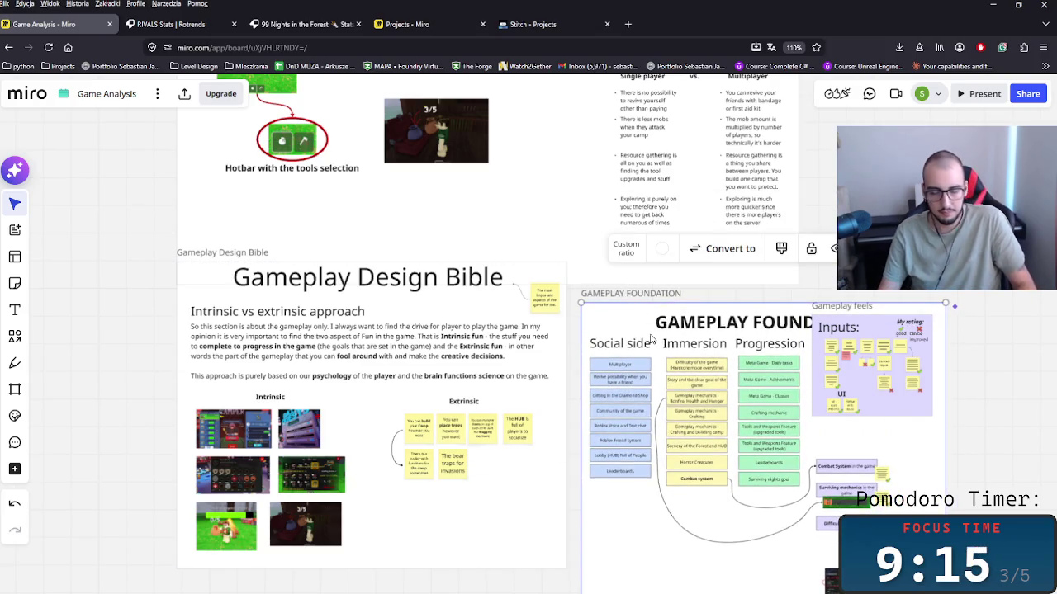
{"action": "key", "text": "ctrl+z"}
{"action": "key", "text": "ctrl+b"}
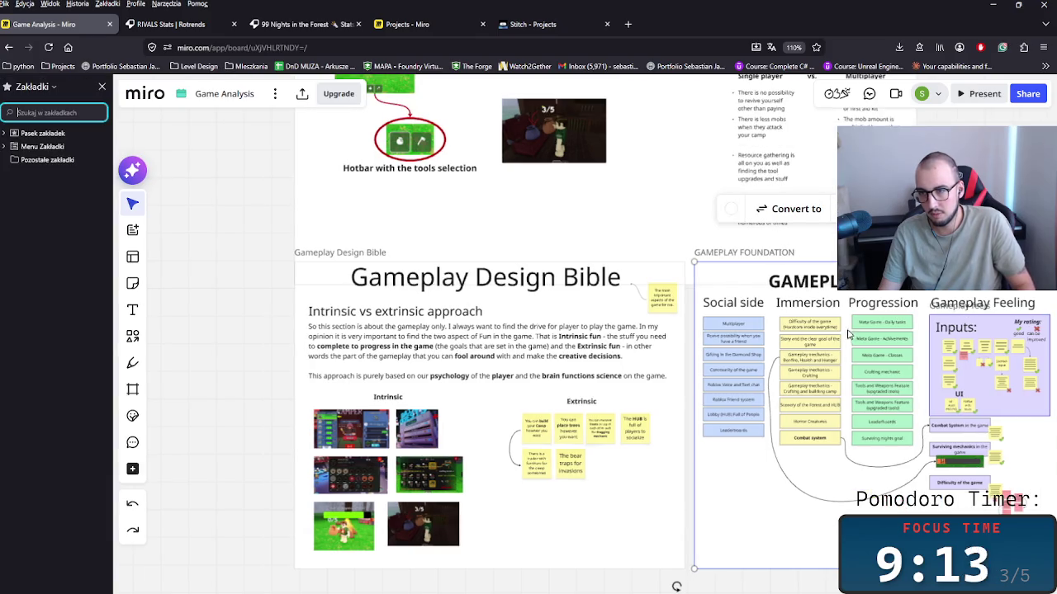
{"action": "left_click", "coordinate": [101, 86]}
{"action": "key", "text": "ctrl+shift+z"}
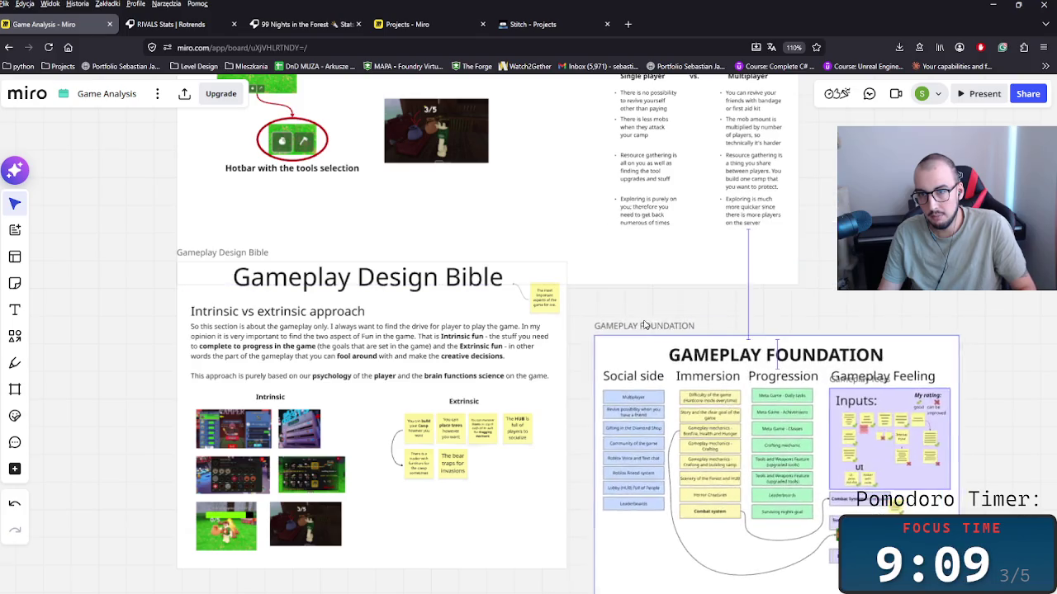
Drag the Gameplay Design Bible frame slightly lower.
{"action": "left_click", "coordinate": [203, 256]}
{"action": "left_click_drag", "start_coordinate": [202, 256], "coordinate": [206, 308]}
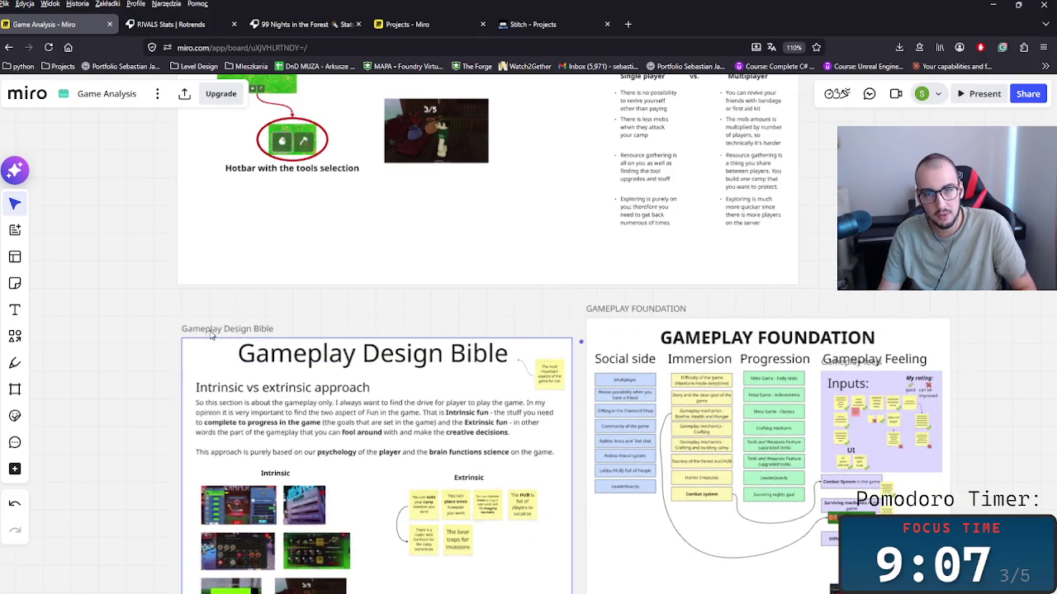
{"action": "left_click", "coordinate": [112, 336]}
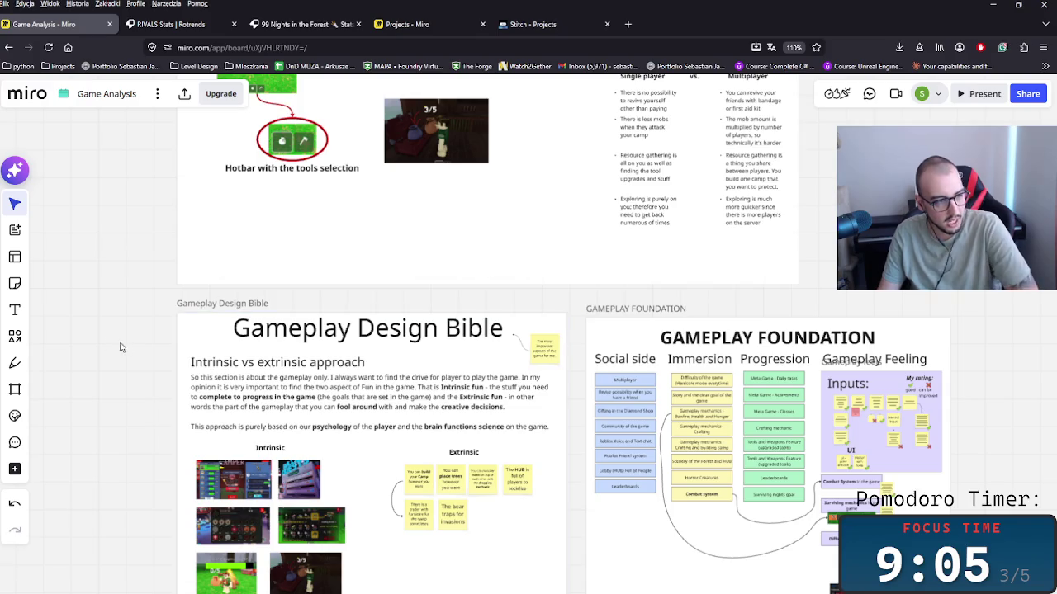
{"action": "scroll", "coordinate": [161, 359], "scroll_direction": "up", "scroll_amount": 2}
{"action": "scroll", "coordinate": [169, 362], "scroll_direction": "up", "scroll_amount": 1}
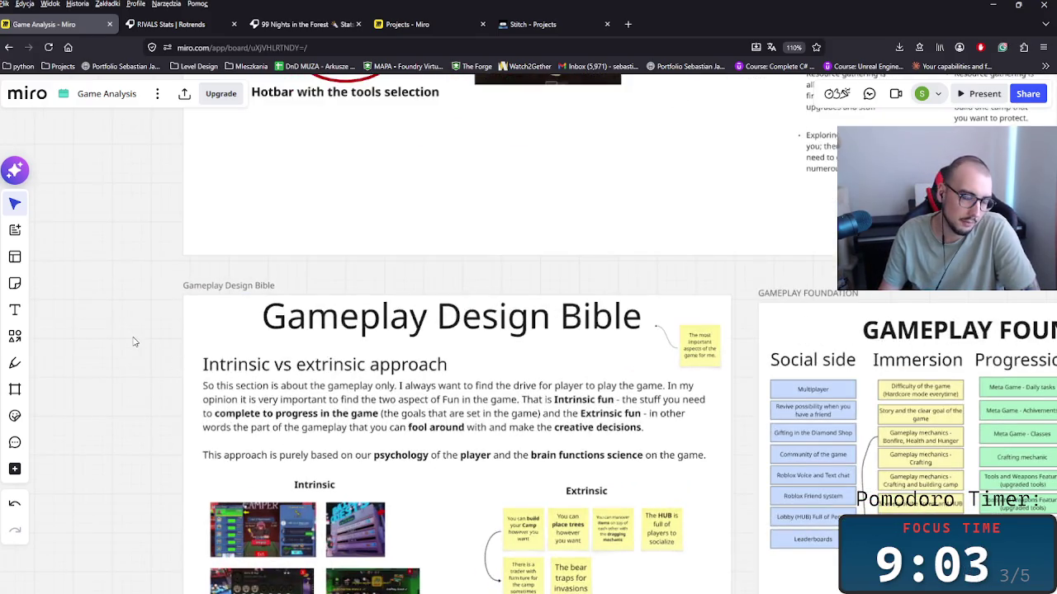
{"action": "scroll", "coordinate": [125, 276], "scroll_direction": "down", "scroll_amount": 4}
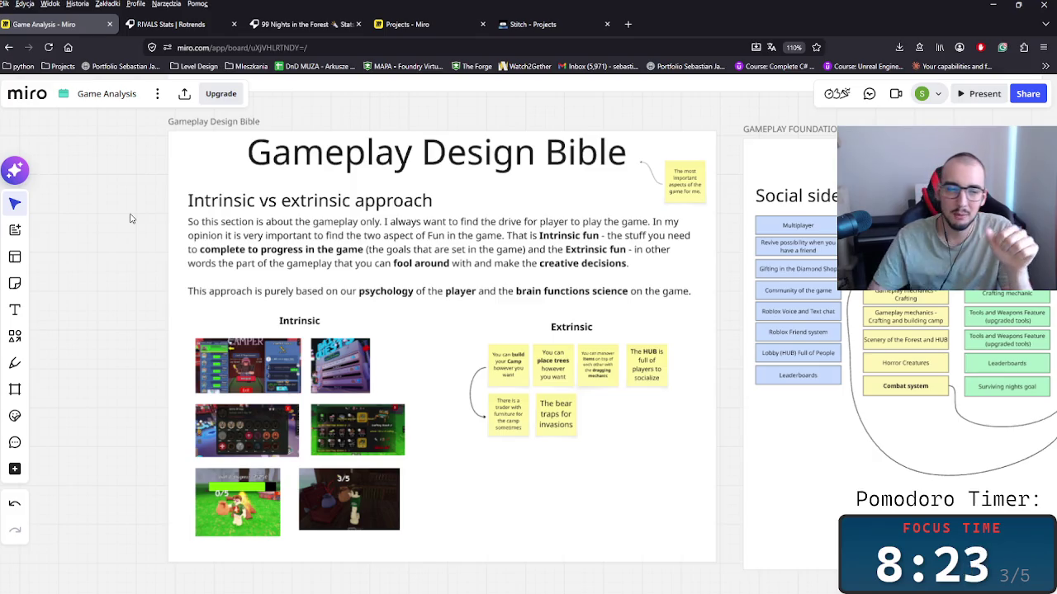
Zoom onto the class shop, daily quests, achievements and Crafting Bench 2 screenshots.
{"action": "scroll", "coordinate": [247, 538], "scroll_direction": "up", "scroll_amount": 3}
{"action": "scroll", "coordinate": [281, 544], "scroll_direction": "up", "scroll_amount": 3}
{"action": "scroll", "coordinate": [303, 546], "scroll_direction": "down", "scroll_amount": 2}
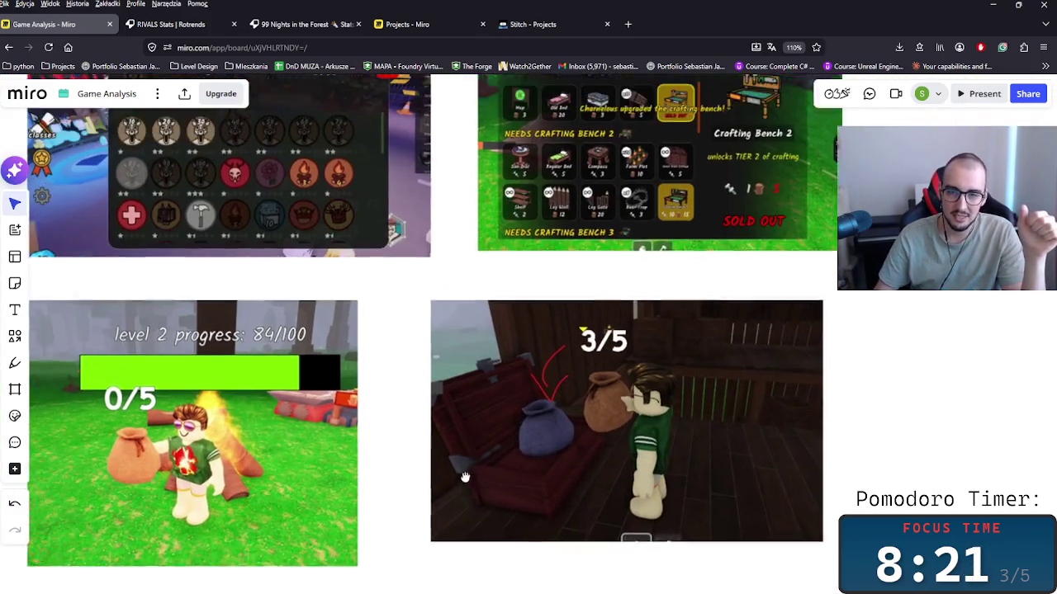
{"action": "scroll", "coordinate": [494, 555], "scroll_direction": "down", "scroll_amount": 3}
{"action": "scroll", "coordinate": [462, 512], "scroll_direction": "down", "scroll_amount": 3}
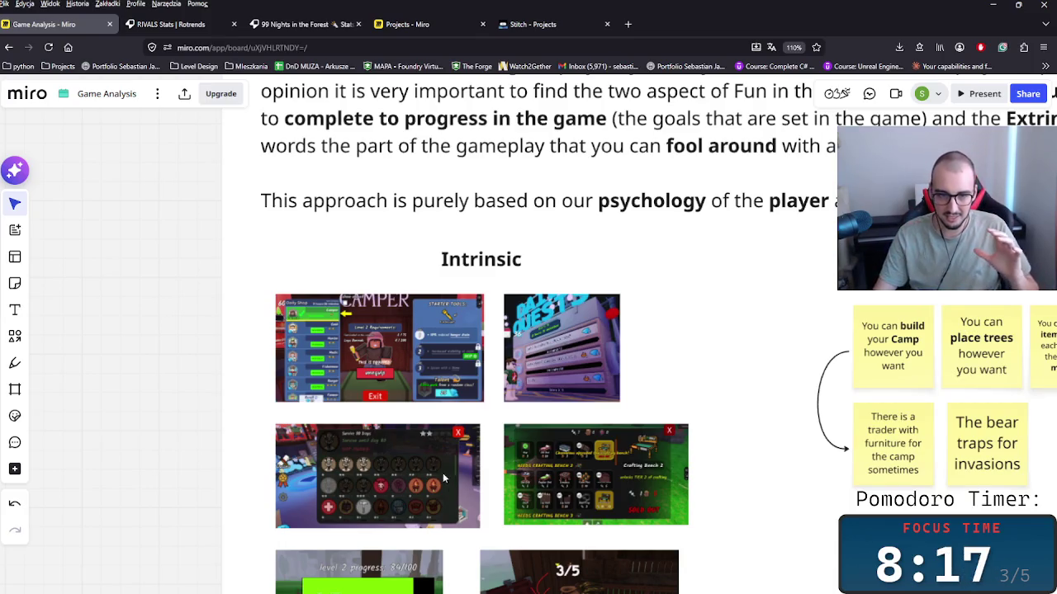
{"action": "scroll", "coordinate": [454, 488], "scroll_direction": "up", "scroll_amount": 1}
{"action": "scroll", "coordinate": [418, 491], "scroll_direction": "up", "scroll_amount": 1}
{"action": "scroll", "coordinate": [418, 492], "scroll_direction": "up", "scroll_amount": 2}
{"action": "scroll", "coordinate": [328, 392], "scroll_direction": "up", "scroll_amount": 3}
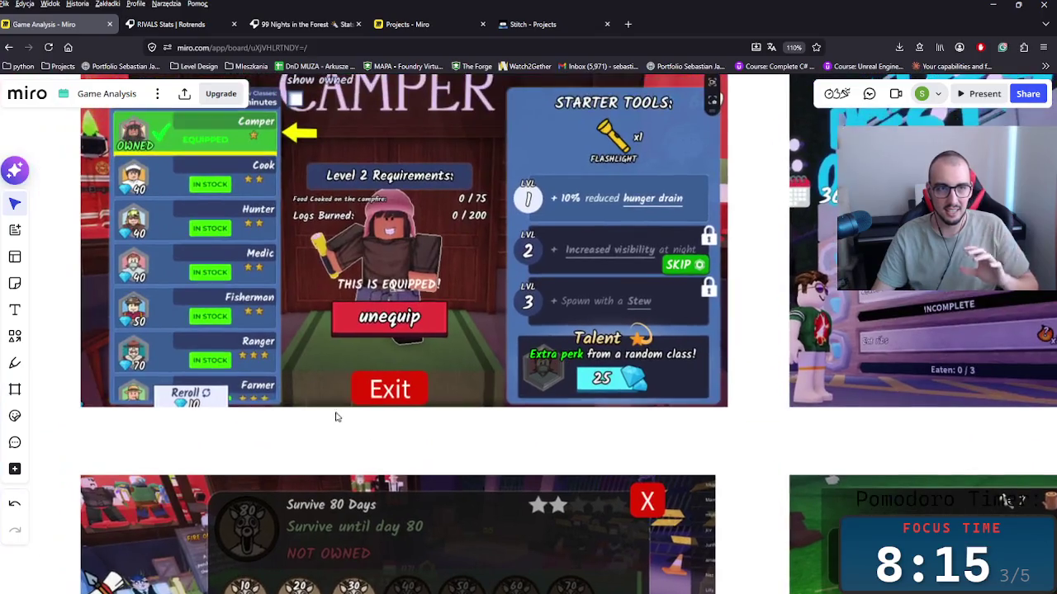
{"action": "scroll", "coordinate": [388, 312], "scroll_direction": "down", "scroll_amount": 3}
{"action": "scroll", "coordinate": [446, 322], "scroll_direction": "up", "scroll_amount": 2}
{"action": "scroll", "coordinate": [495, 326], "scroll_direction": "up", "scroll_amount": 2}
{"action": "scroll", "coordinate": [507, 329], "scroll_direction": "right", "scroll_amount": 5}
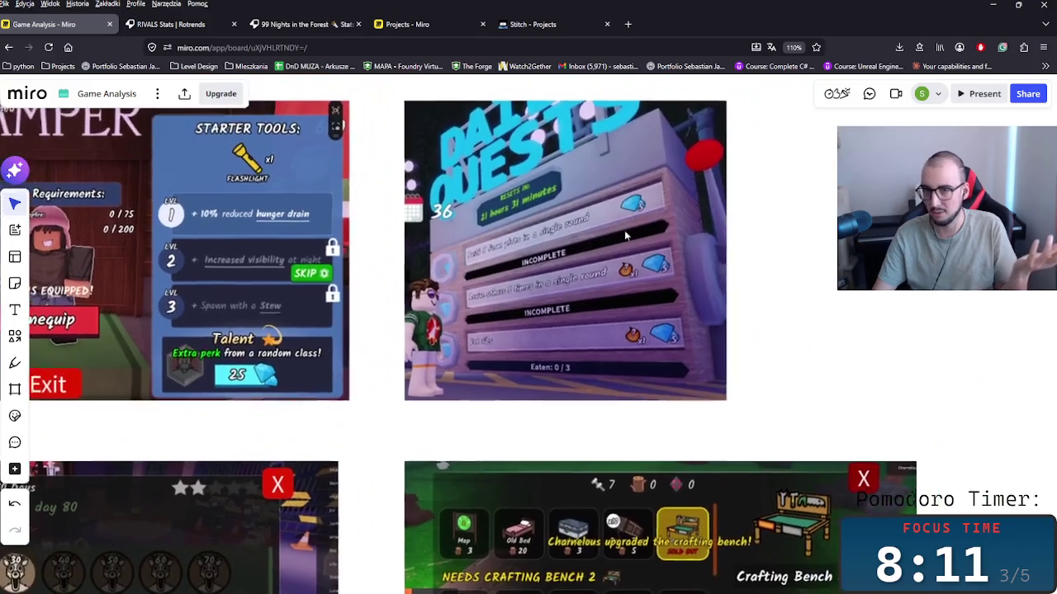
{"action": "scroll", "coordinate": [624, 451], "scroll_direction": "down", "scroll_amount": 3}
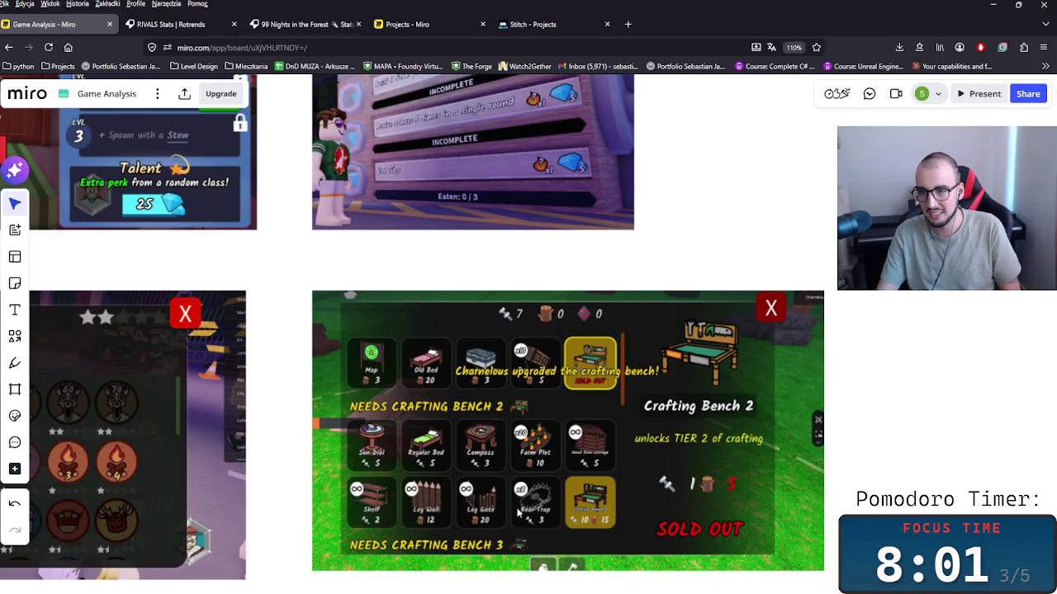
Recentre the screenshots, then pan across to the Extrinsic sticky notes.
{"action": "left_click_drag", "start_coordinate": [519, 512], "coordinate": [605, 503]}
{"action": "scroll", "coordinate": [605, 503], "scroll_direction": "down", "scroll_amount": 2}
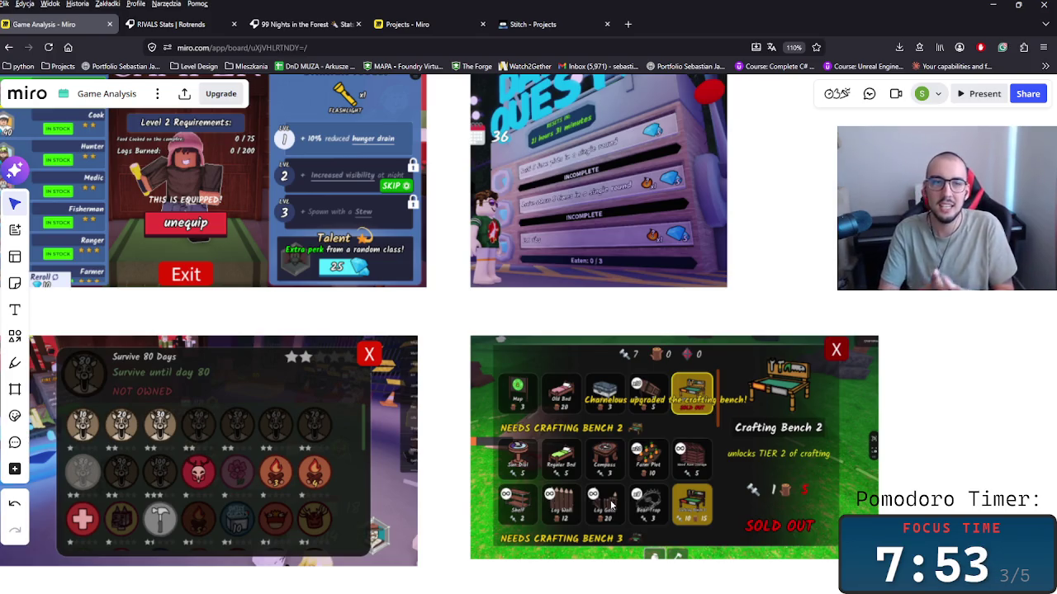
{"action": "scroll", "coordinate": [693, 496], "scroll_direction": "down", "scroll_amount": 2}
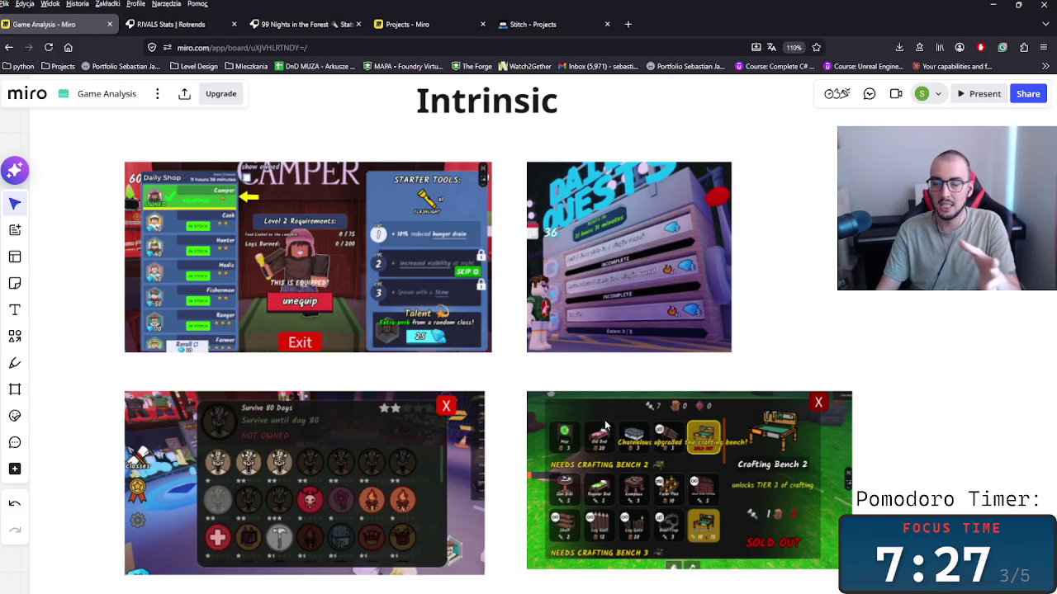
{"action": "scroll", "coordinate": [588, 424], "scroll_direction": "down", "scroll_amount": 1}
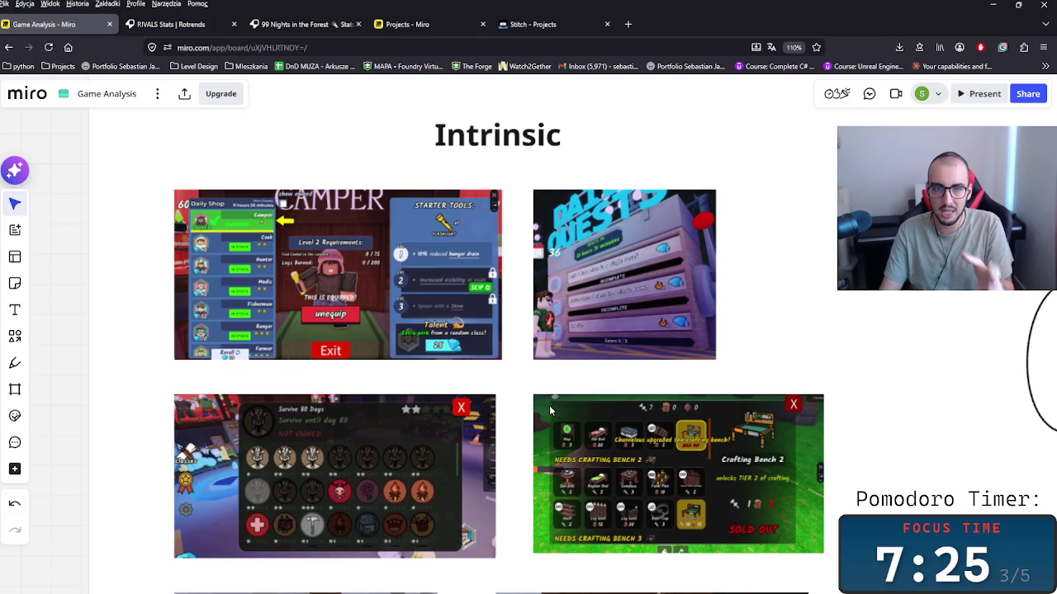
{"action": "left_click_drag", "start_coordinate": [724, 370], "coordinate": [181, 359]}
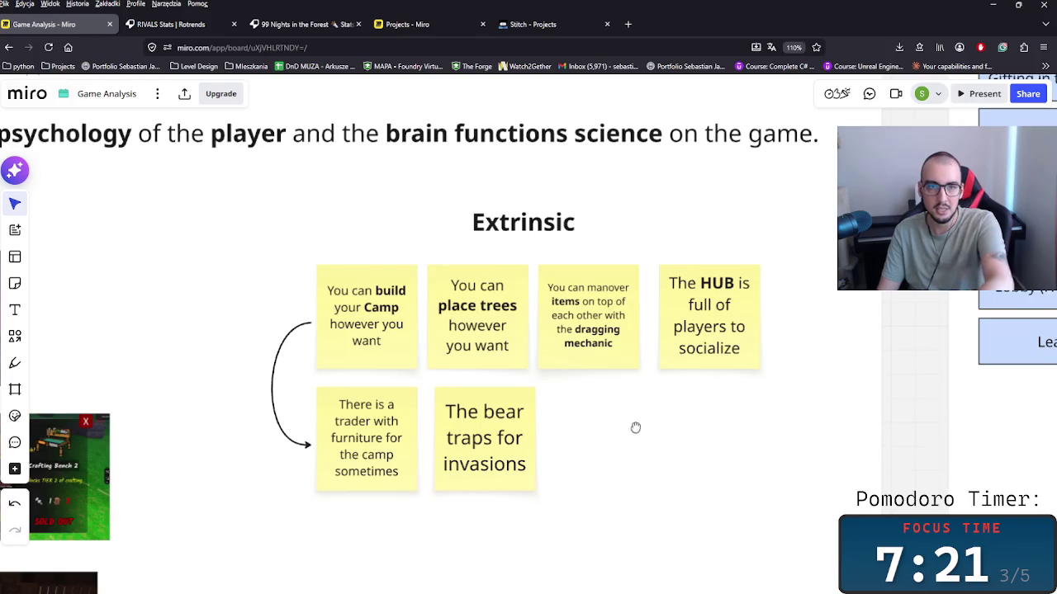
{"action": "scroll", "coordinate": [635, 427], "scroll_direction": "up", "scroll_amount": 1}
{"action": "scroll", "coordinate": [635, 439], "scroll_direction": "left", "scroll_amount": 5}
{"action": "scroll", "coordinate": [762, 382], "scroll_direction": "left", "scroll_amount": 5}
{"action": "scroll", "coordinate": [607, 400], "scroll_direction": "up", "scroll_amount": 2}
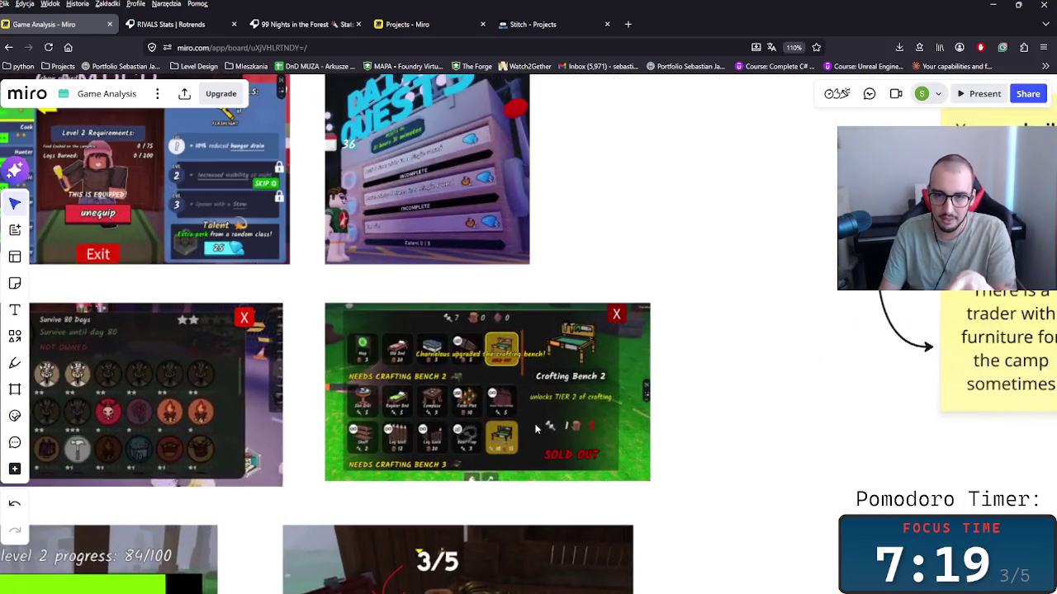
{"action": "scroll", "coordinate": [578, 397], "scroll_direction": "up", "scroll_amount": 1}
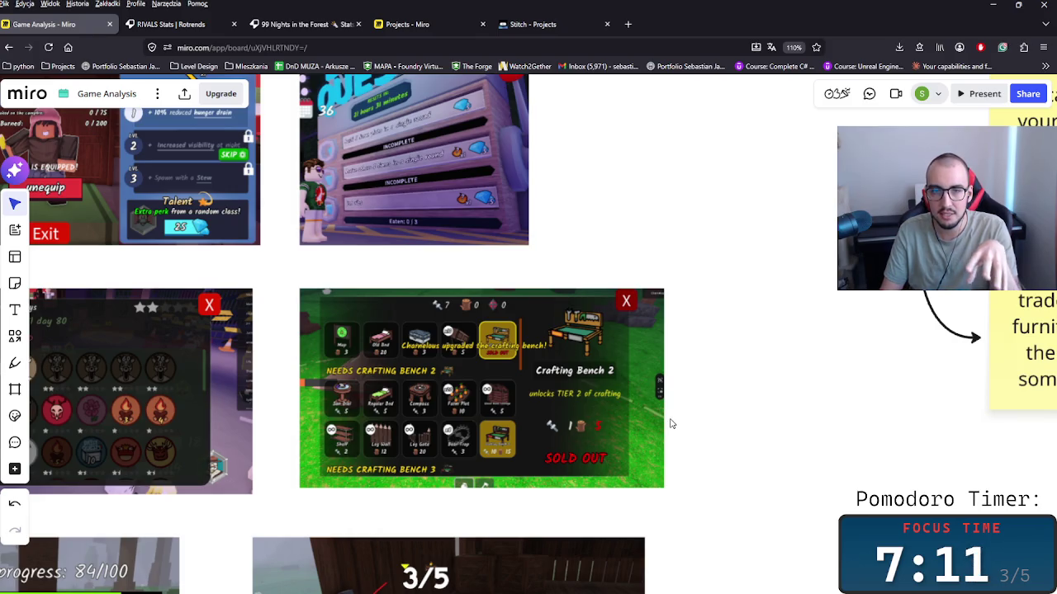
{"action": "scroll", "coordinate": [696, 427], "scroll_direction": "up", "scroll_amount": 2}
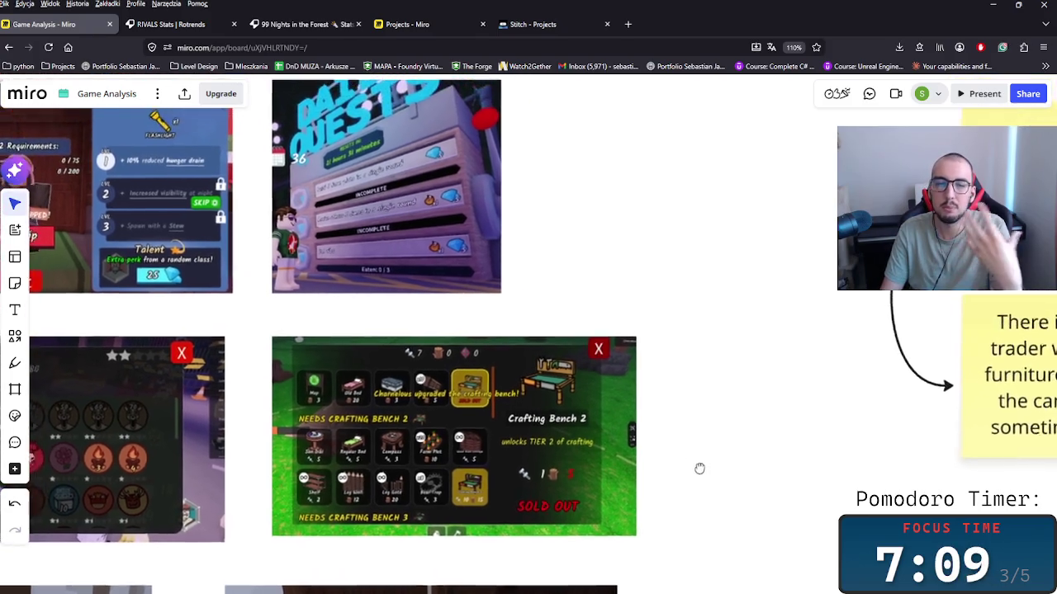
{"action": "scroll", "coordinate": [708, 448], "scroll_direction": "down", "scroll_amount": 2}
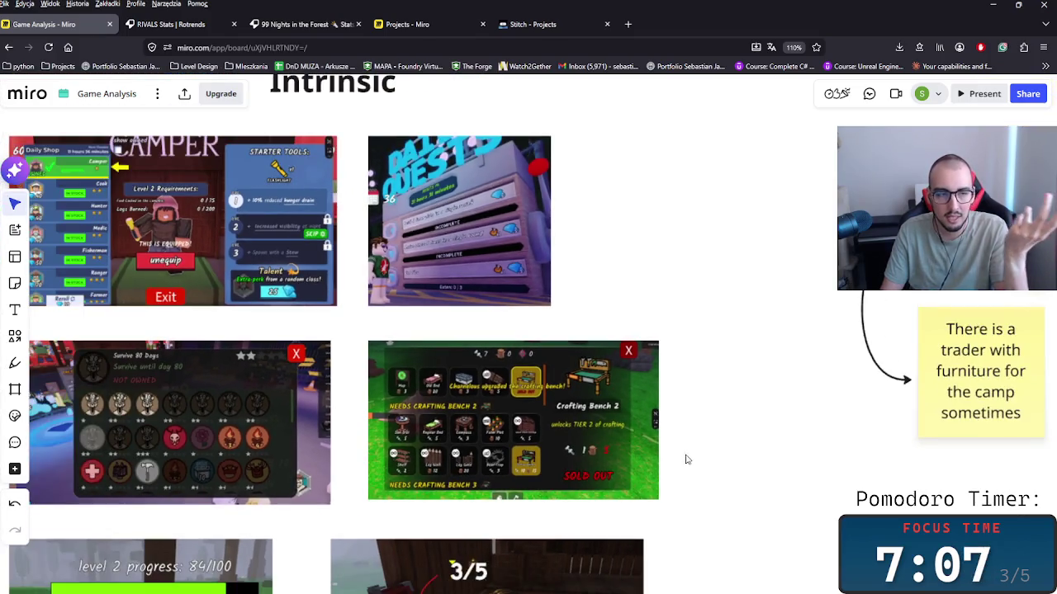
{"action": "left_click_drag", "start_coordinate": [686, 460], "coordinate": [493, 456]}
{"action": "scroll", "coordinate": [492, 456], "scroll_direction": "right", "scroll_amount": 5}
{"action": "scroll", "coordinate": [599, 441], "scroll_direction": "up", "scroll_amount": 2}
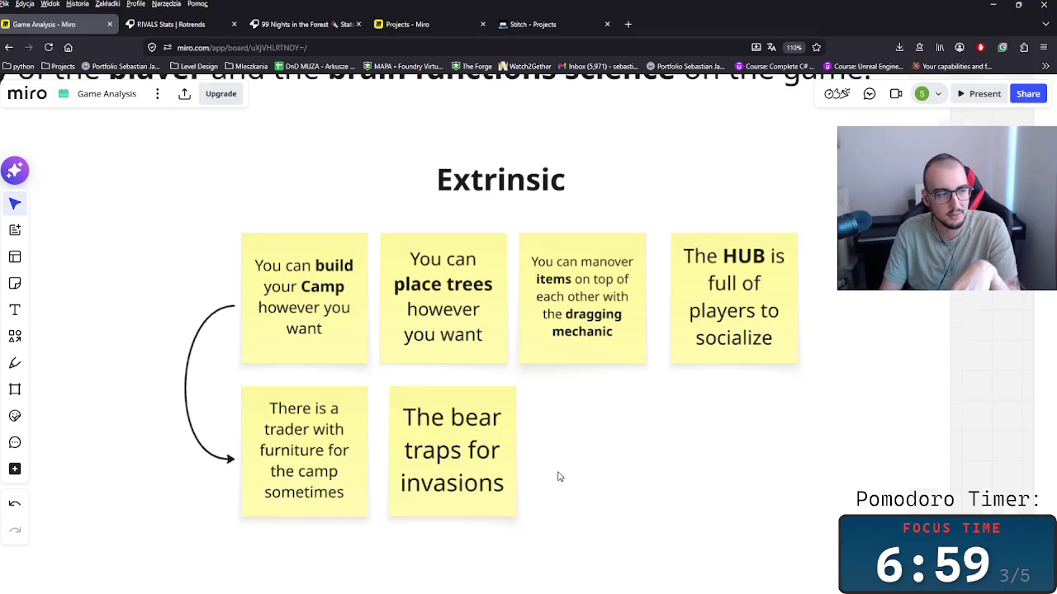
{"action": "scroll", "coordinate": [560, 476], "scroll_direction": "down", "scroll_amount": 2}
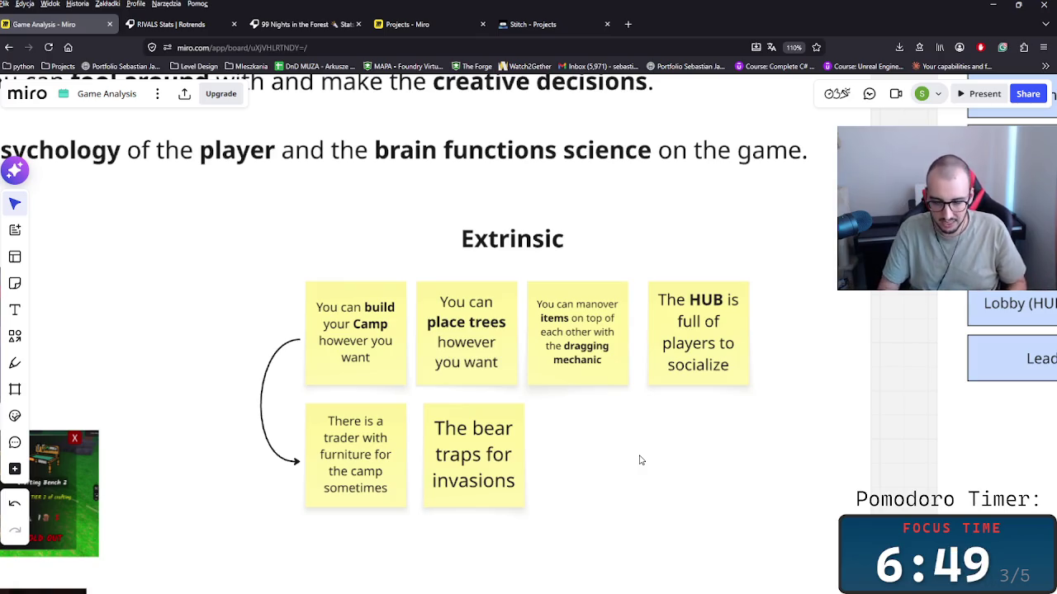
{"action": "scroll", "coordinate": [327, 484], "scroll_direction": "left", "scroll_amount": 5}
{"action": "scroll", "coordinate": [306, 438], "scroll_direction": "up", "scroll_amount": 3}
{"action": "scroll", "coordinate": [308, 438], "scroll_direction": "up", "scroll_amount": 3}
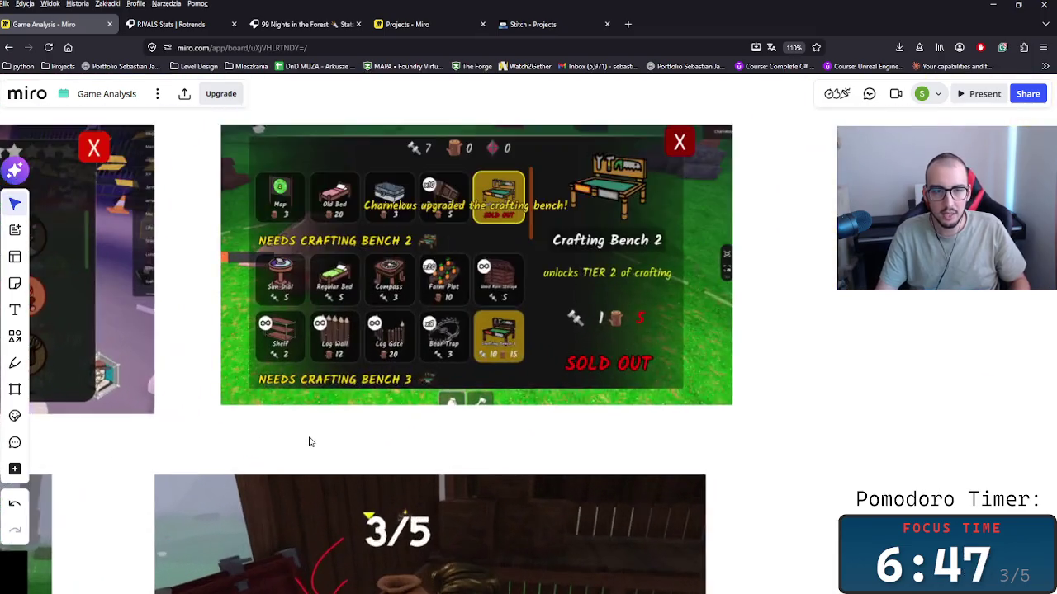
{"action": "scroll", "coordinate": [366, 345], "scroll_direction": "up", "scroll_amount": 3}
{"action": "scroll", "coordinate": [365, 345], "scroll_direction": "down", "scroll_amount": 2}
{"action": "scroll", "coordinate": [495, 348], "scroll_direction": "up", "scroll_amount": 1}
{"action": "scroll", "coordinate": [542, 350], "scroll_direction": "up", "scroll_amount": 1}
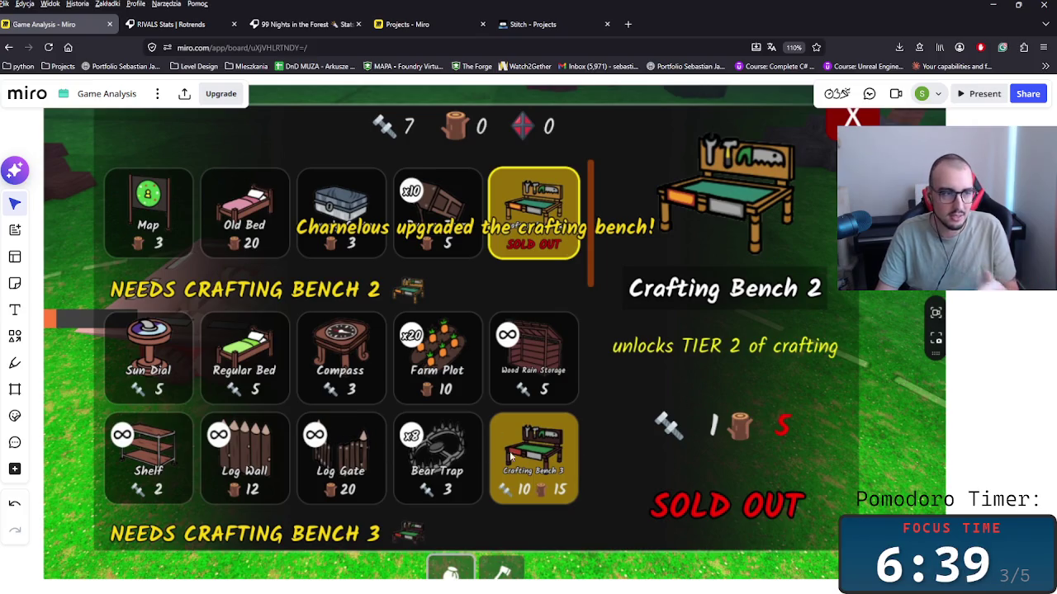
{"action": "scroll", "coordinate": [586, 474], "scroll_direction": "down", "scroll_amount": 3}
{"action": "scroll", "coordinate": [576, 493], "scroll_direction": "down", "scroll_amount": 2}
{"action": "scroll", "coordinate": [575, 504], "scroll_direction": "down", "scroll_amount": 1}
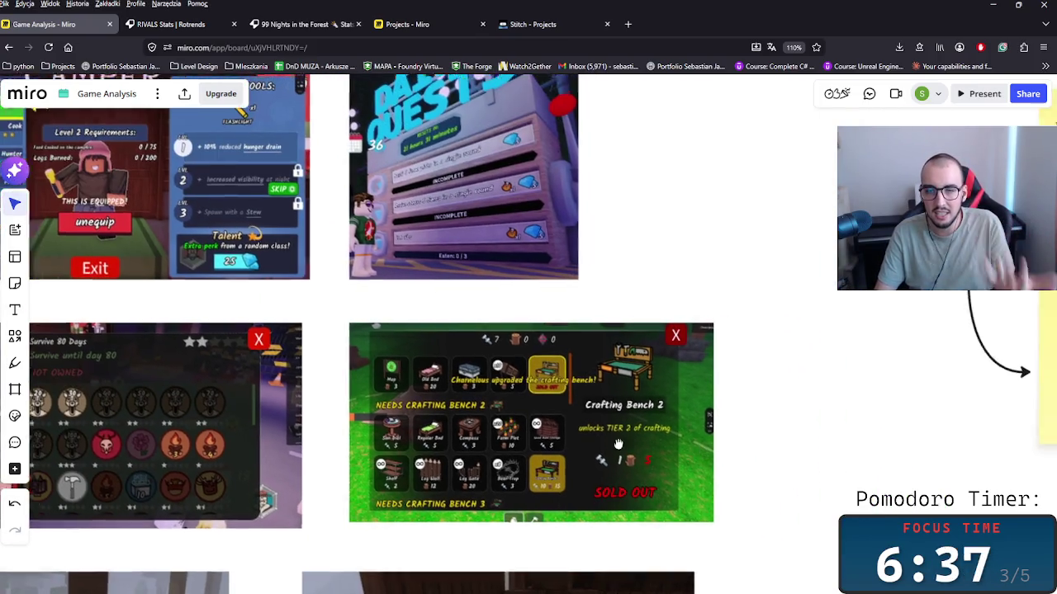
{"action": "scroll", "coordinate": [512, 479], "scroll_direction": "right", "scroll_amount": 5}
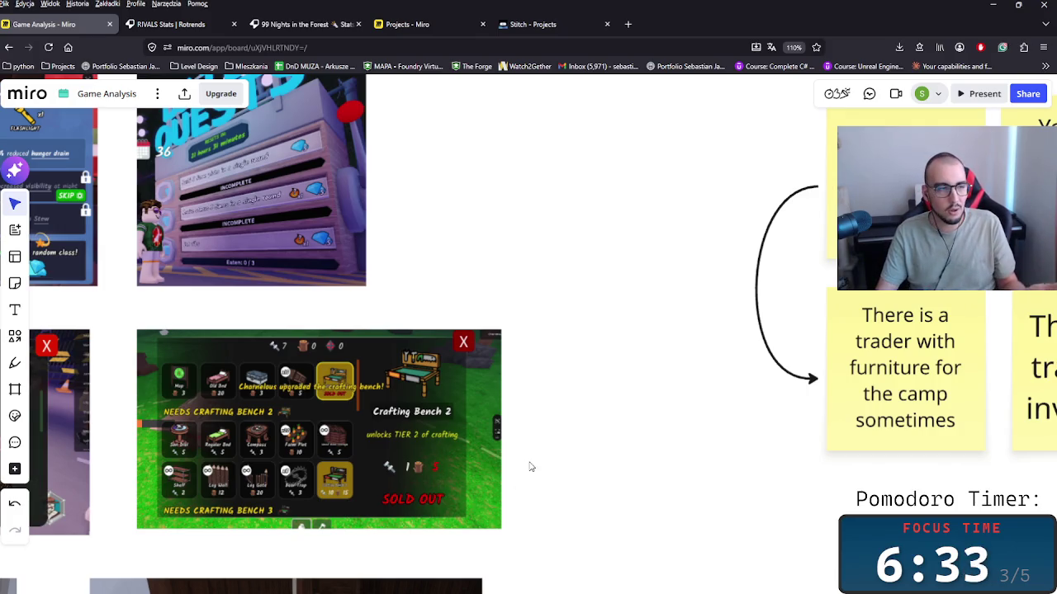
{"action": "scroll", "coordinate": [561, 476], "scroll_direction": "right", "scroll_amount": 2}
{"action": "scroll", "coordinate": [666, 494], "scroll_direction": "left", "scroll_amount": 3}
{"action": "scroll", "coordinate": [665, 494], "scroll_direction": "down", "scroll_amount": 3}
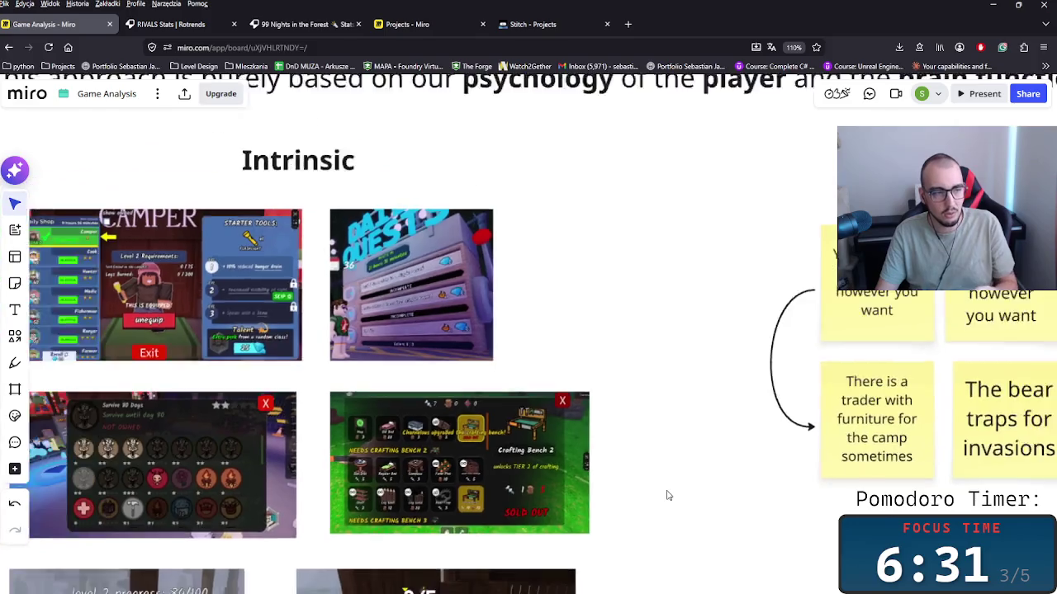
{"action": "mouse_move", "coordinate": [665, 484]}
{"action": "left_mouse_down"}
{"action": "mouse_move", "coordinate": [533, 448]}
{"action": "mouse_move", "coordinate": [457, 458]}
{"action": "left_mouse_up"}
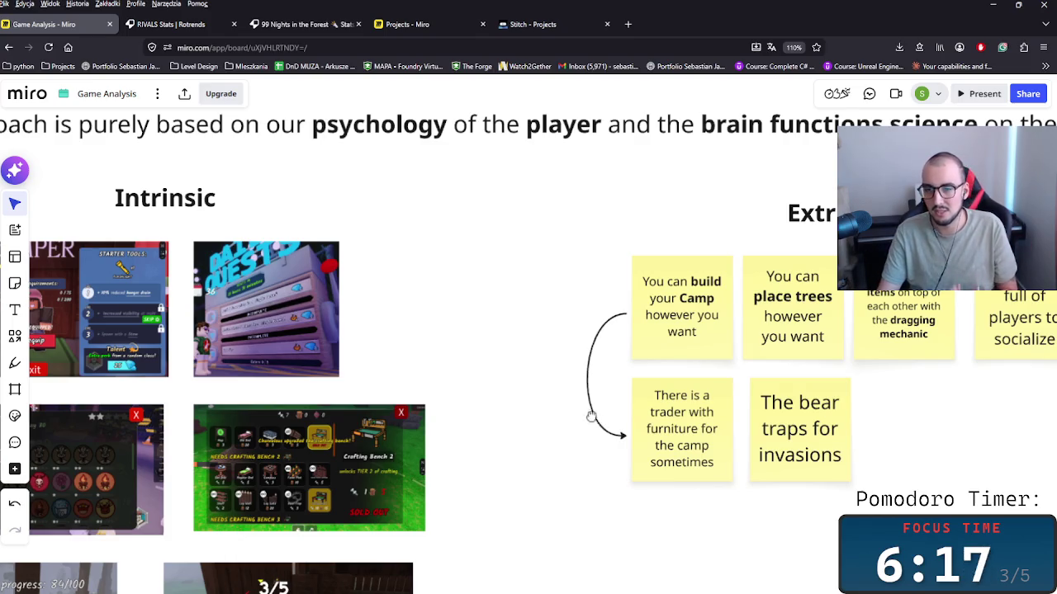
{"action": "scroll", "coordinate": [590, 415], "scroll_direction": "right", "scroll_amount": 5}
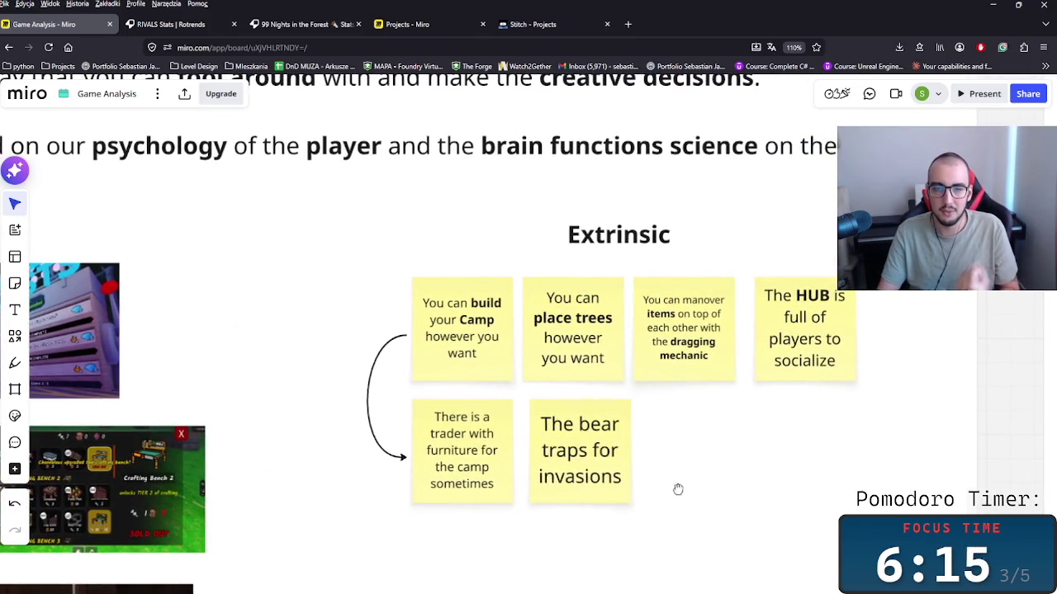
{"action": "left_click_drag", "start_coordinate": [677, 487], "coordinate": [490, 488]}
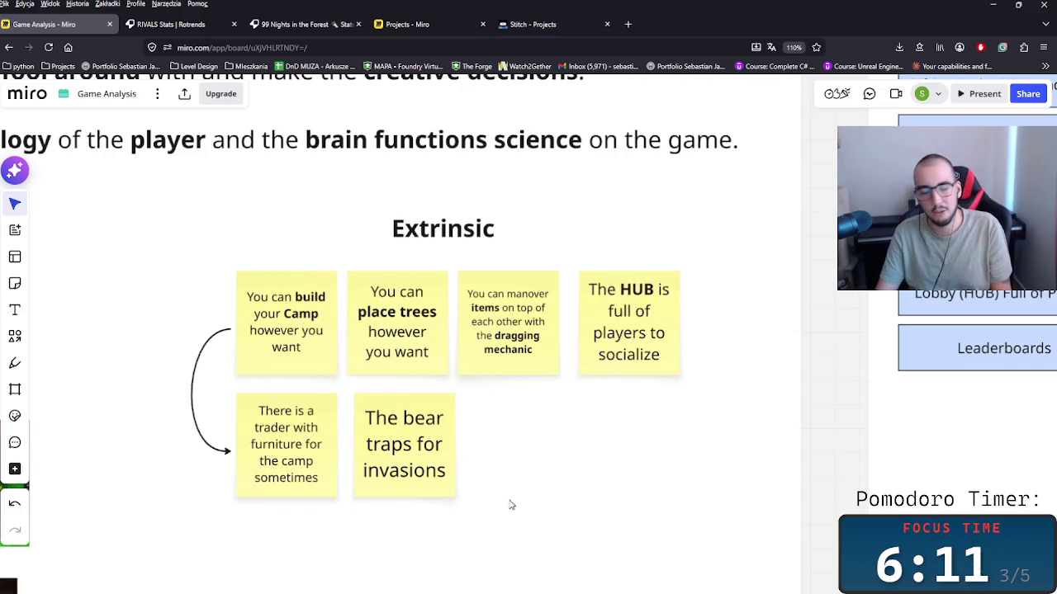
{"action": "scroll", "coordinate": [335, 456], "scroll_direction": "left", "scroll_amount": 4}
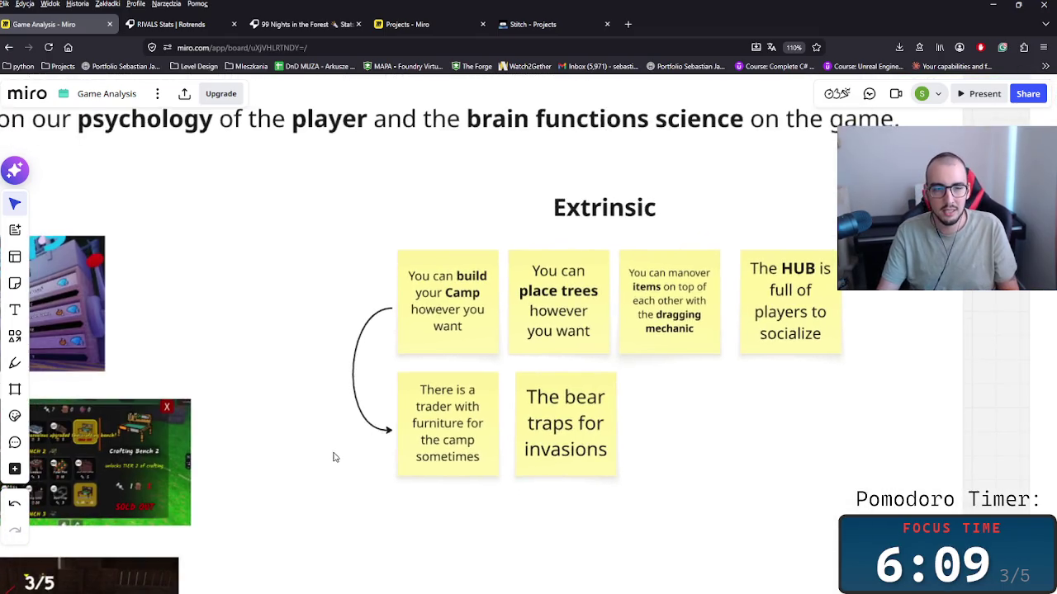
{"action": "scroll", "coordinate": [253, 480], "scroll_direction": "left", "scroll_amount": 3}
{"action": "scroll", "coordinate": [660, 413], "scroll_direction": "right", "scroll_amount": 5}
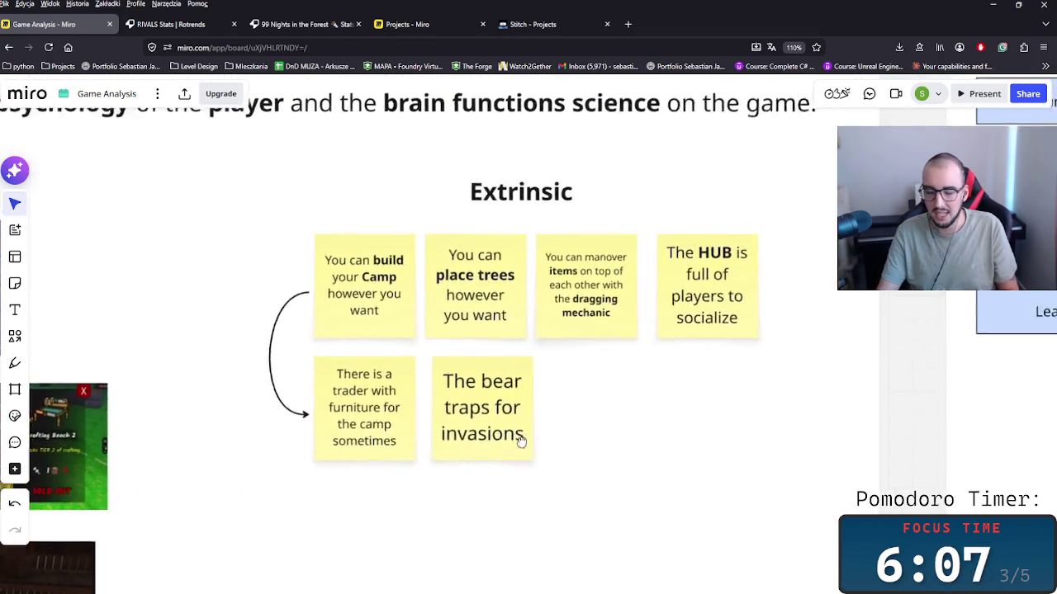
{"action": "scroll", "coordinate": [518, 437], "scroll_direction": "right", "scroll_amount": 1}
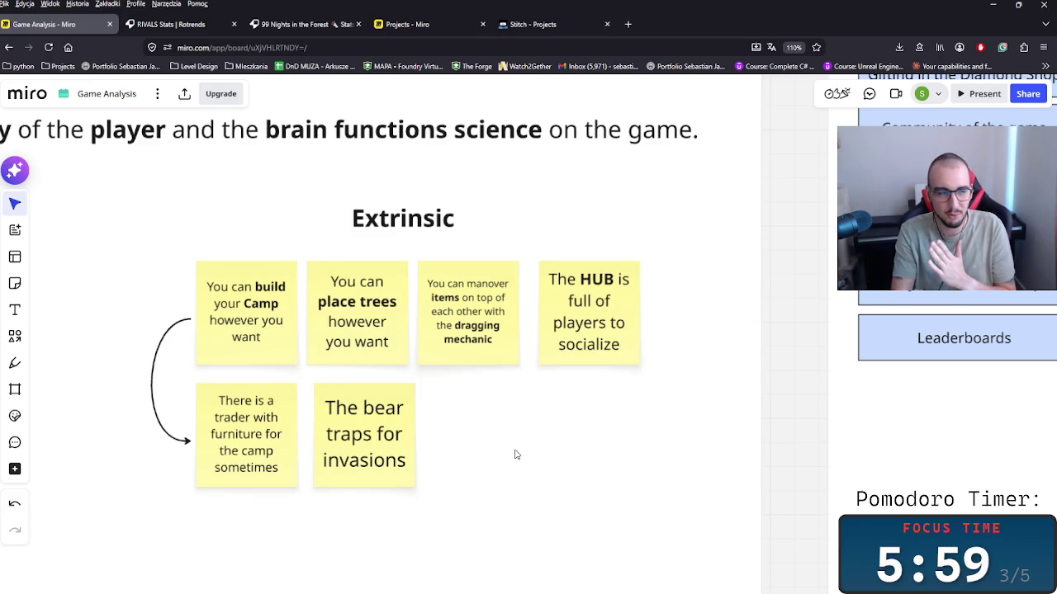
{"action": "scroll", "coordinate": [524, 453], "scroll_direction": "down", "scroll_amount": 5}
{"action": "mouse_move", "coordinate": [453, 280]}
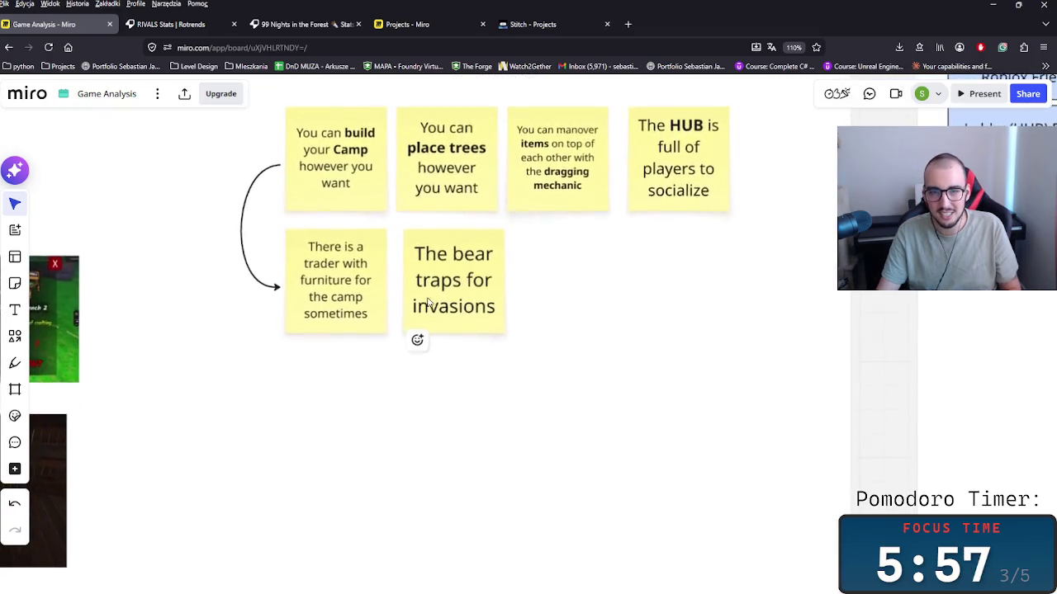
{"action": "scroll", "coordinate": [606, 533], "scroll_direction": "up", "scroll_amount": 5}
{"action": "scroll", "coordinate": [590, 570], "scroll_direction": "up", "scroll_amount": 1}
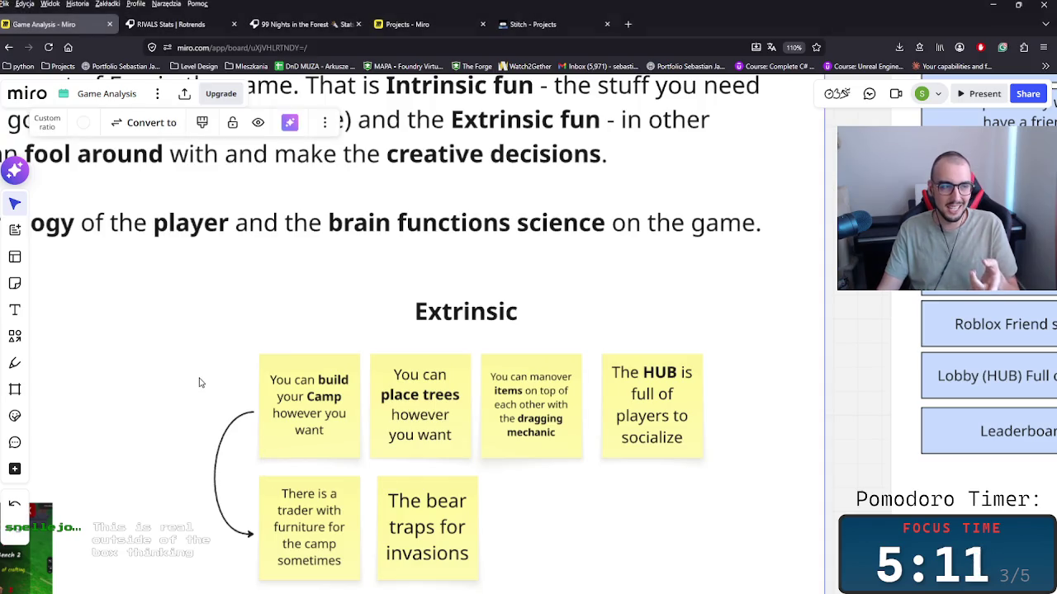
{"action": "scroll", "coordinate": [202, 382], "scroll_direction": "up", "scroll_amount": 3}
{"action": "scroll", "coordinate": [202, 382], "scroll_direction": "down", "scroll_amount": 5}
{"action": "scroll", "coordinate": [202, 381], "scroll_direction": "down", "scroll_amount": 3}
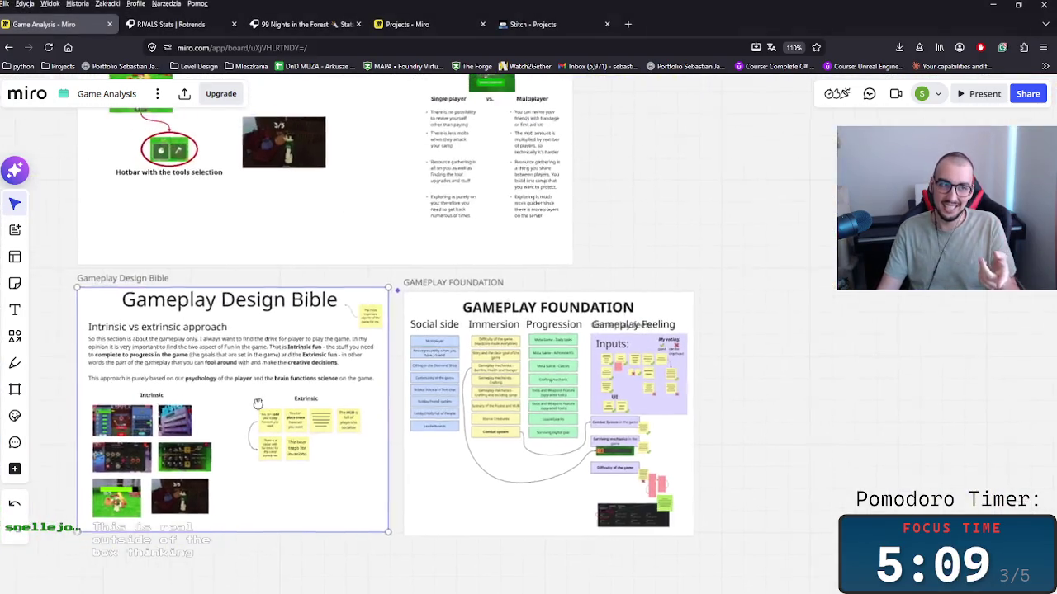
{"action": "left_click_drag", "start_coordinate": [236, 369], "coordinate": [368, 436]}
{"action": "scroll", "coordinate": [368, 437], "scroll_direction": "up", "scroll_amount": 3}
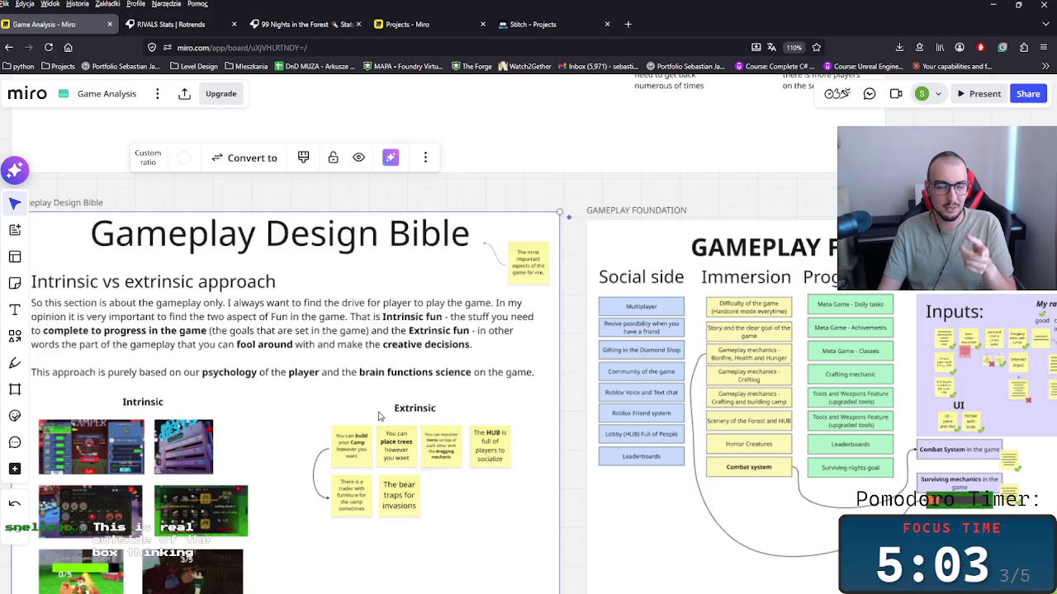
{"action": "scroll", "coordinate": [381, 416], "scroll_direction": "up", "scroll_amount": 3}
{"action": "scroll", "coordinate": [381, 416], "scroll_direction": "up", "scroll_amount": 3}
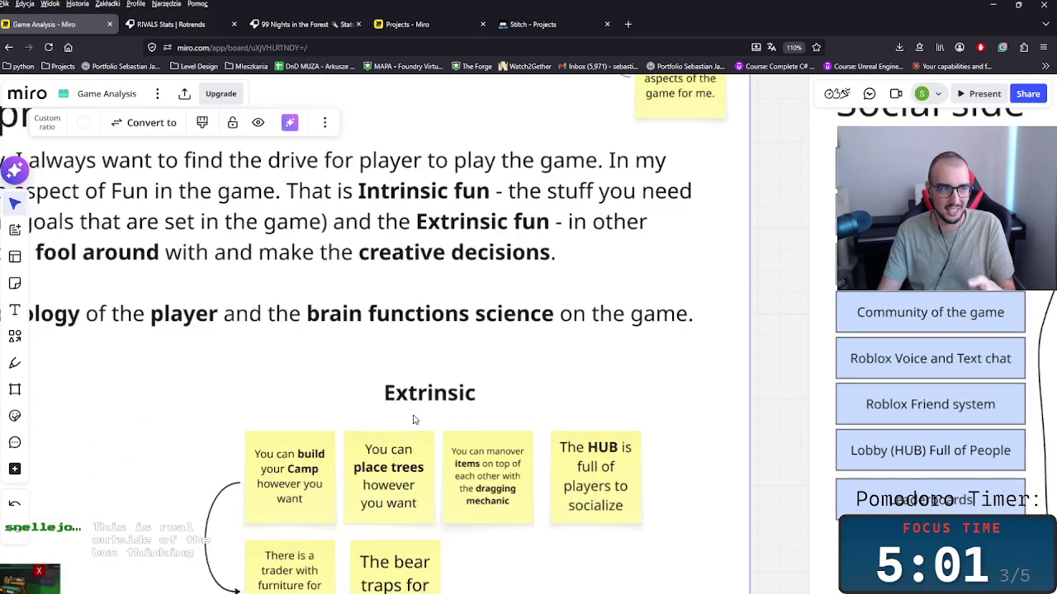
{"action": "scroll", "coordinate": [415, 420], "scroll_direction": "down", "scroll_amount": 2}
{"action": "scroll", "coordinate": [415, 420], "scroll_direction": "down", "scroll_amount": 2}
{"action": "scroll", "coordinate": [414, 420], "scroll_direction": "down", "scroll_amount": 2}
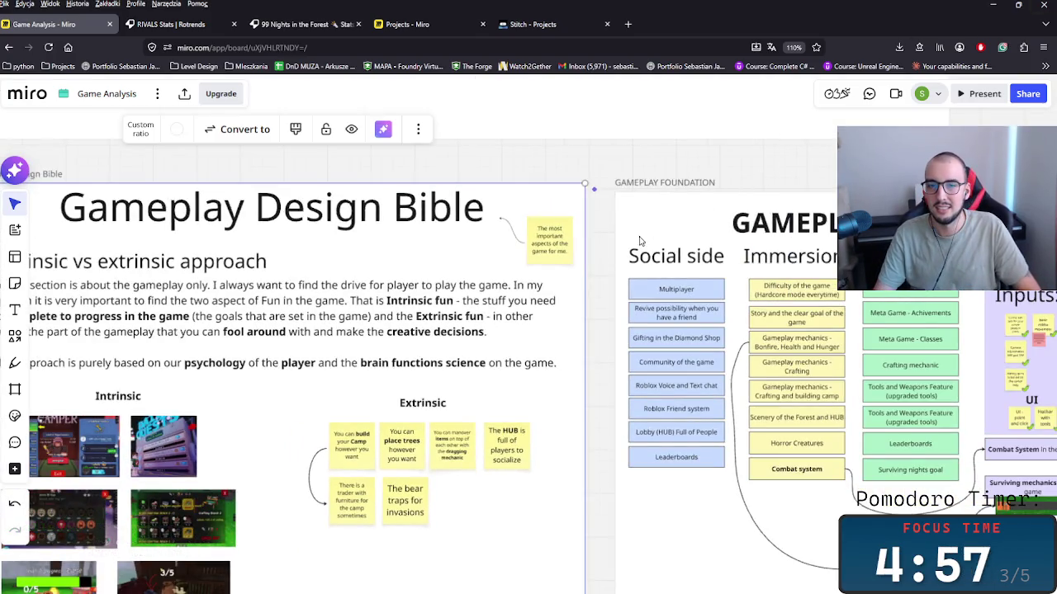
{"action": "scroll", "coordinate": [495, 289], "scroll_direction": "left", "scroll_amount": 2}
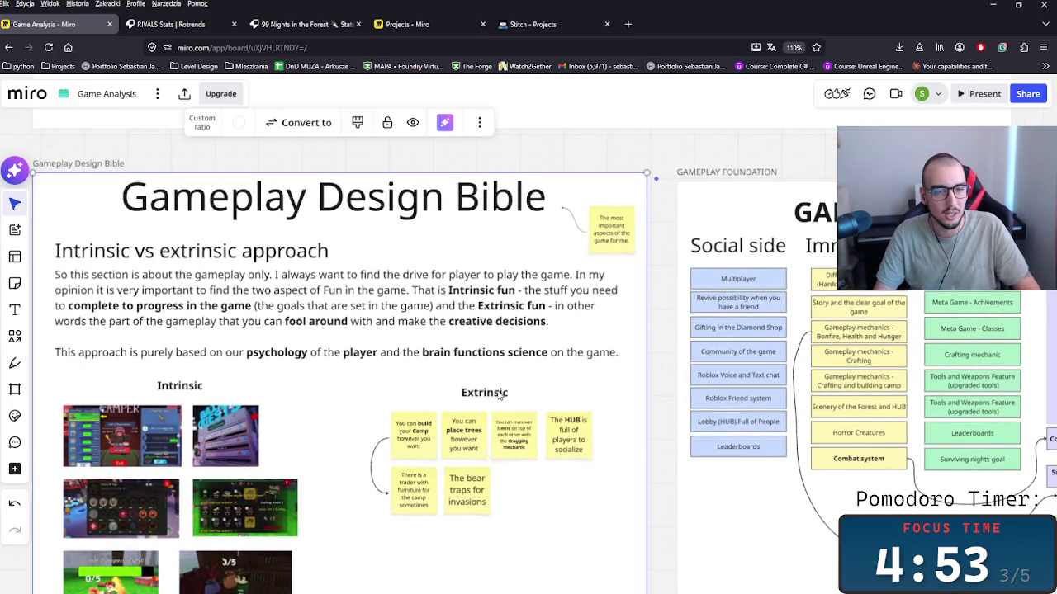
{"action": "mouse_move", "coordinate": [405, 501]}
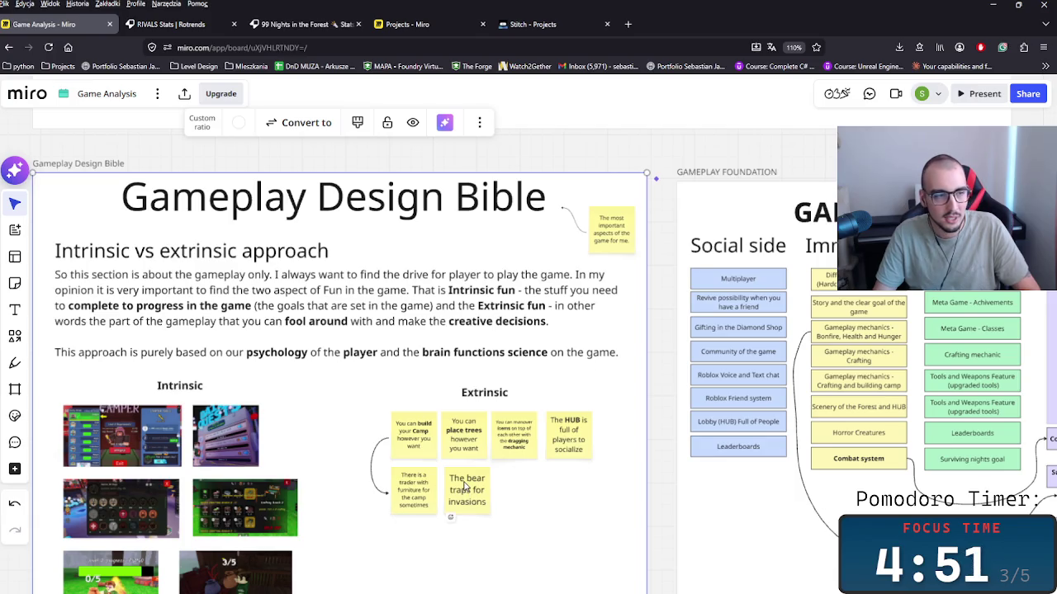
{"action": "scroll", "coordinate": [464, 487], "scroll_direction": "up", "scroll_amount": 2}
{"action": "scroll", "coordinate": [467, 487], "scroll_direction": "up", "scroll_amount": 3}
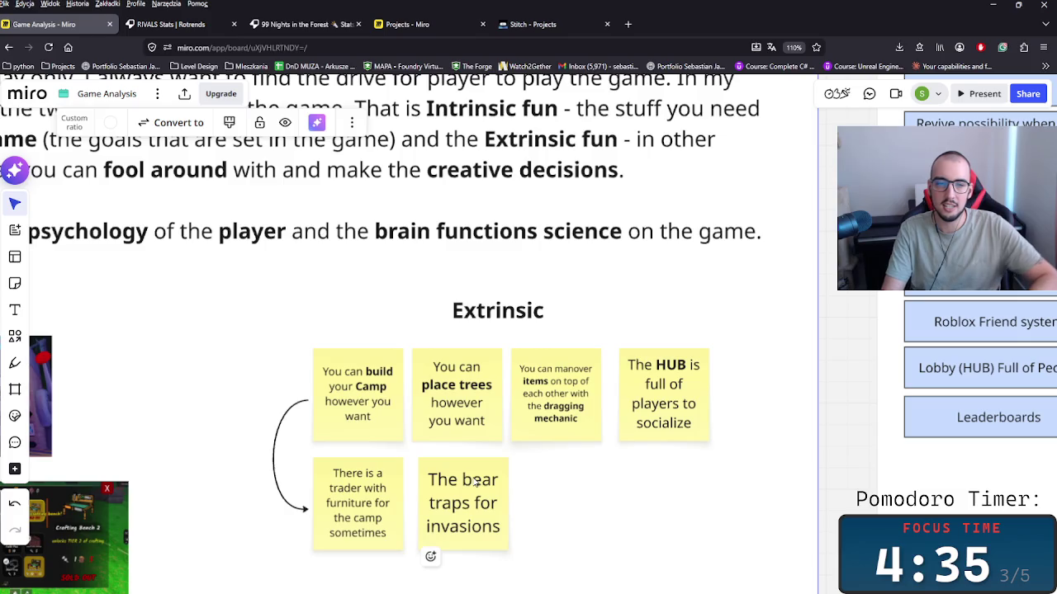
{"action": "scroll", "coordinate": [475, 483], "scroll_direction": "down", "scroll_amount": 2}
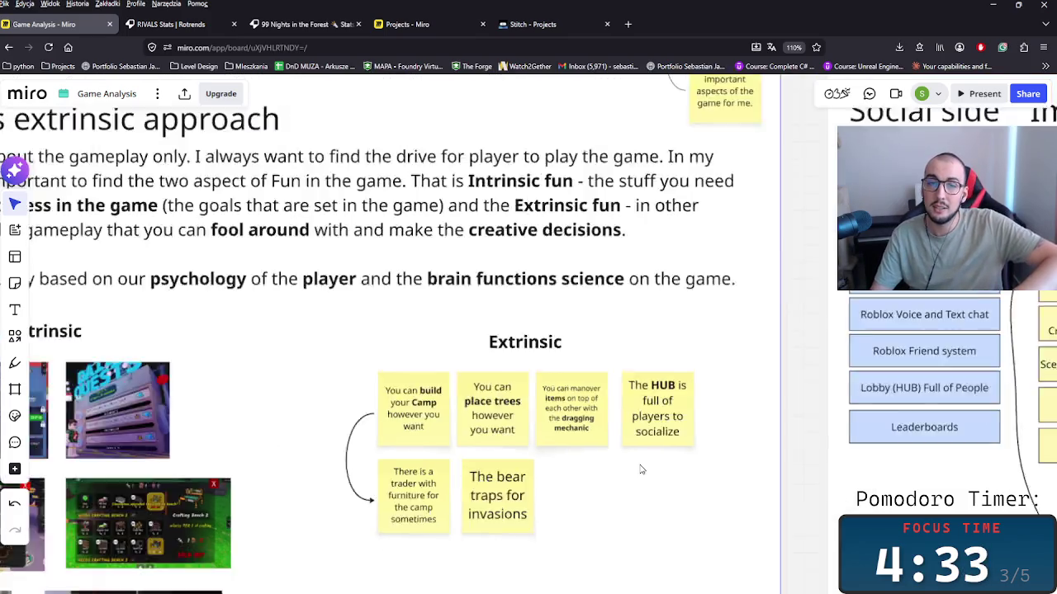
{"action": "scroll", "coordinate": [639, 467], "scroll_direction": "down", "scroll_amount": 3}
{"action": "scroll", "coordinate": [656, 469], "scroll_direction": "down", "scroll_amount": 2}
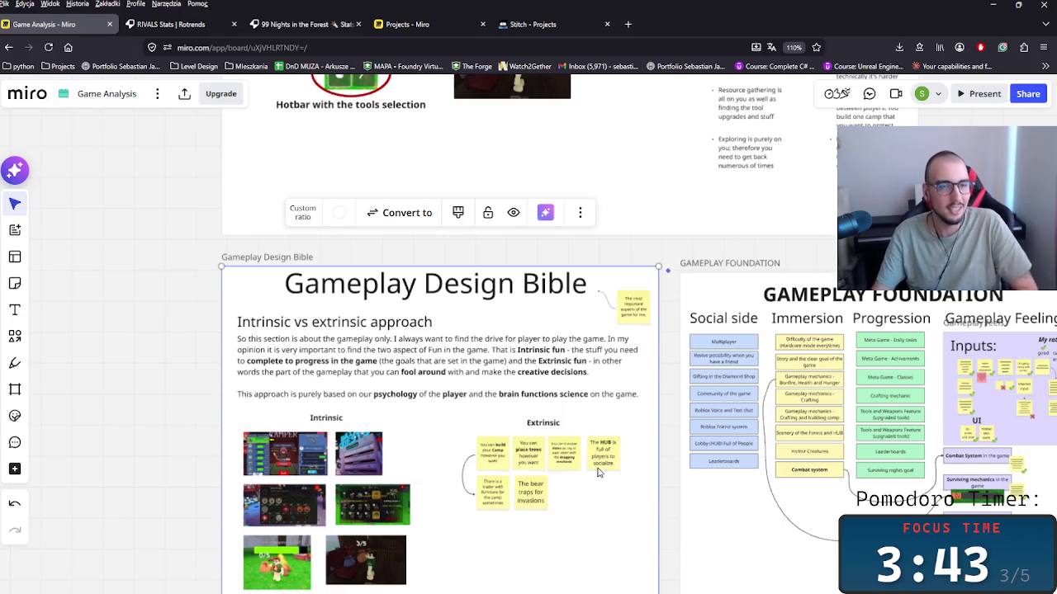
{"action": "scroll", "coordinate": [602, 474], "scroll_direction": "up", "scroll_amount": 3}
{"action": "scroll", "coordinate": [595, 484], "scroll_direction": "up", "scroll_amount": 2}
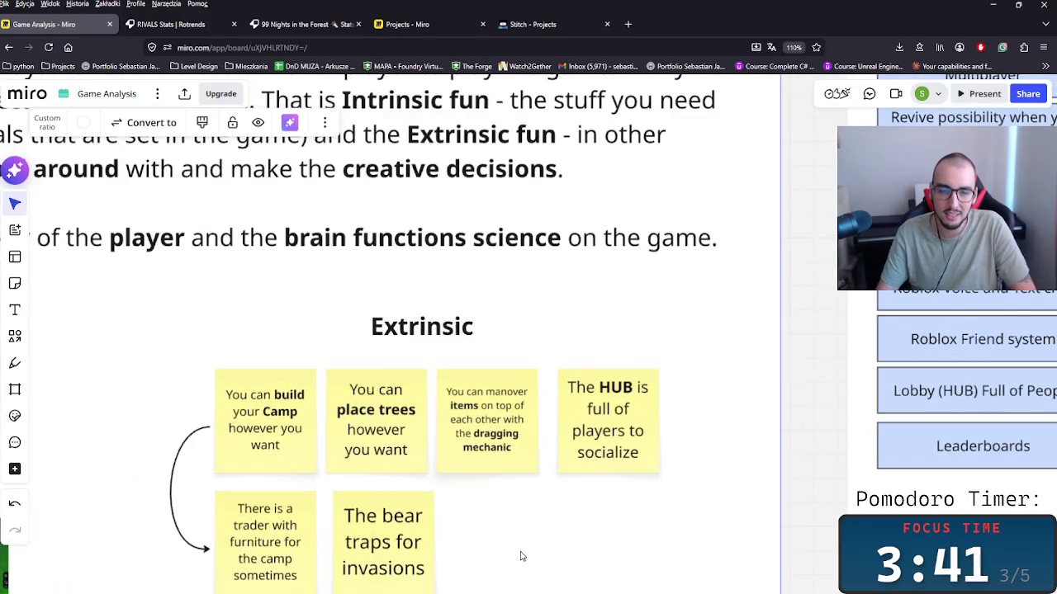
{"action": "scroll", "coordinate": [520, 556], "scroll_direction": "down", "scroll_amount": 1}
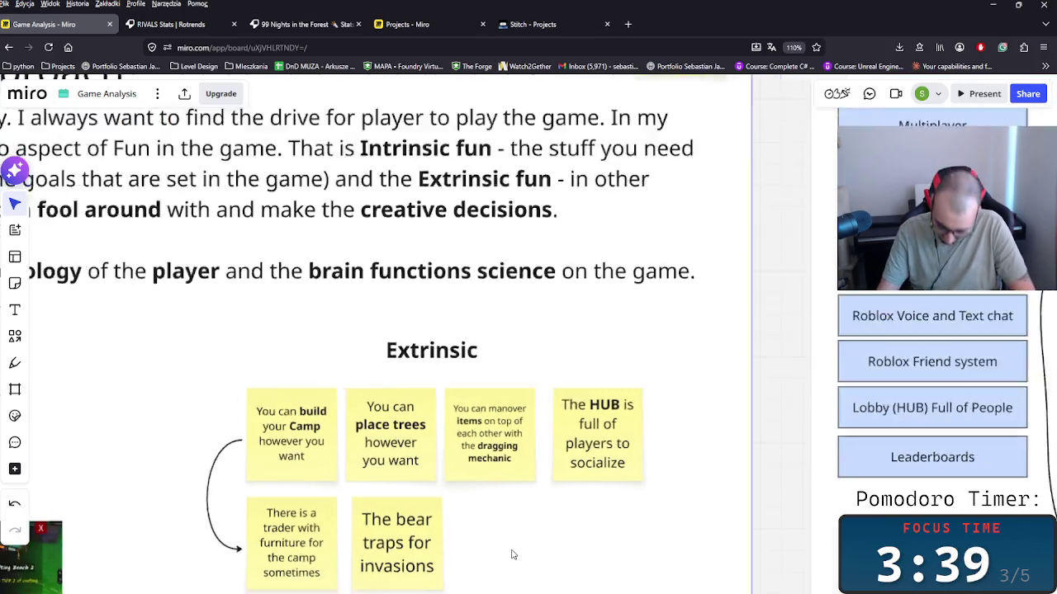
{"action": "scroll", "coordinate": [516, 553], "scroll_direction": "down", "scroll_amount": 3}
{"action": "mouse_move", "coordinate": [542, 545]}
{"action": "left_mouse_down"}
{"action": "mouse_move", "coordinate": [576, 500]}
{"action": "mouse_move", "coordinate": [613, 501]}
{"action": "left_mouse_up"}
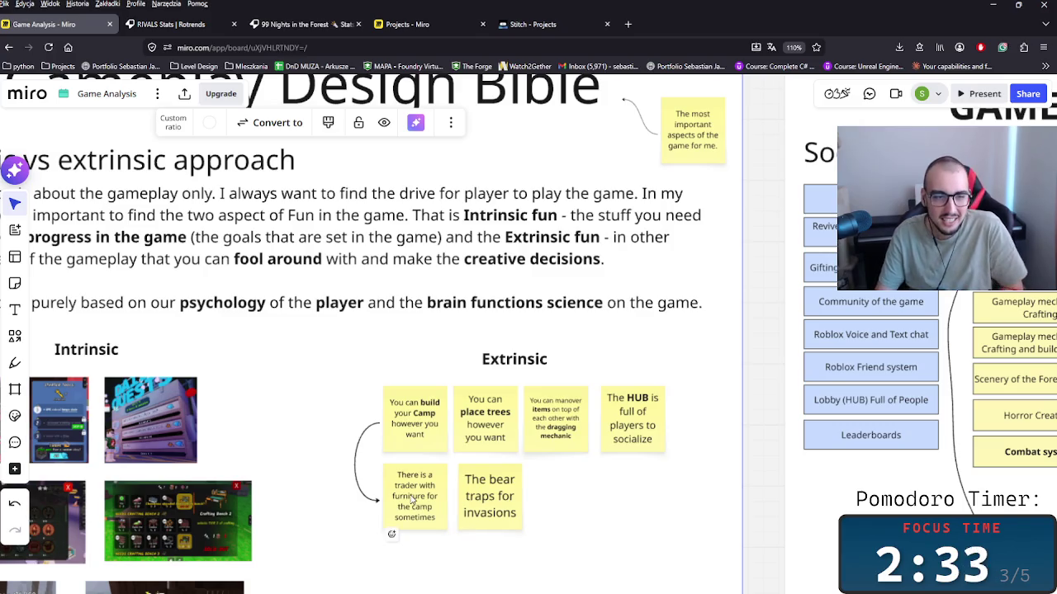
{"action": "mouse_move", "coordinate": [302, 520]}
{"action": "left_mouse_down"}
{"action": "mouse_move", "coordinate": [366, 421]}
{"action": "mouse_move", "coordinate": [427, 416]}
{"action": "left_mouse_up"}
{"action": "scroll", "coordinate": [311, 325], "scroll_direction": "up", "scroll_amount": 3}
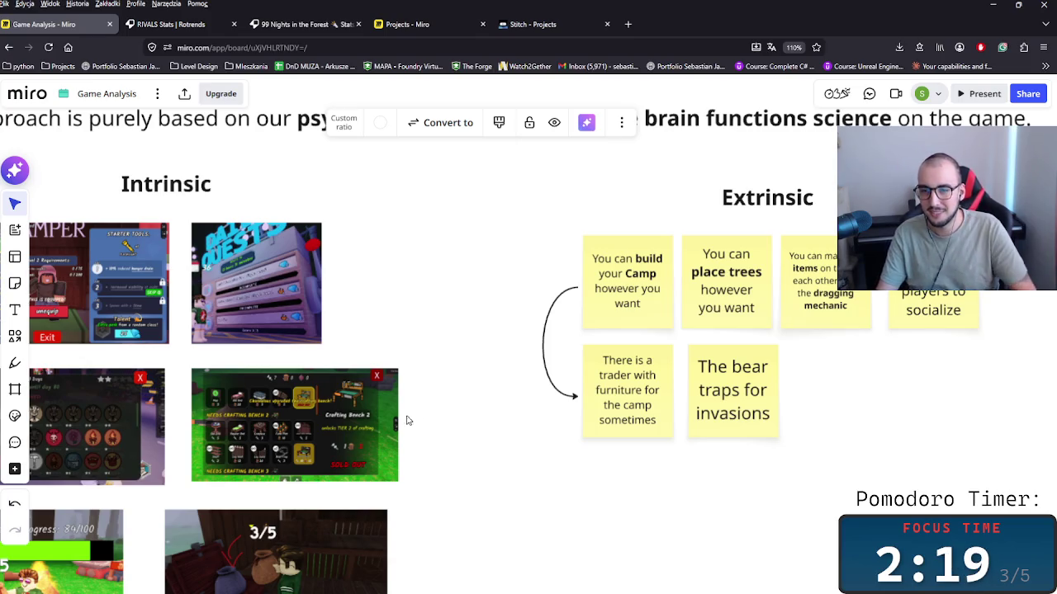
{"action": "scroll", "coordinate": [570, 454], "scroll_direction": "down", "scroll_amount": 2}
{"action": "scroll", "coordinate": [544, 473], "scroll_direction": "down", "scroll_amount": 1}
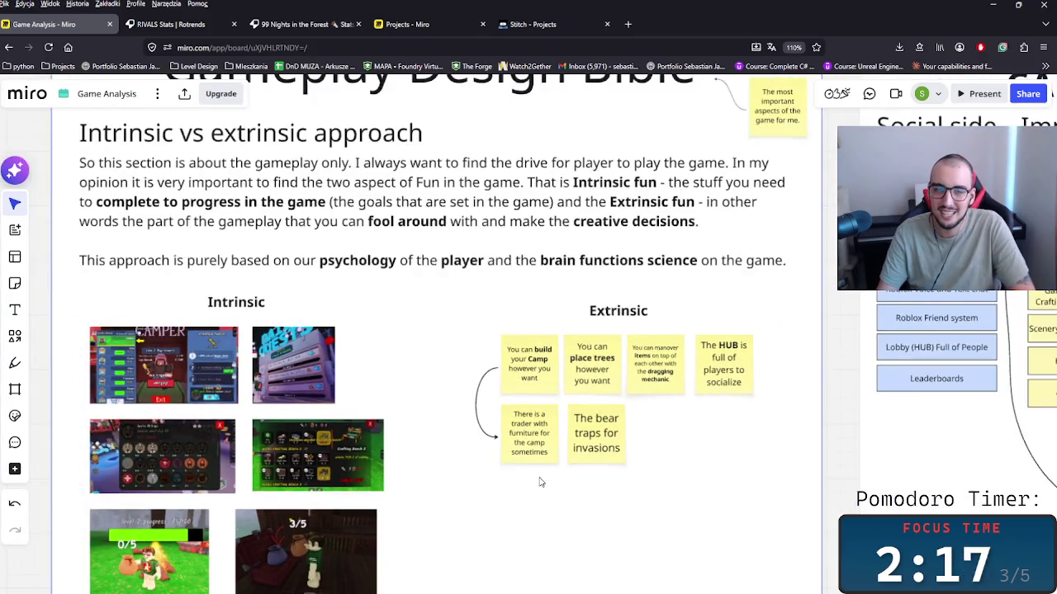
{"action": "left_click", "coordinate": [545, 468]}
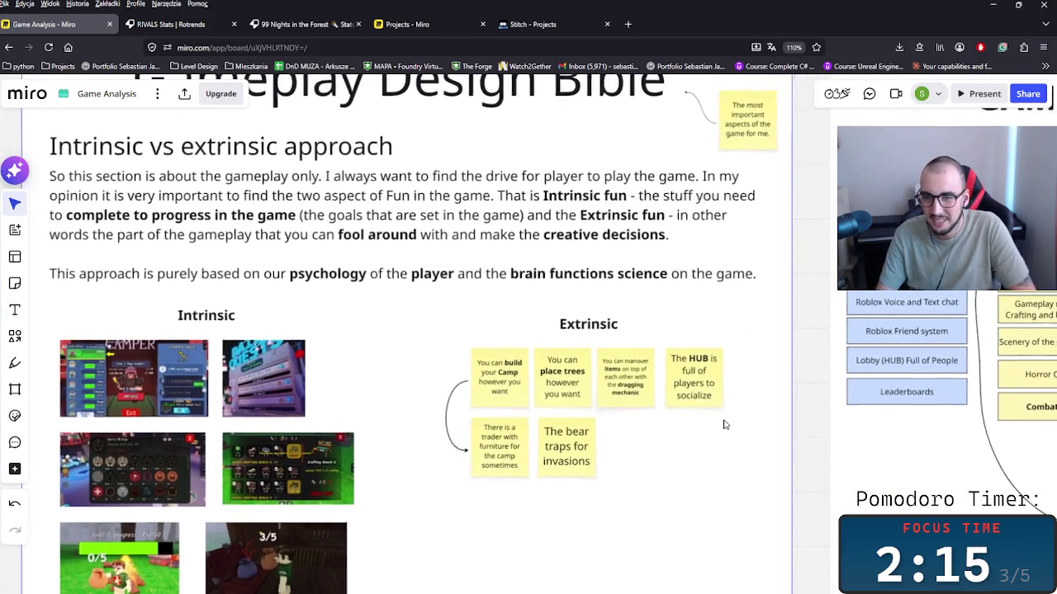
{"action": "scroll", "coordinate": [675, 466], "scroll_direction": "up", "scroll_amount": 2}
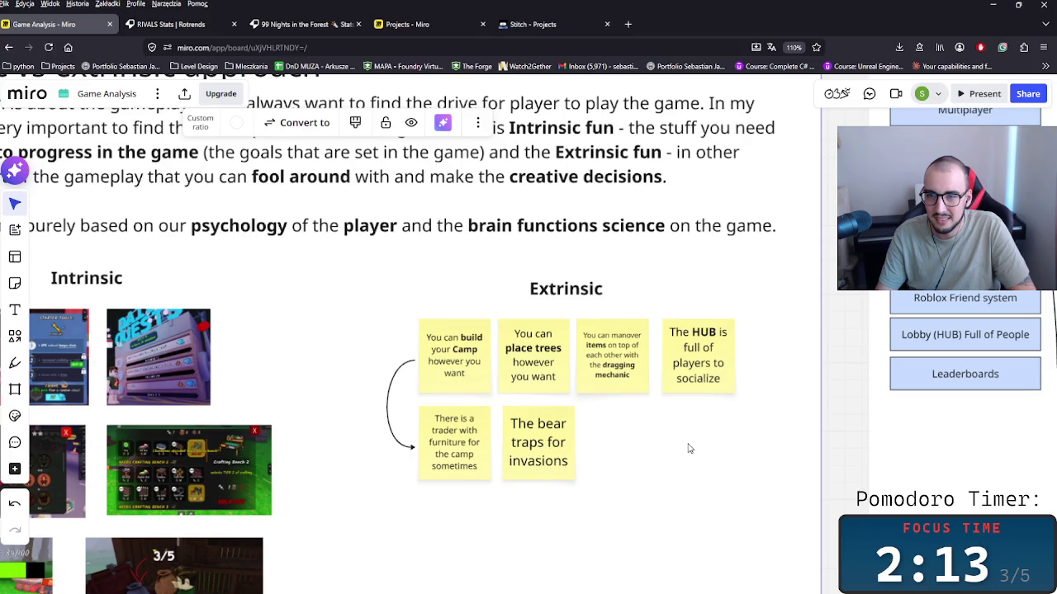
{"action": "key", "text": "Escape"}
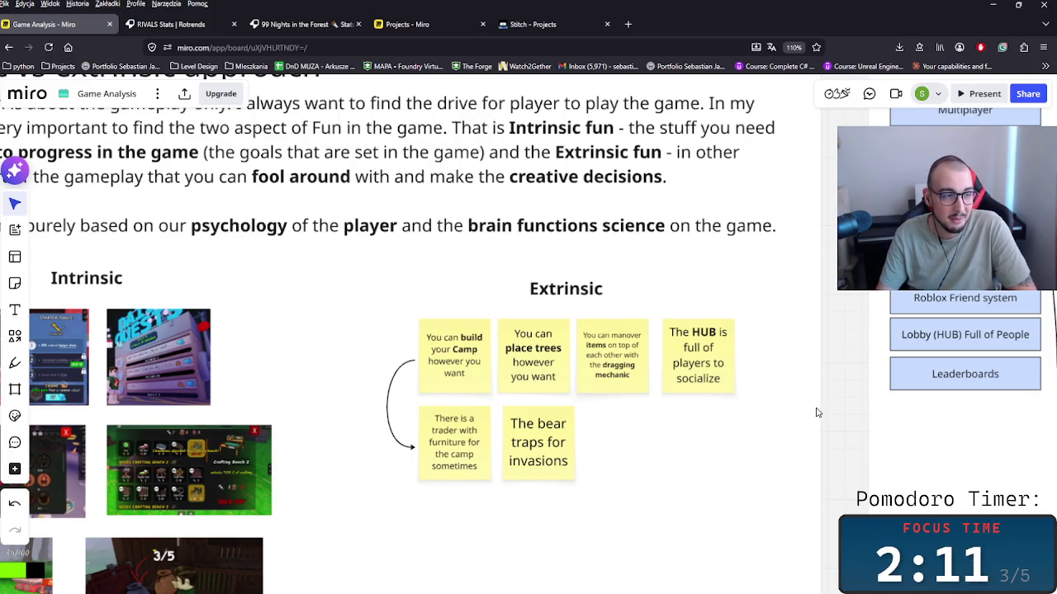
{"action": "scroll", "coordinate": [821, 405], "scroll_direction": "up", "scroll_amount": 1}
{"action": "scroll", "coordinate": [798, 433], "scroll_direction": "right", "scroll_amount": 1}
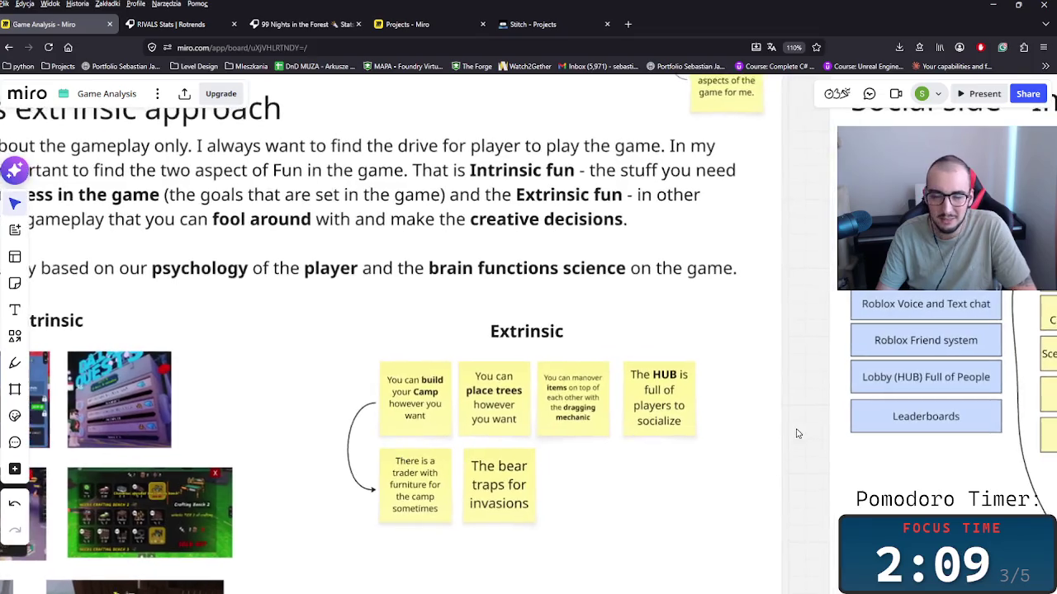
{"action": "scroll", "coordinate": [792, 431], "scroll_direction": "down", "scroll_amount": 1}
{"action": "scroll", "coordinate": [779, 436], "scroll_direction": "down", "scroll_amount": 1}
{"action": "scroll", "coordinate": [784, 439], "scroll_direction": "down", "scroll_amount": 2}
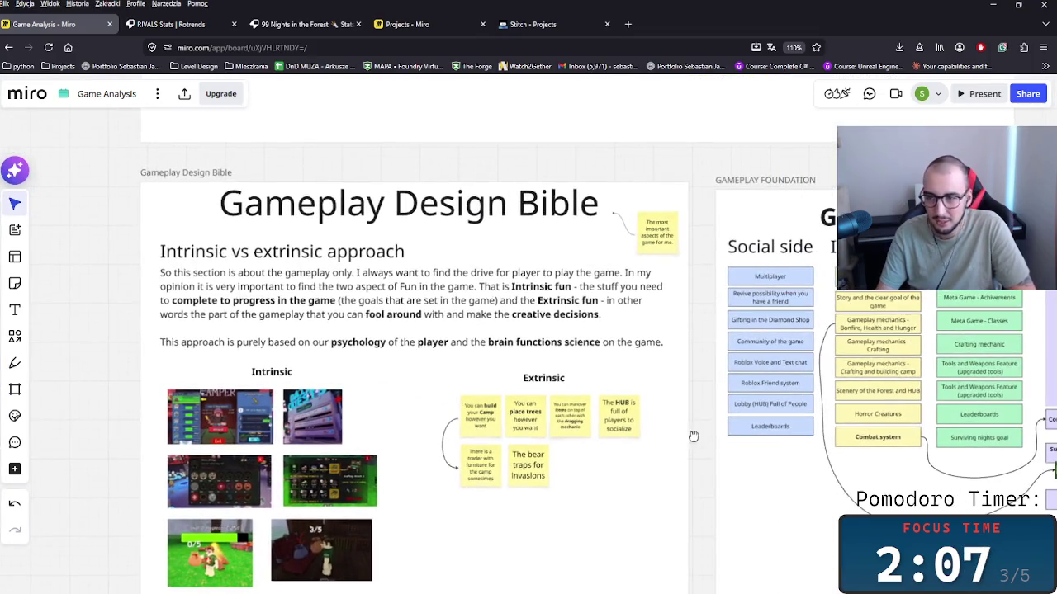
{"action": "scroll", "coordinate": [698, 436], "scroll_direction": "up", "scroll_amount": 1}
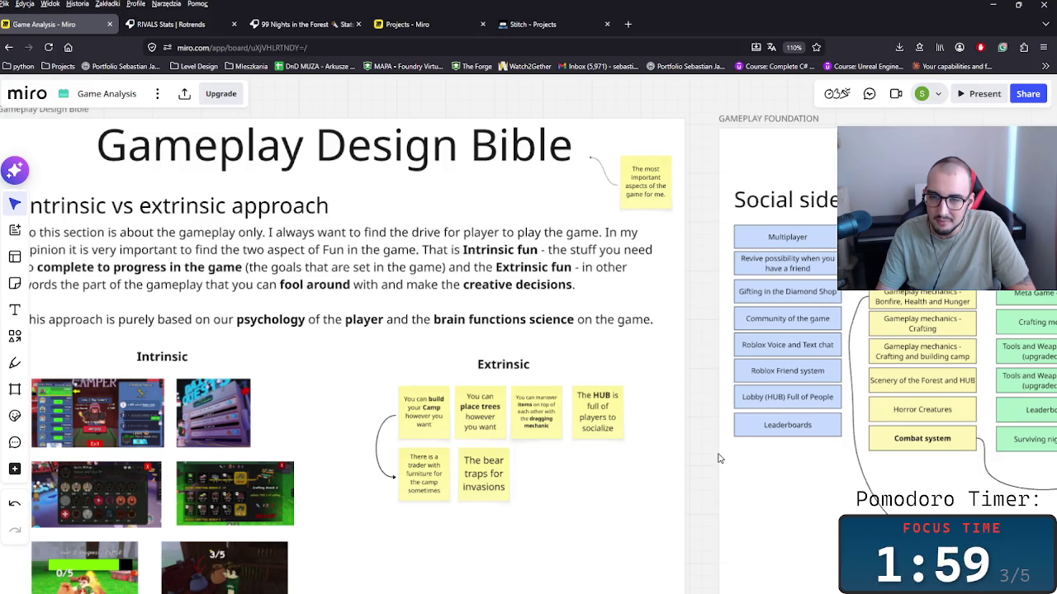
{"action": "scroll", "coordinate": [718, 458], "scroll_direction": "up", "scroll_amount": 2}
{"action": "scroll", "coordinate": [718, 462], "scroll_direction": "up", "scroll_amount": 2}
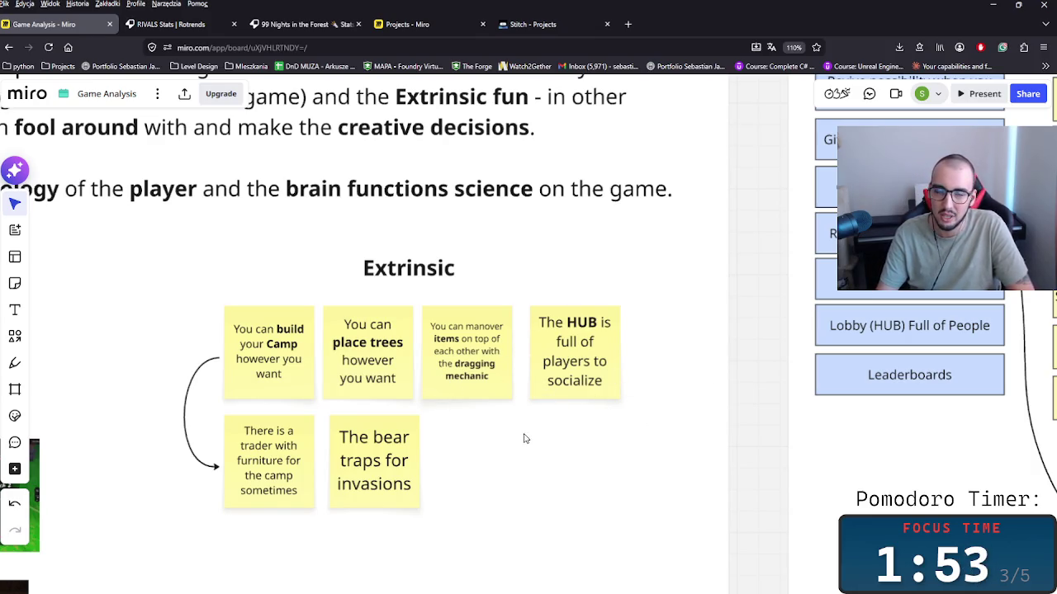
{"action": "mouse_move", "coordinate": [615, 450]}
{"action": "left_mouse_down"}
{"action": "mouse_move", "coordinate": [656, 467]}
{"action": "mouse_move", "coordinate": [776, 480]}
{"action": "left_mouse_up"}
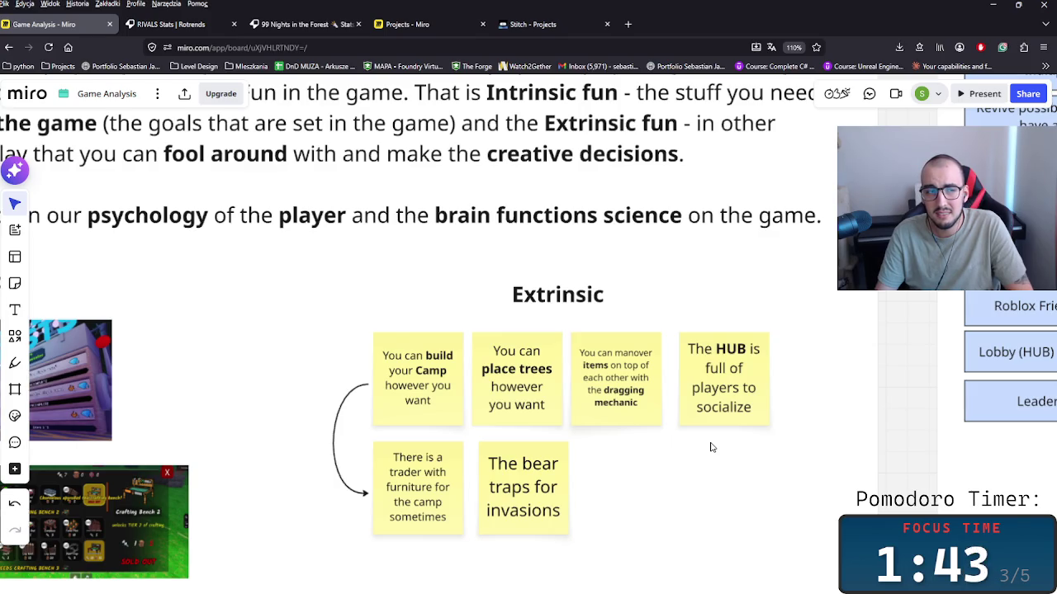
{"action": "scroll", "coordinate": [710, 448], "scroll_direction": "down", "scroll_amount": 1}
{"action": "scroll", "coordinate": [706, 450], "scroll_direction": "down", "scroll_amount": 2}
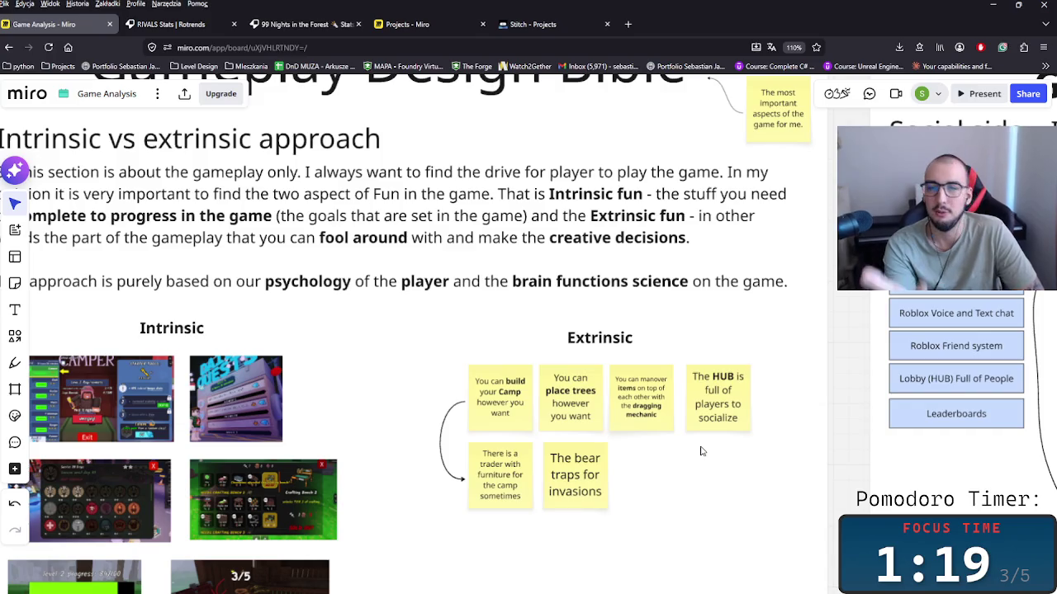
{"action": "scroll", "coordinate": [664, 444], "scroll_direction": "down", "scroll_amount": 2}
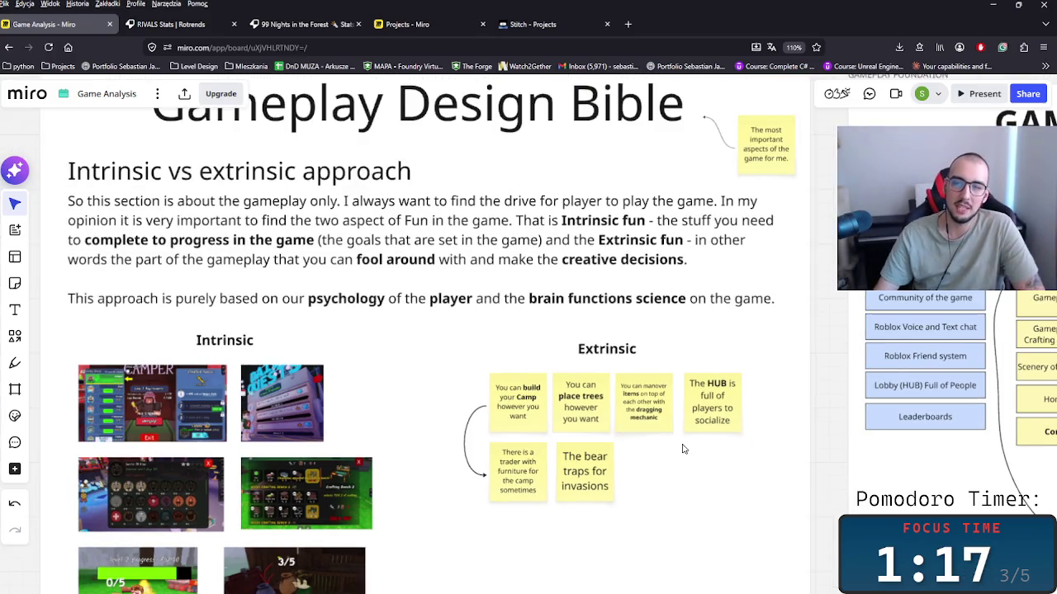
Zoom and pan the board up toward the Gameplay side frame.
{"action": "scroll", "coordinate": [664, 446], "scroll_direction": "down", "scroll_amount": 3}
{"action": "scroll", "coordinate": [665, 463], "scroll_direction": "down", "scroll_amount": 3}
{"action": "scroll", "coordinate": [667, 483], "scroll_direction": "right", "scroll_amount": 1}
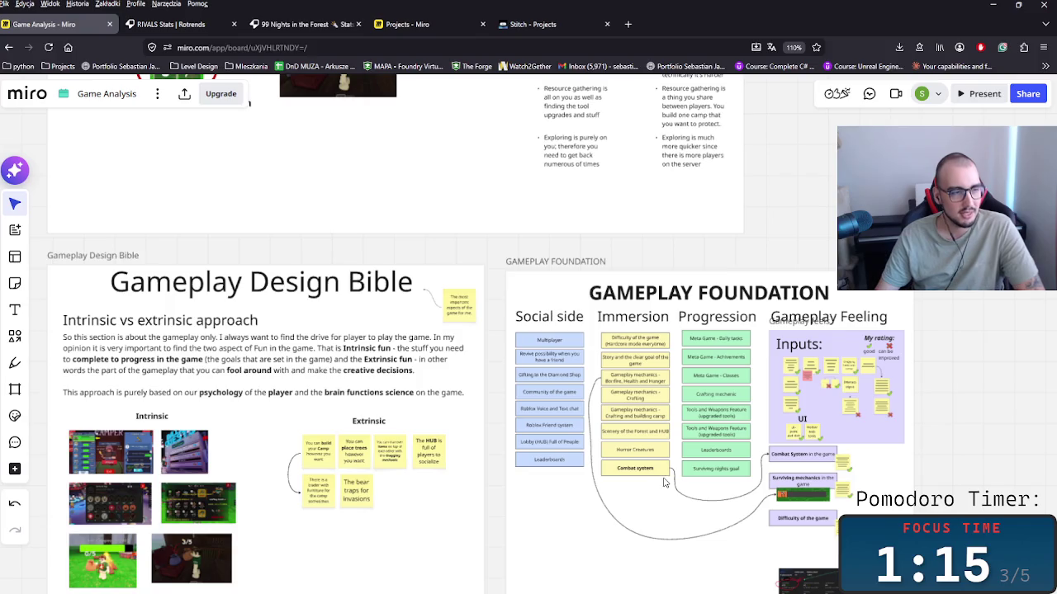
{"action": "scroll", "coordinate": [504, 369], "scroll_direction": "up", "scroll_amount": 3}
{"action": "scroll", "coordinate": [493, 379], "scroll_direction": "up", "scroll_amount": 2}
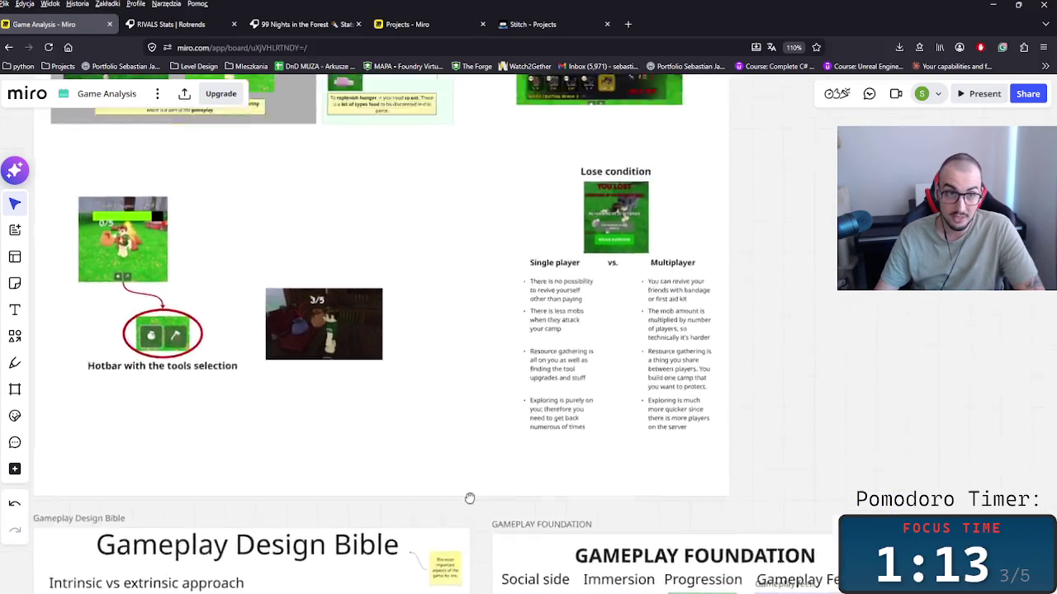
{"action": "scroll", "coordinate": [482, 496], "scroll_direction": "up", "scroll_amount": 1}
{"action": "scroll", "coordinate": [462, 553], "scroll_direction": "up", "scroll_amount": 2}
{"action": "scroll", "coordinate": [462, 553], "scroll_direction": "left", "scroll_amount": 2}
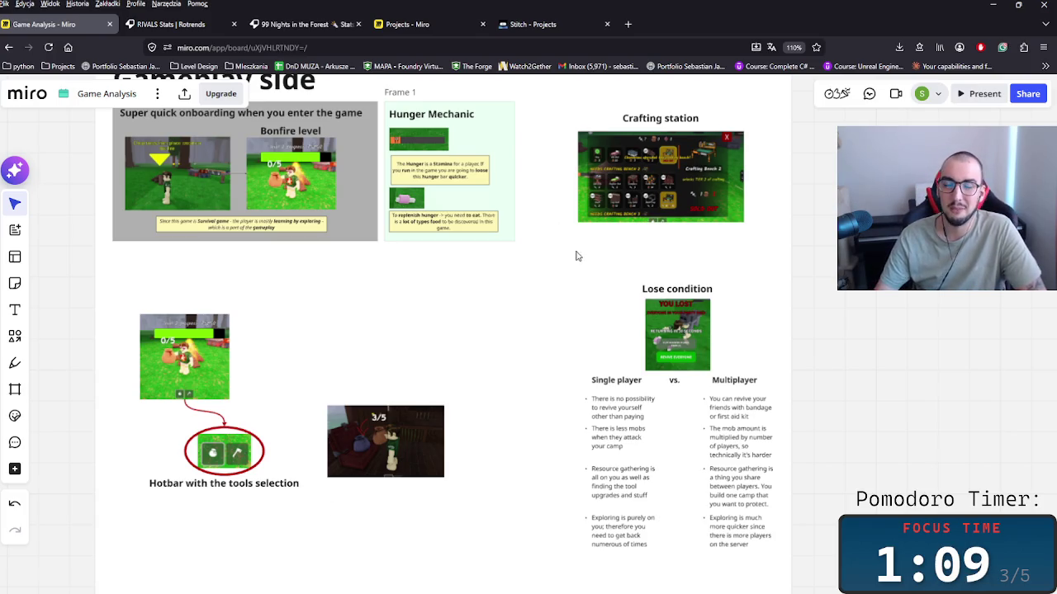
{"action": "scroll", "coordinate": [569, 298], "scroll_direction": "up", "scroll_amount": 1, "text": "ctrl"}
{"action": "scroll", "coordinate": [528, 446], "scroll_direction": "up", "scroll_amount": 3}
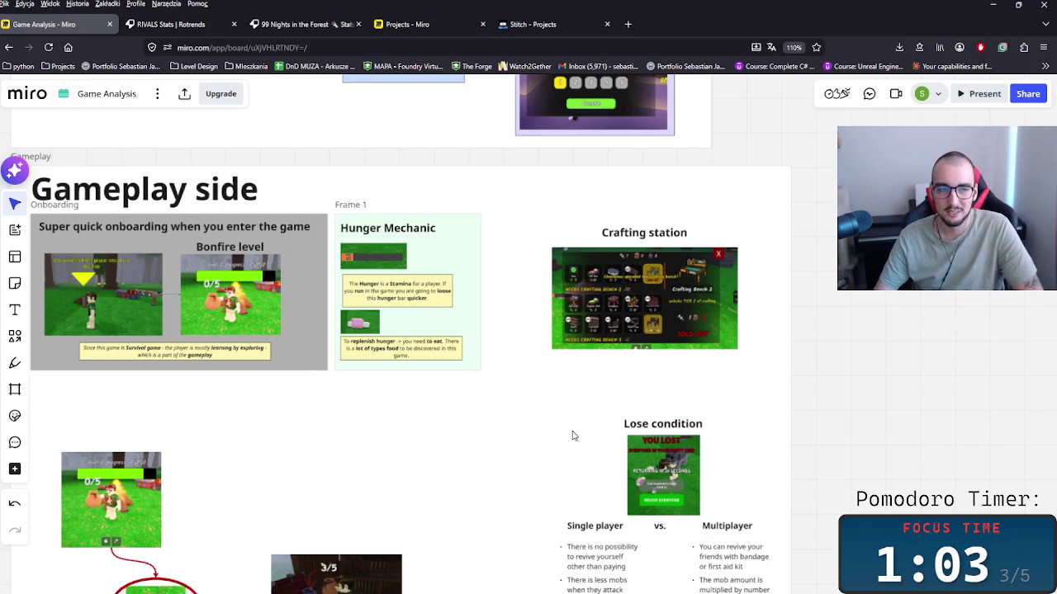
Select the Crafting station title and its Crafting Bench 2 screenshot together.
{"action": "scroll", "coordinate": [627, 427], "scroll_direction": "up", "scroll_amount": 3}
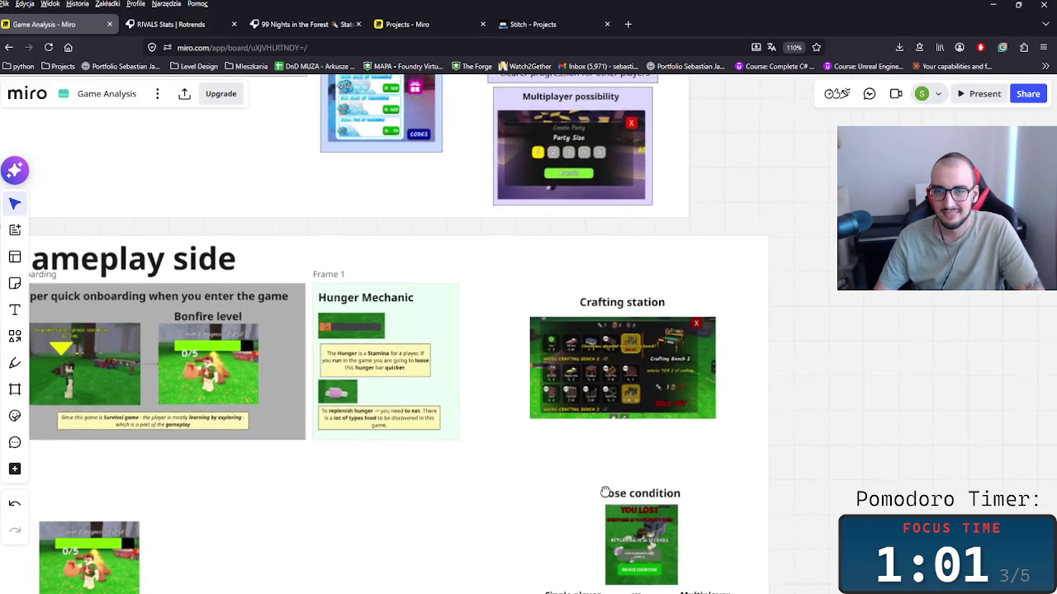
{"action": "scroll", "coordinate": [610, 495], "scroll_direction": "up", "scroll_amount": 2}
{"action": "scroll", "coordinate": [557, 472], "scroll_direction": "left", "scroll_amount": 3}
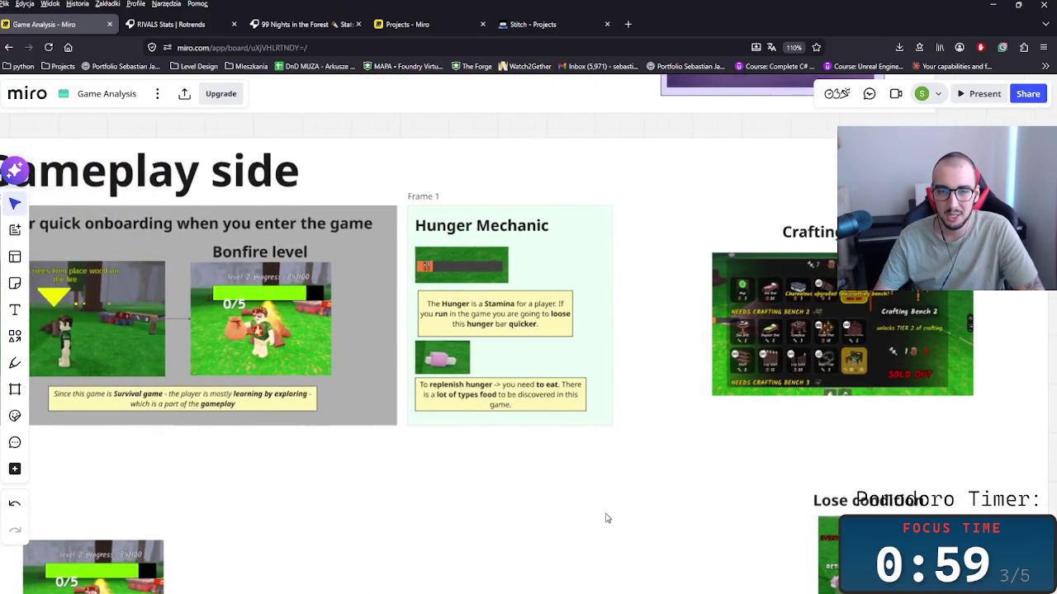
{"action": "scroll", "coordinate": [635, 515], "scroll_direction": "down", "scroll_amount": 2}
{"action": "scroll", "coordinate": [742, 448], "scroll_direction": "right", "scroll_amount": 3}
{"action": "left_click", "coordinate": [578, 396]}
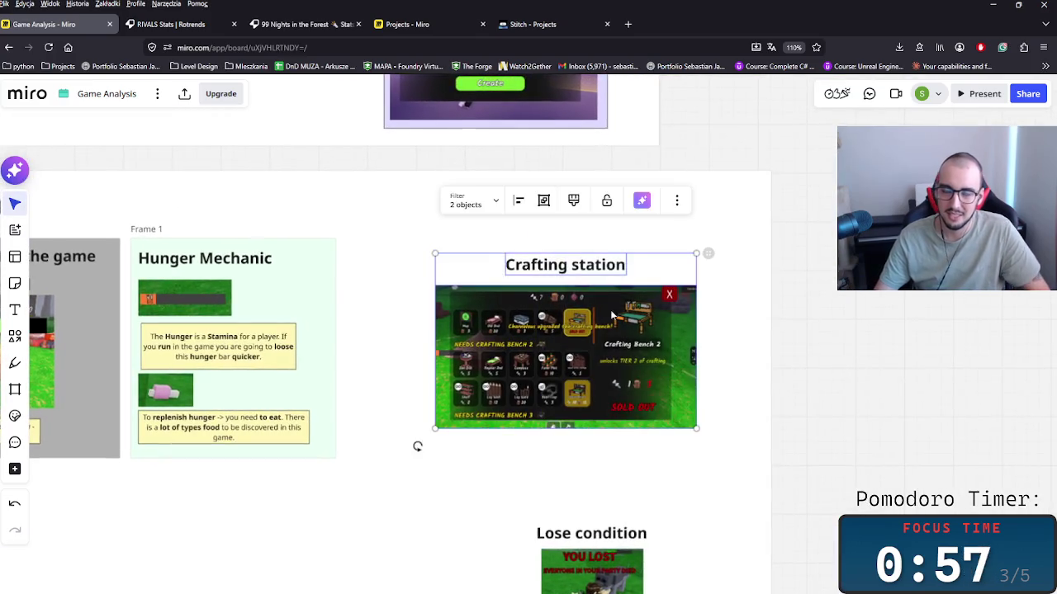
Move the Crafting station group closer to the Hunger Mechanic section.
{"action": "scroll", "coordinate": [567, 467], "scroll_direction": "up", "scroll_amount": 2}
{"action": "scroll", "coordinate": [760, 430], "scroll_direction": "left", "scroll_amount": 3}
{"action": "left_click_drag", "start_coordinate": [751, 359], "coordinate": [690, 333]}
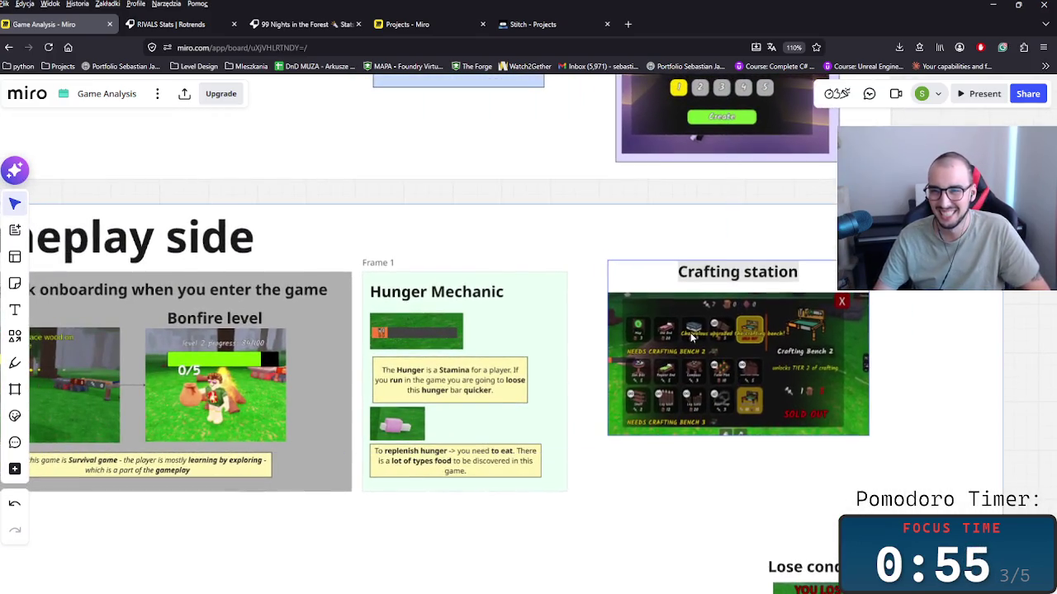
Rename the 'Frame 1' frame to 'Hunger Mechanic'.
{"action": "left_click", "coordinate": [396, 262]}
{"action": "double_click", "coordinate": [431, 302]}
{"action": "key", "text": "ctrl+c"}
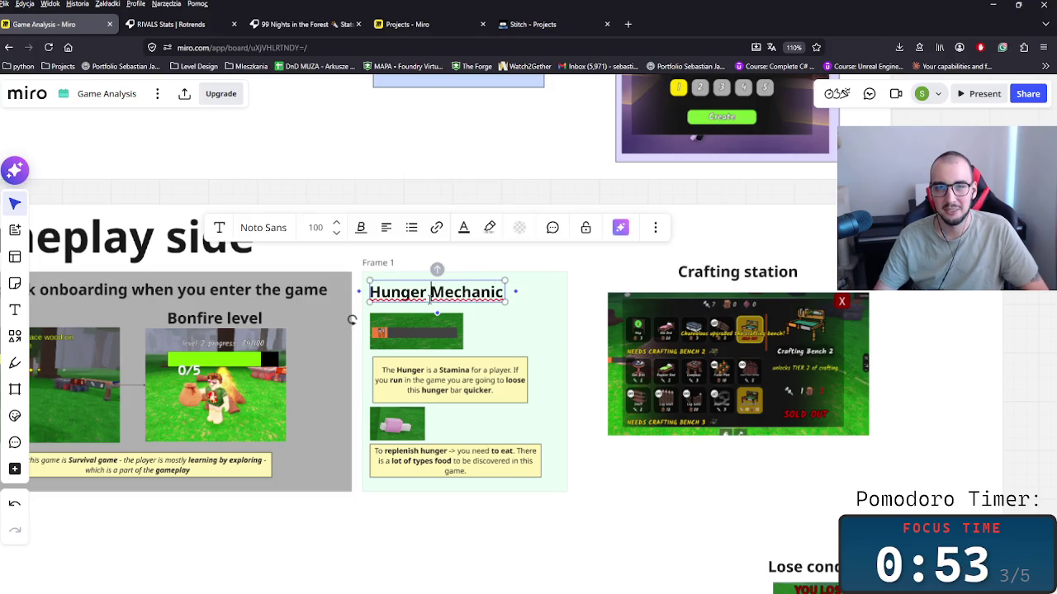
{"action": "double_click", "coordinate": [367, 263]}
{"action": "key", "text": "ctrl+v"}
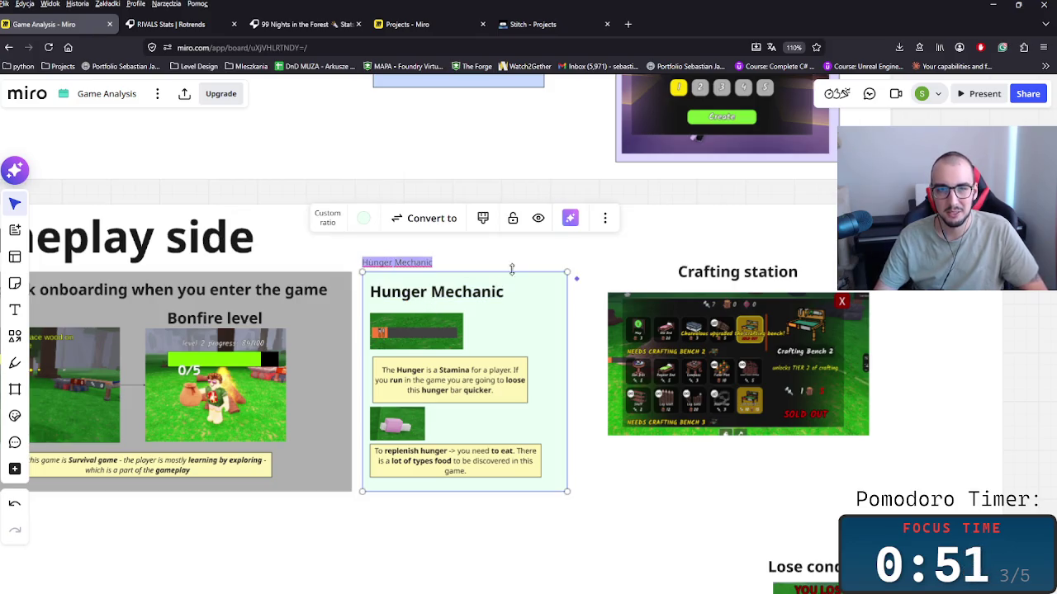
{"action": "left_click", "coordinate": [637, 279]}
Place the Crafting station title directly above its screenshot.
{"action": "left_click", "coordinate": [751, 273]}
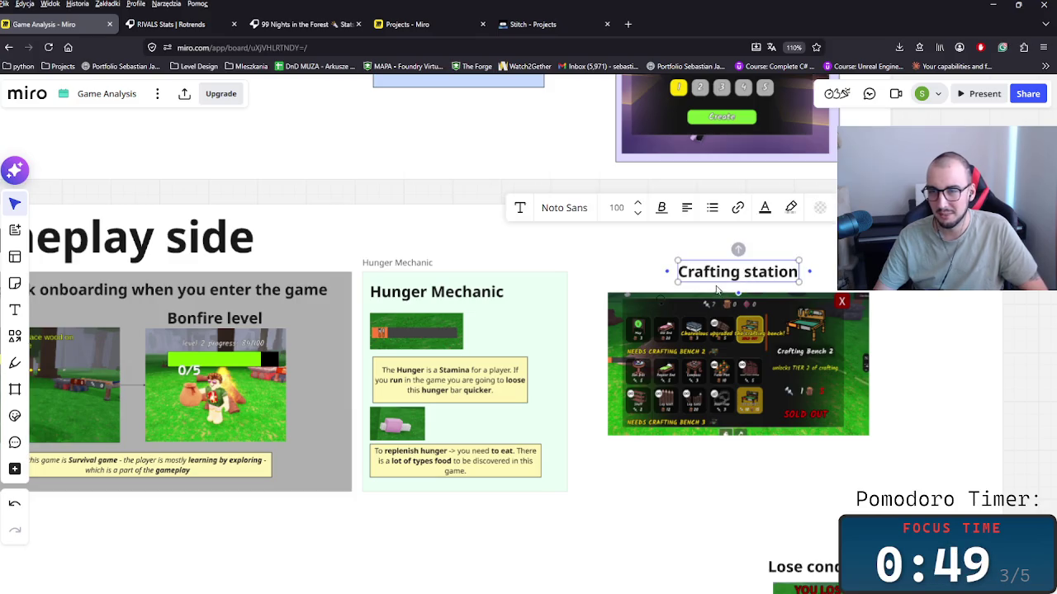
{"action": "left_click_drag", "start_coordinate": [866, 431], "coordinate": [872, 452]}
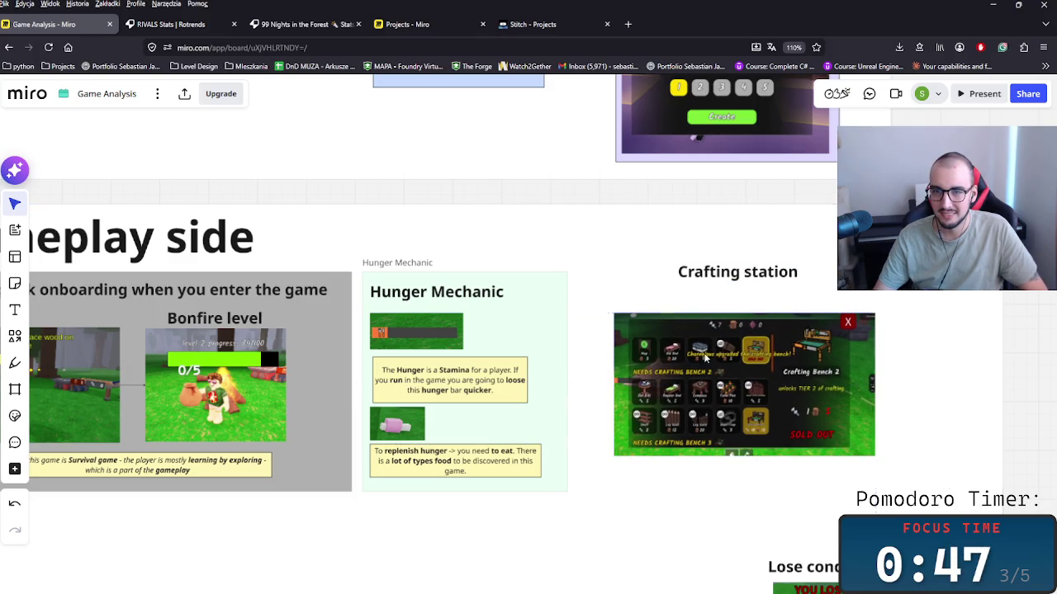
{"action": "left_click_drag", "start_coordinate": [696, 281], "coordinate": [649, 302]}
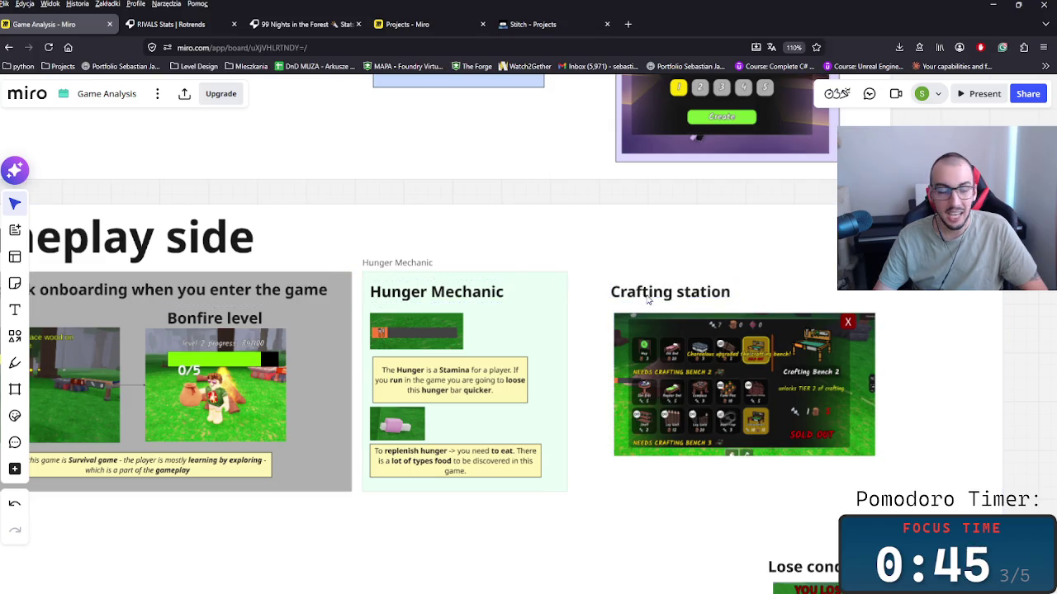
{"action": "left_click_drag", "start_coordinate": [676, 349], "coordinate": [673, 339]}
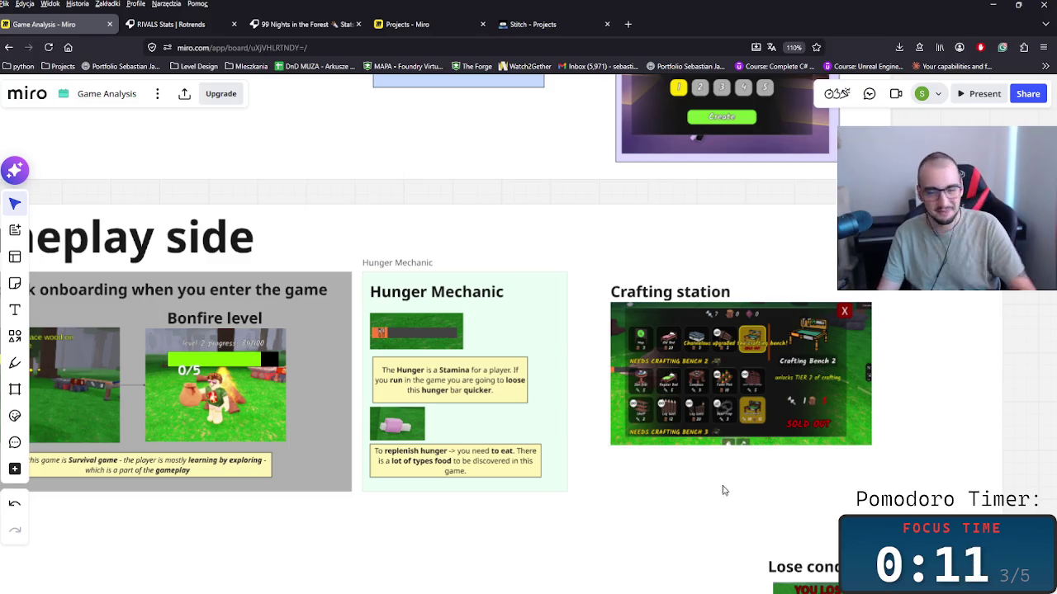
{"action": "left_click", "coordinate": [828, 440]}
Shrink the crafting screenshot and put a copy of the Hunger note beneath it.
{"action": "scroll", "coordinate": [798, 491], "scroll_direction": "up", "scroll_amount": 3}
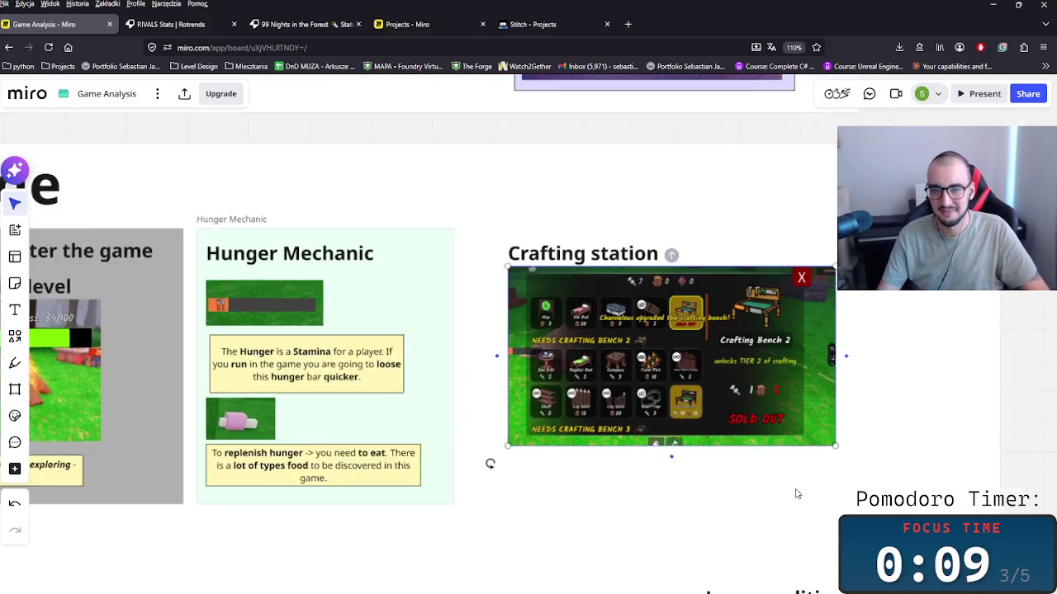
{"action": "scroll", "coordinate": [747, 476], "scroll_direction": "right", "scroll_amount": 3}
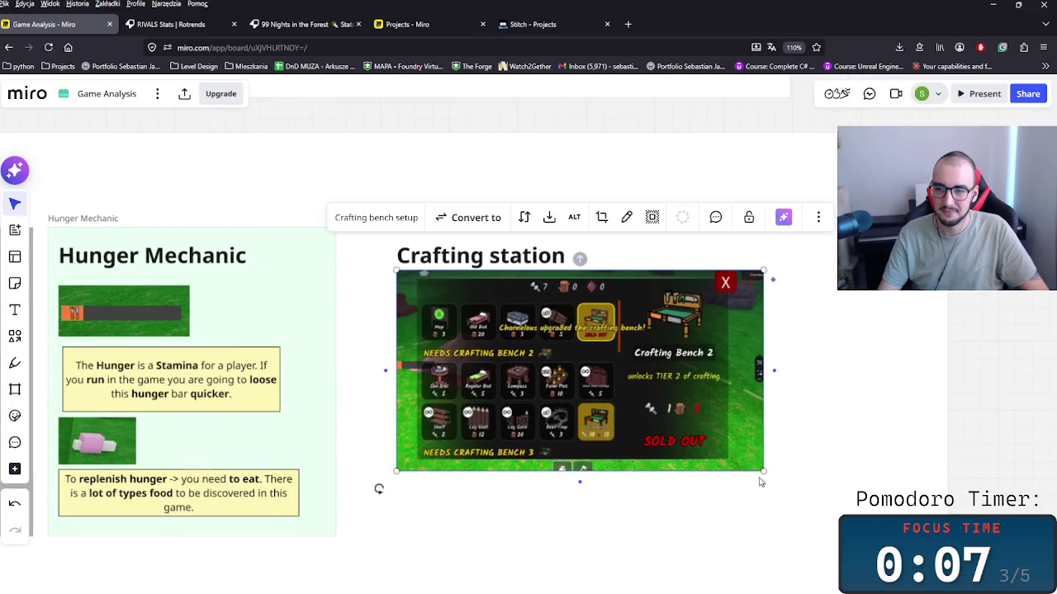
{"action": "left_click_drag", "start_coordinate": [747, 463], "coordinate": [626, 438]}
{"action": "scroll", "coordinate": [742, 478], "scroll_direction": "left", "scroll_amount": 4}
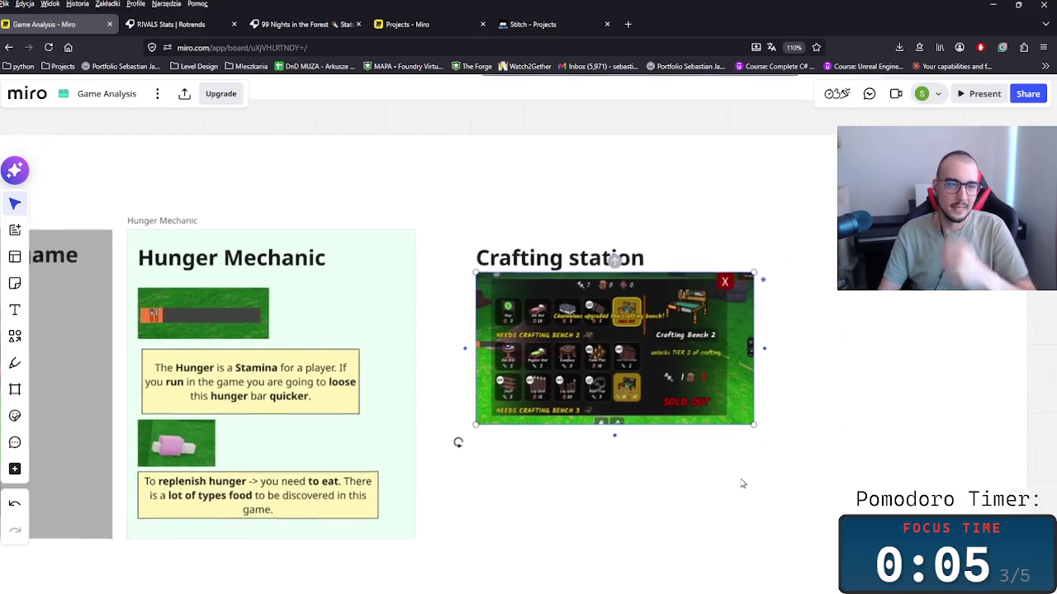
{"action": "left_click", "coordinate": [306, 372]}
{"action": "key", "text": "ctrl+c"}
{"action": "key", "text": "ctrl+v"}
{"action": "left_click_drag", "start_coordinate": [671, 468], "coordinate": [655, 465]}
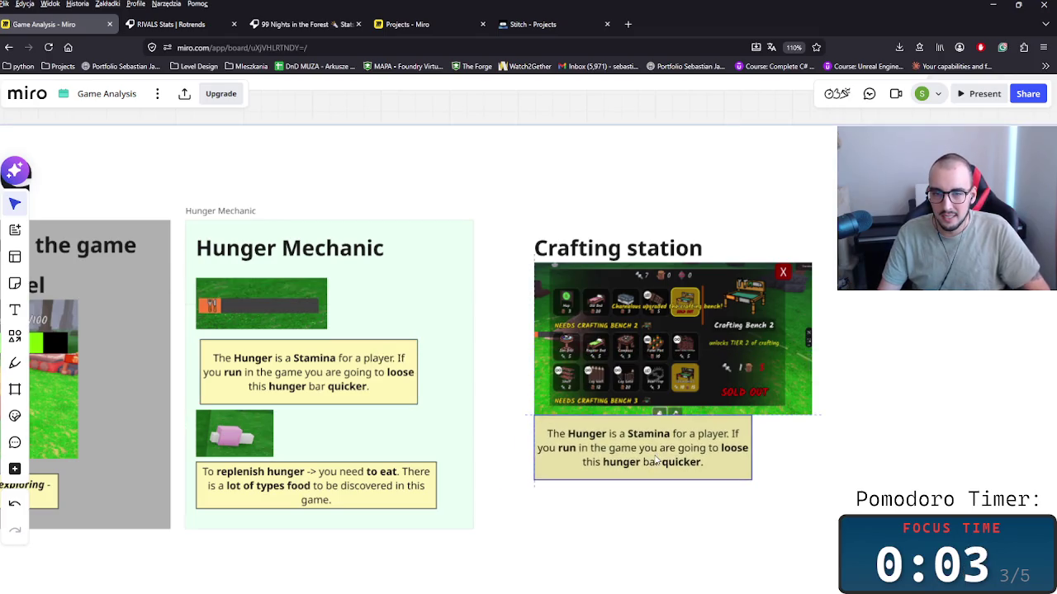
Rewrite the copied note to say crafting is based on resources collected from the world.
{"action": "double_click", "coordinate": [653, 459]}
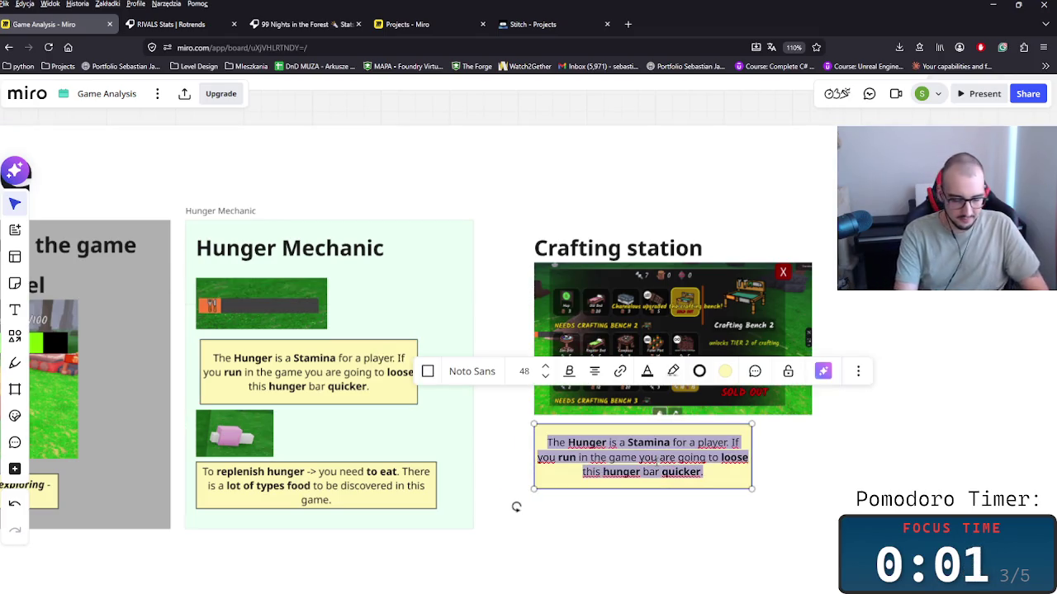
{"action": "type", "text": "The"}
{"action": "type", "text": "go"}
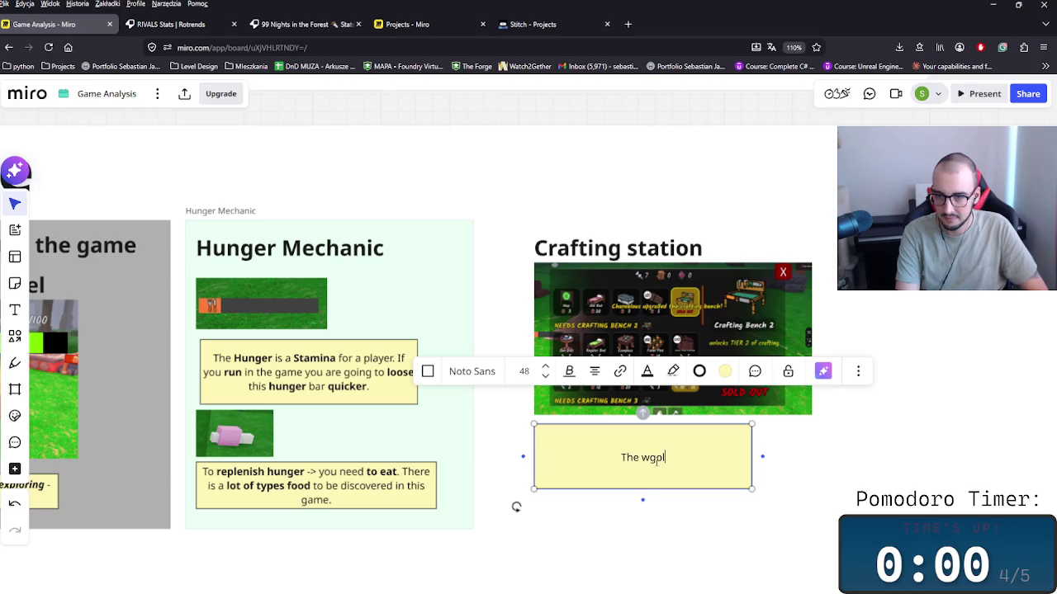
{"action": "key", "text": "BackSpace"}
{"action": "key", "text": "BackSpace"}
{"action": "type", "text": "hole"}
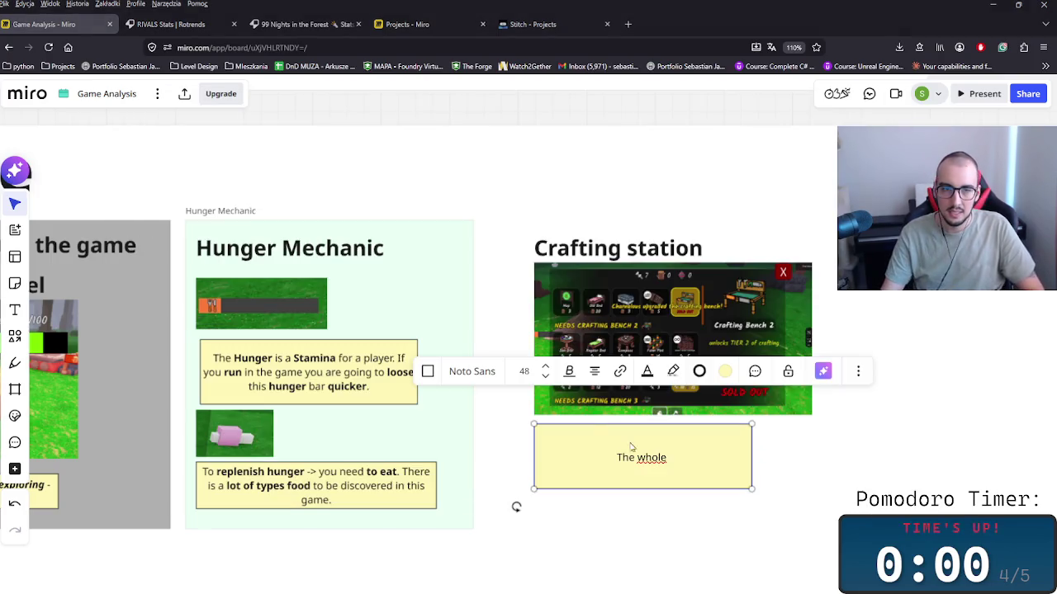
{"action": "key", "text": "alt+Tab"}
{"action": "key", "text": "alt+Tab"}
{"action": "key", "text": "Escape"}
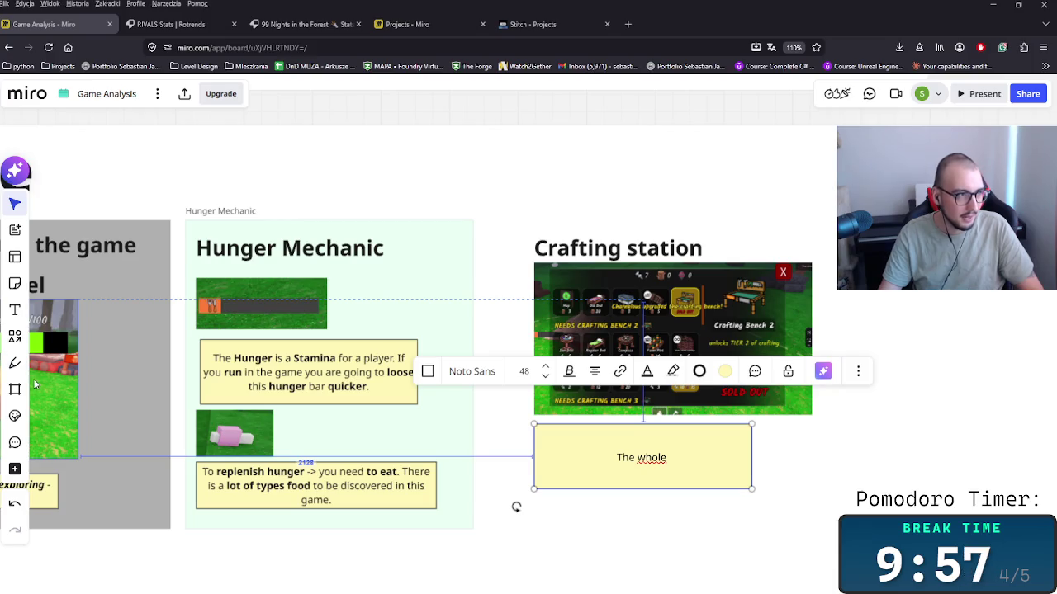
{"action": "left_click", "coordinate": [677, 460]}
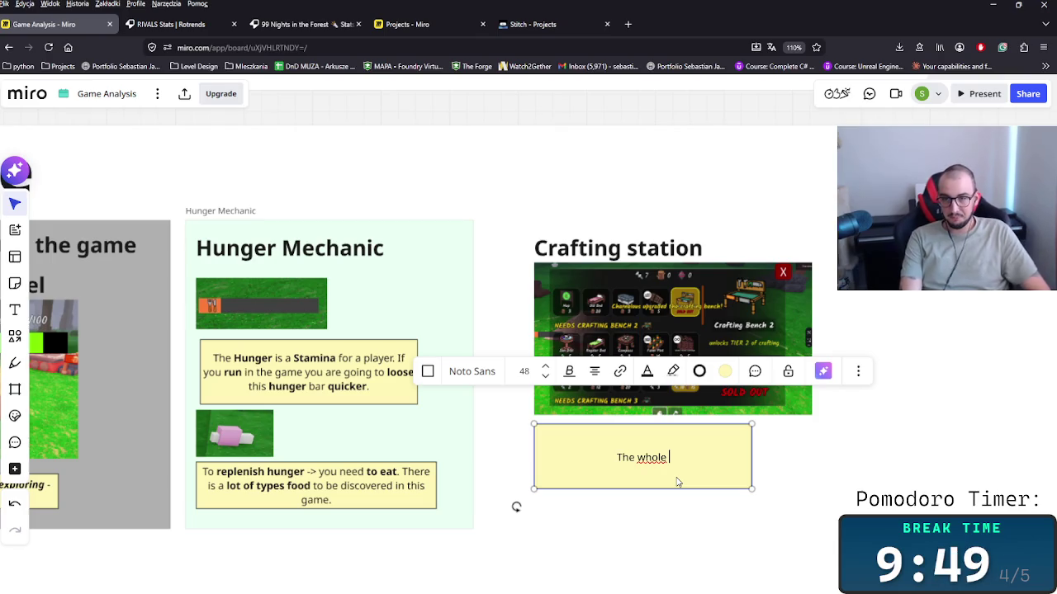
{"action": "type", "text": "b"}
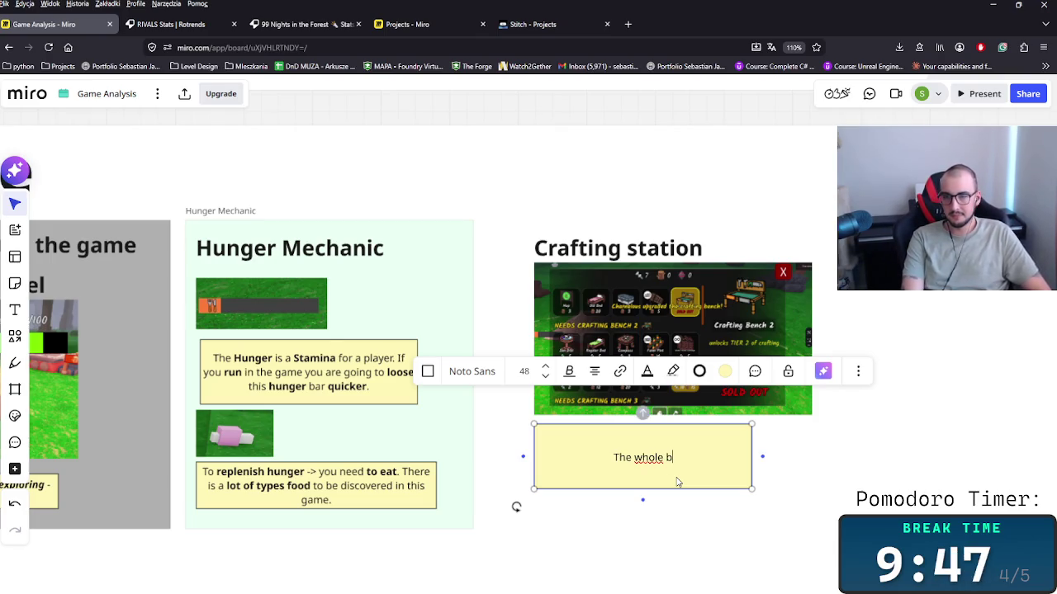
{"action": "key", "text": "BackSpace"}
{"action": "type", "text": "crafti"}
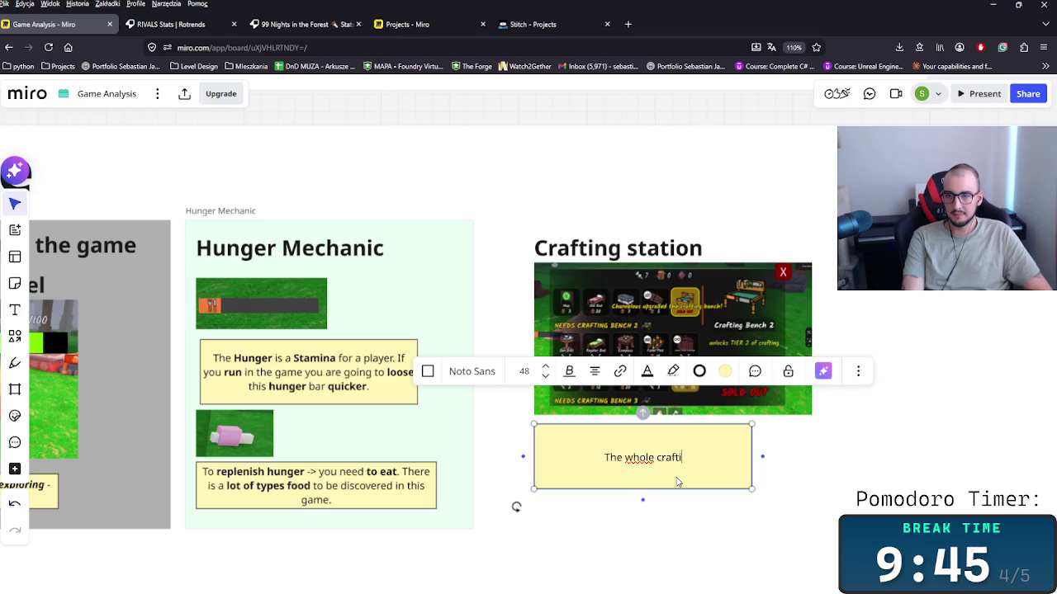
{"action": "type", "text": "ng mechanic is "}
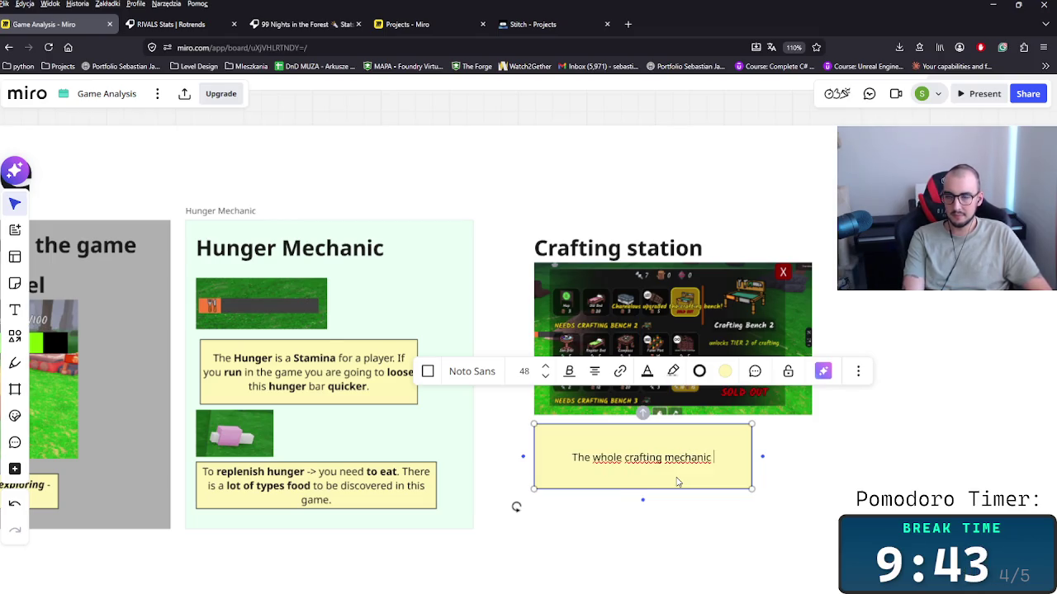
{"action": "type", "text": "based on re"}
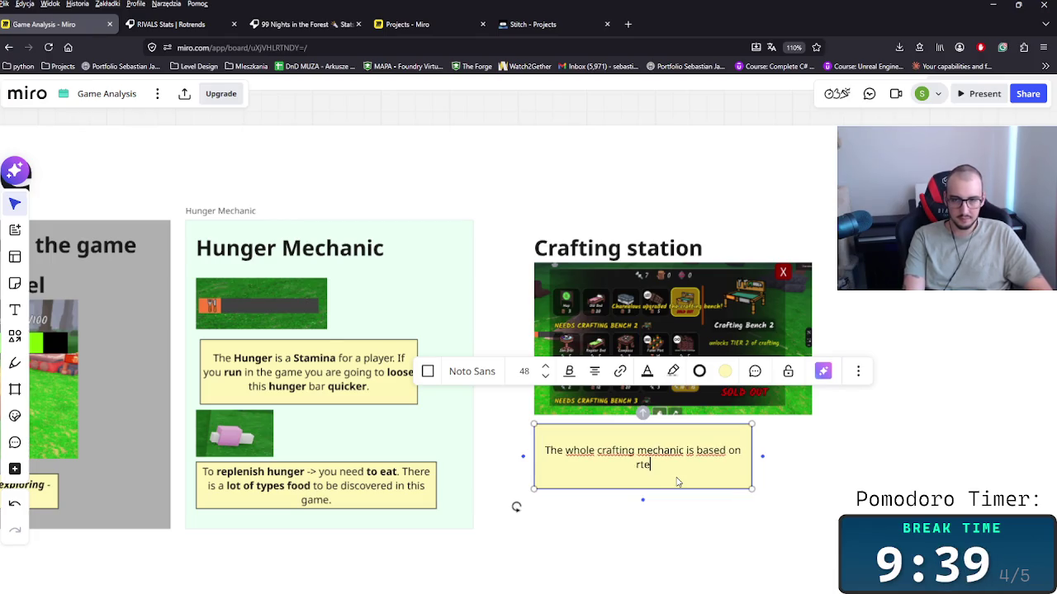
{"action": "type", "text": "sources you ca"}
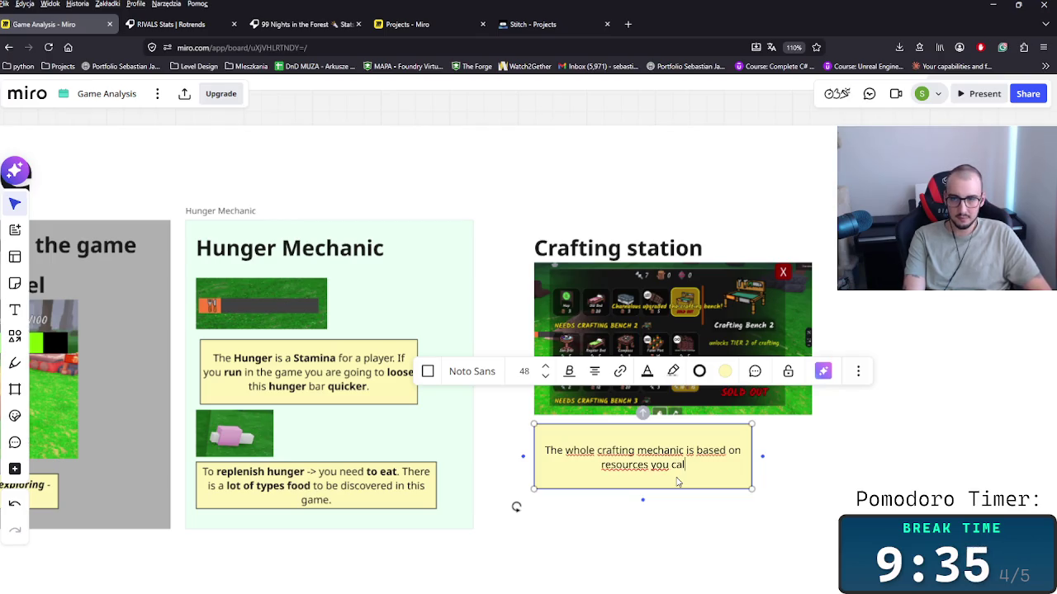
{"action": "key", "text": "BackSpace"}
{"action": "key", "text": "BackSpace"}
{"action": "key", "text": "BackSpace"}
{"action": "type", "text": "lle"}
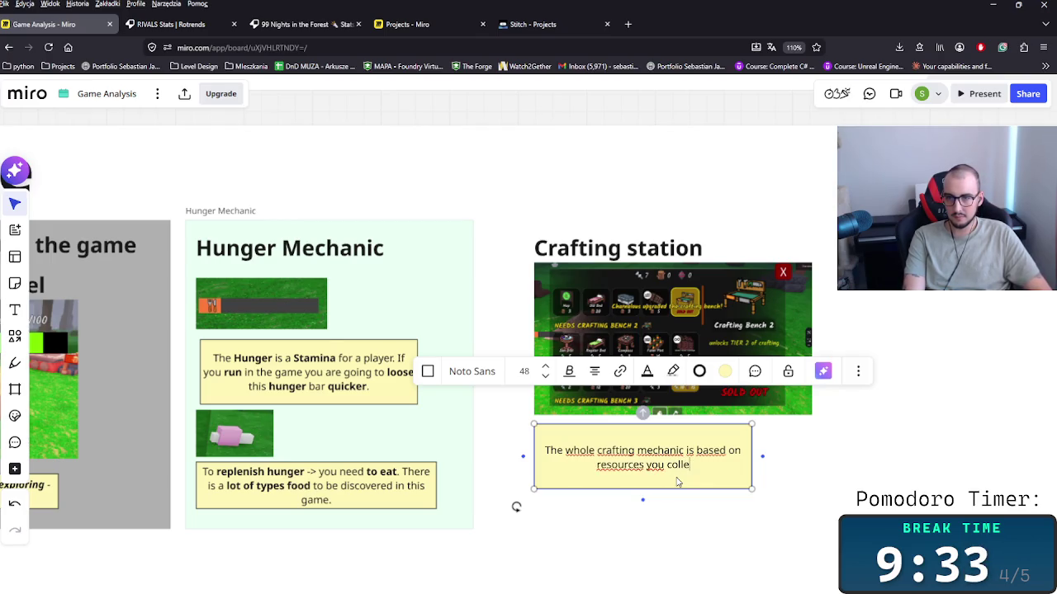
{"action": "type", "text": "ct from the"}
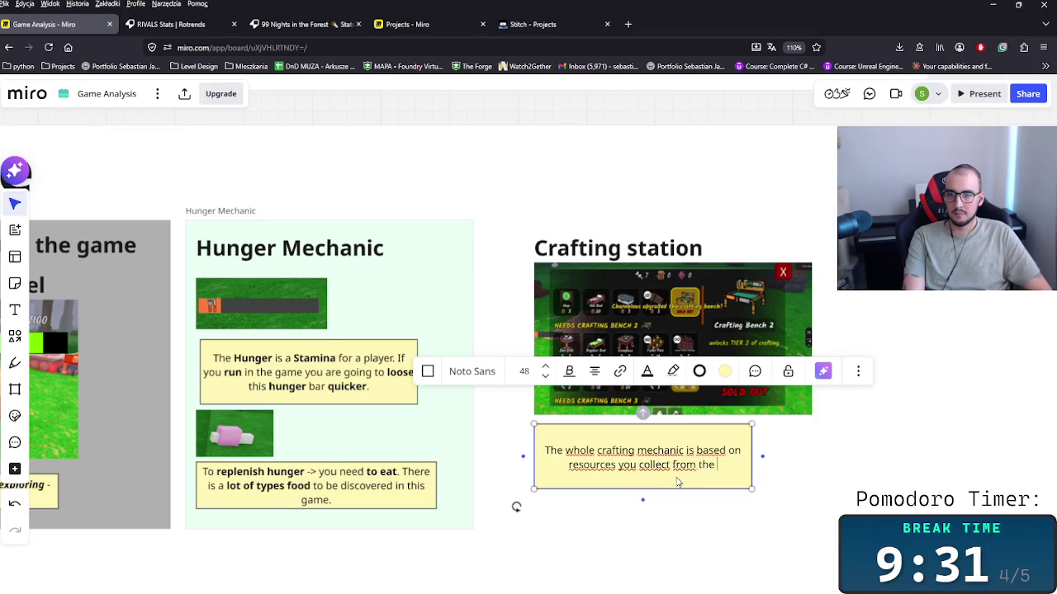
{"action": "type", "text": "lds. "}
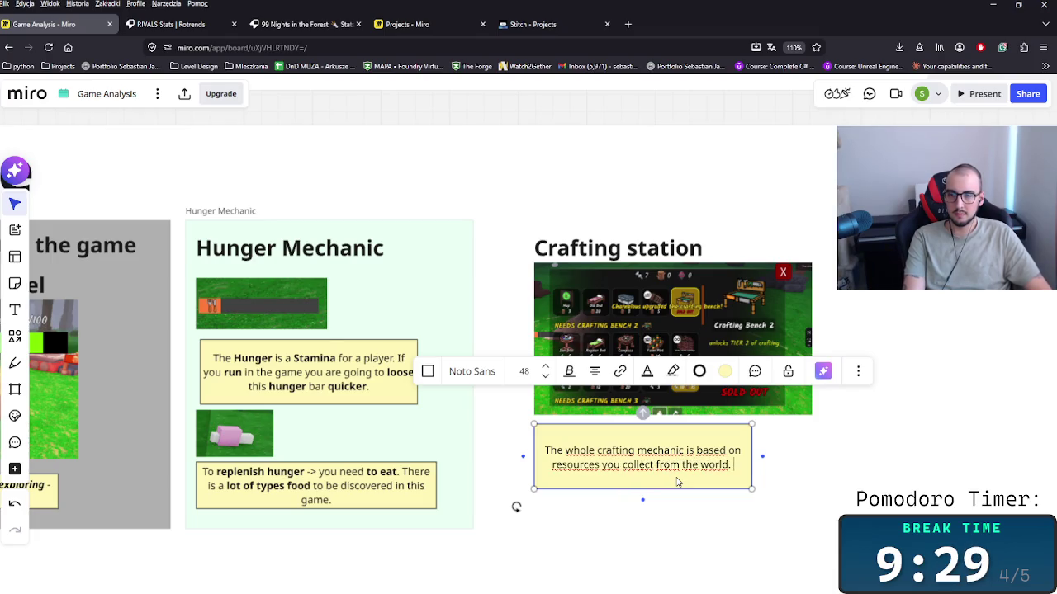
{"action": "type", "text": "IT's "}
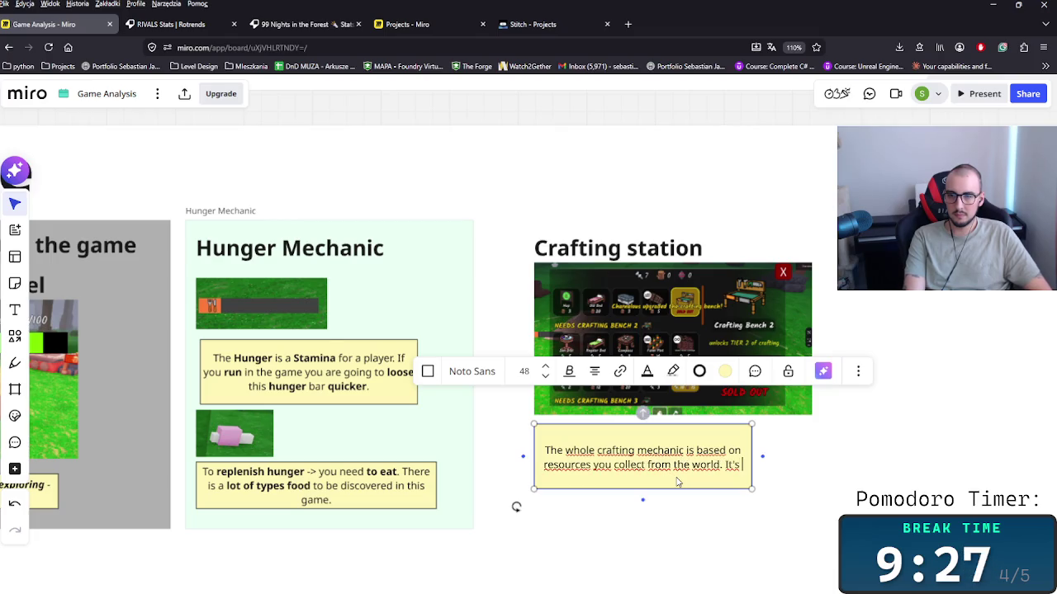
{"action": "type", "text": "a good "}
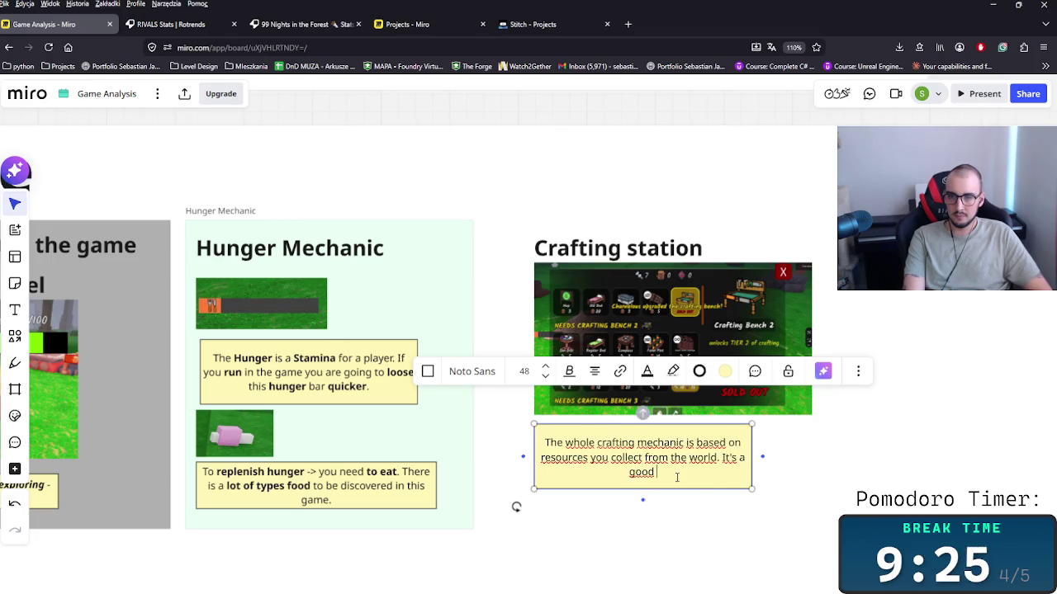
{"action": "type", "text": "metric "}
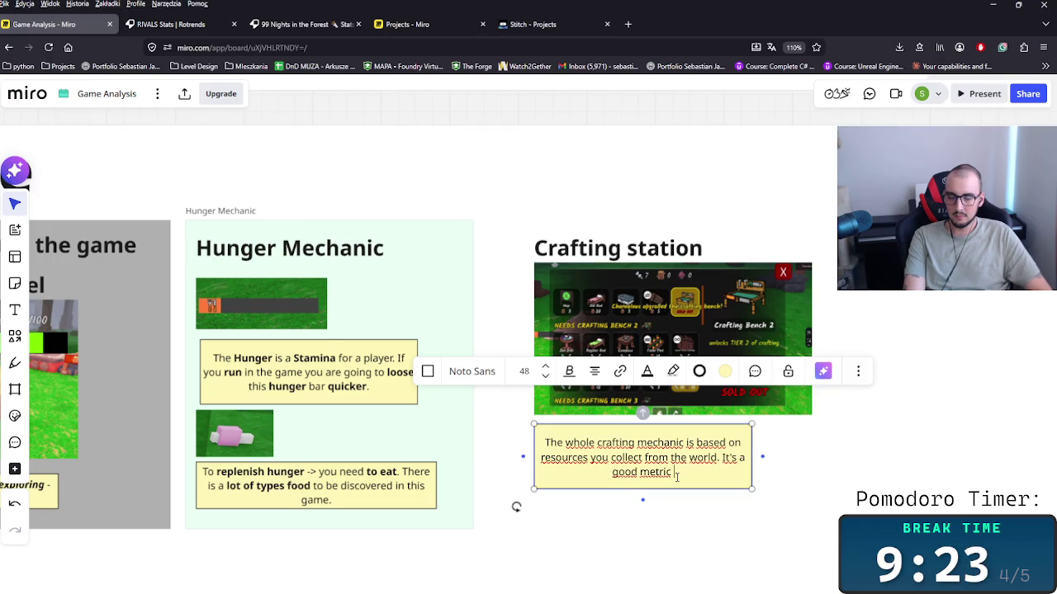
{"action": "type", "text": " t t"}
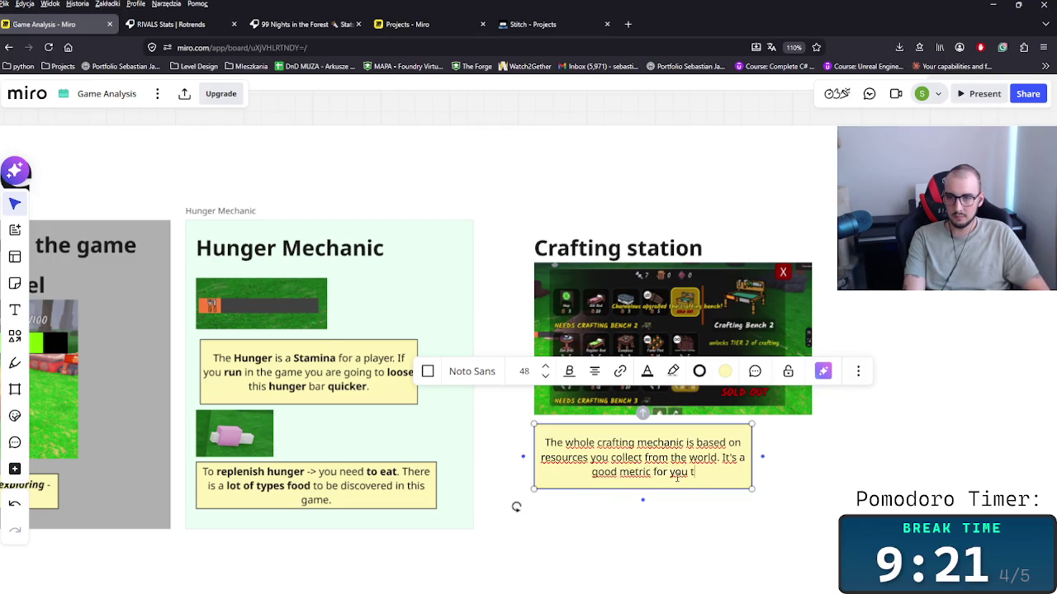
{"action": "key", "text": "BackSpace"}
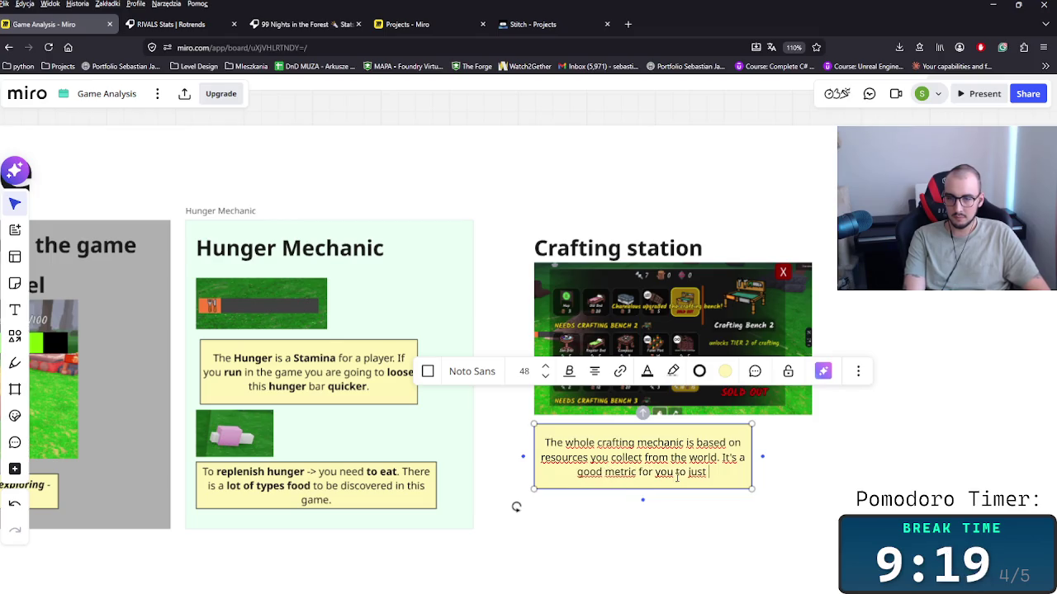
{"action": "key", "text": "BackSpace"}
{"action": "key", "text": "BackSpace"}
{"action": "key", "text": "BackSpace"}
{"action": "key", "text": "BackSpace"}
{"action": "key", "text": "BackSpace"}
{"action": "key", "text": "BackSpace"}
{"action": "key", "text": "BackSpace"}
{"action": "key", "text": "BackSpace"}
{"action": "key", "text": "BackSpace"}
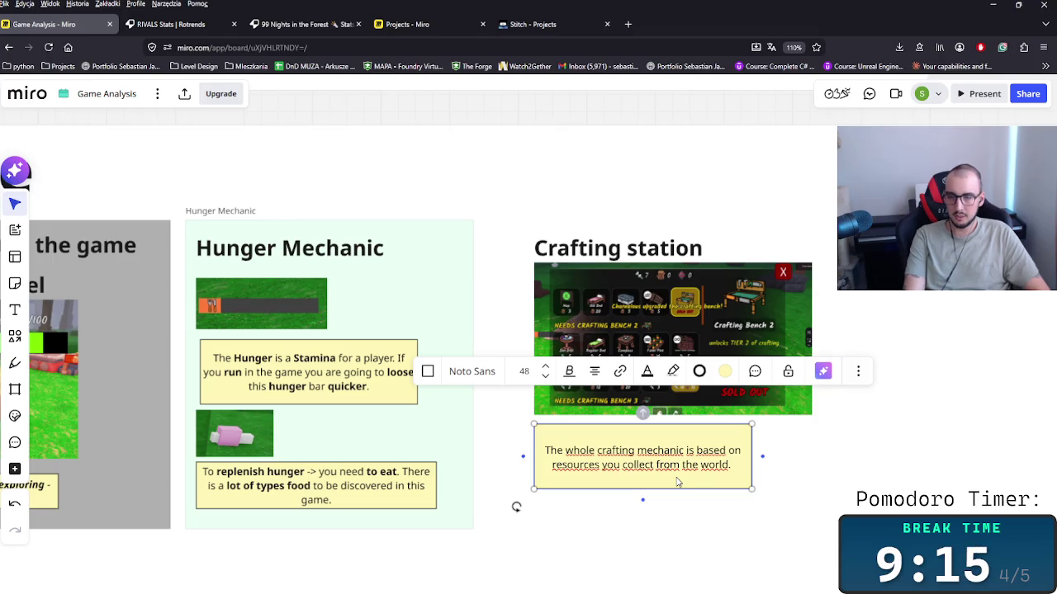
Bold 'collect from the world' and 'crafting mechanic' in the note.
{"action": "mouse_move", "coordinate": [729, 464]}
{"action": "left_mouse_down"}
{"action": "mouse_move", "coordinate": [624, 465]}
{"action": "mouse_move", "coordinate": [681, 452]}
{"action": "left_mouse_up"}
{"action": "key", "text": "ctrl+b"}
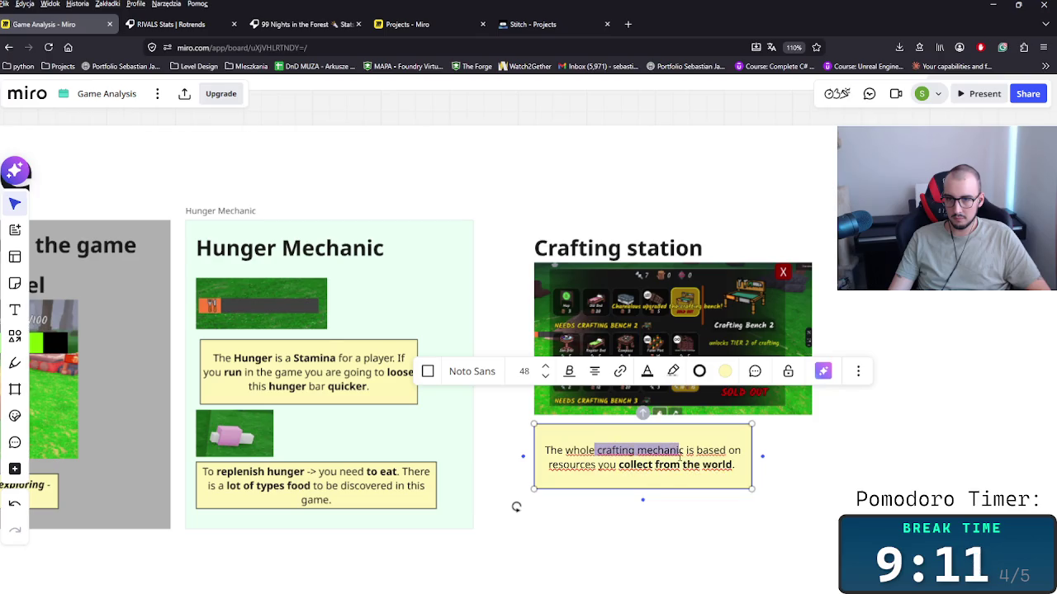
{"action": "key", "text": "ctrl+b"}
{"action": "key", "text": "Escape"}
Widen the note and add 'The economy side of the resources are progressing with the levels'.
{"action": "scroll", "coordinate": [682, 452], "scroll_direction": "right", "scroll_amount": 2}
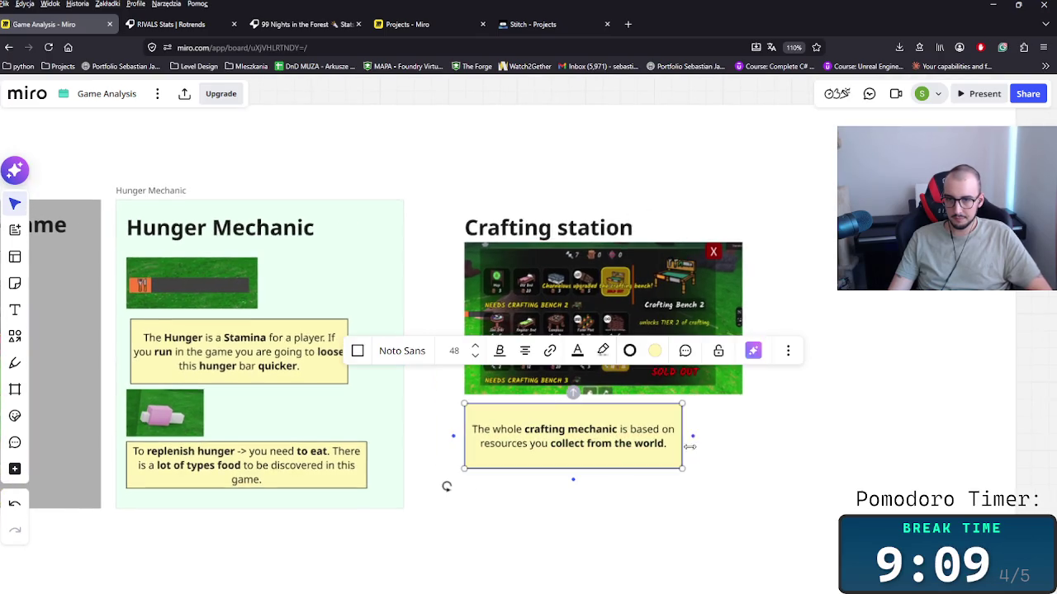
{"action": "left_click_drag", "start_coordinate": [678, 431], "coordinate": [741, 429]}
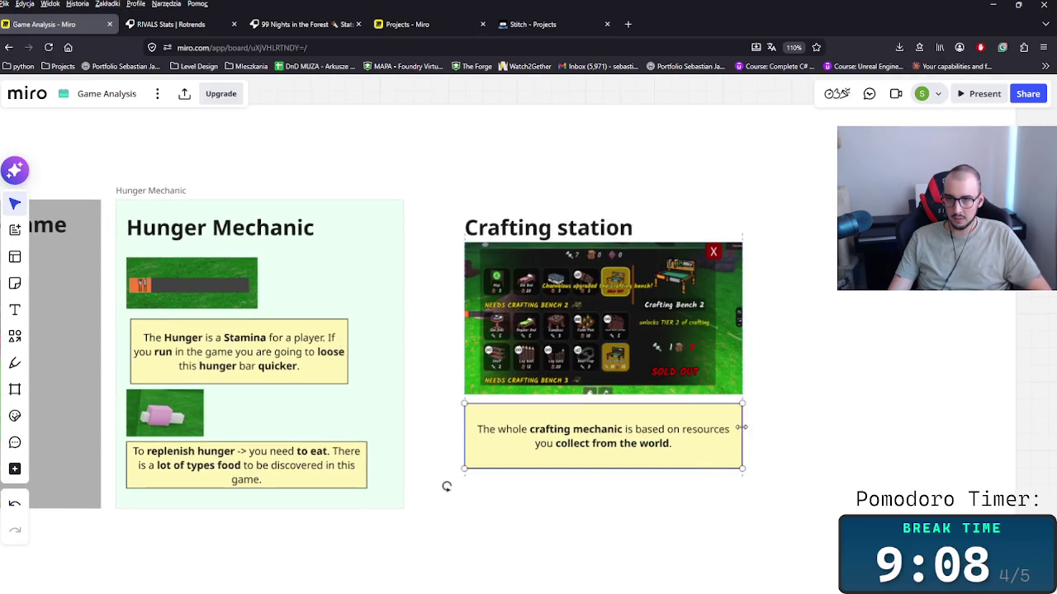
{"action": "double_click", "coordinate": [677, 447]}
{"action": "left_click", "coordinate": [681, 446]}
{"action": "type", "text": "T"}
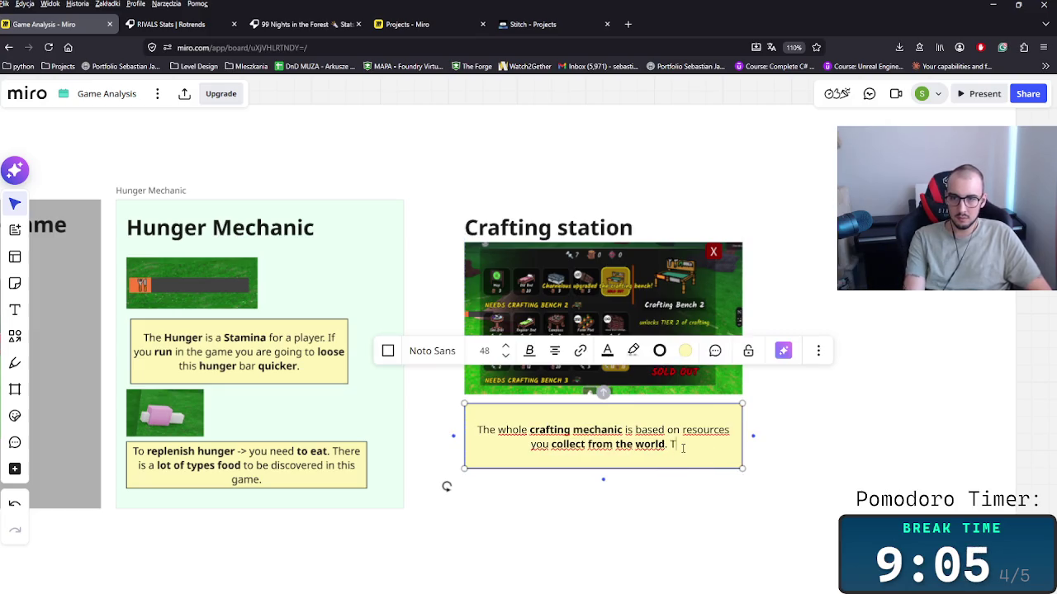
{"action": "type", "text": "he"}
{"action": "type", "text": " ecomo"}
{"action": "key", "text": "BackSpace"}
{"action": "key", "text": "BackSpace"}
{"action": "type", "text": "nomy side t"}
{"action": "key", "text": "BackSpace"}
{"action": "type", "text": "of the "}
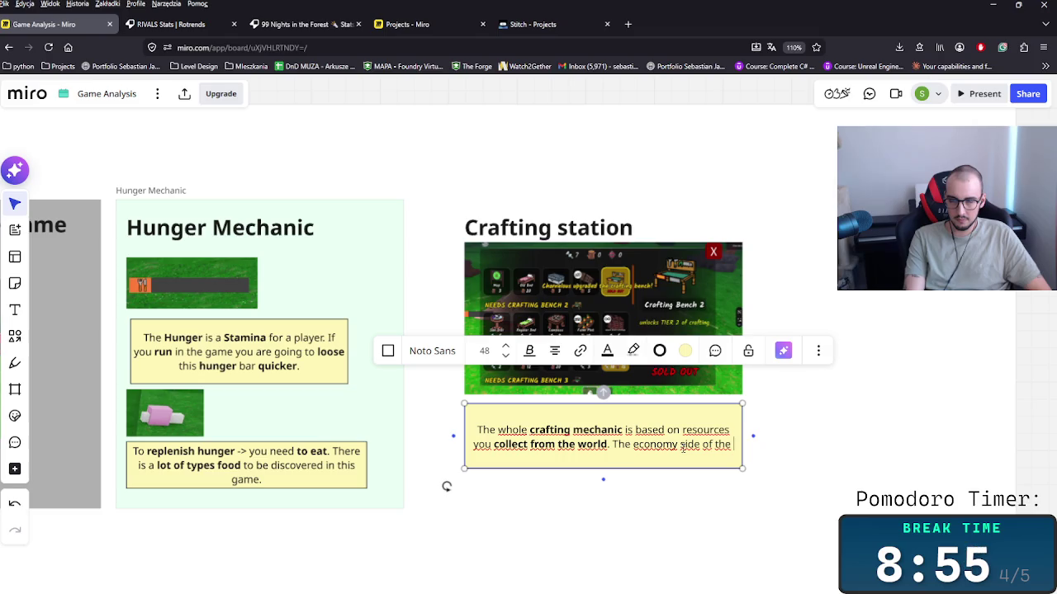
{"action": "type", "text": "reso"}
{"action": "key", "text": "BackSpace"}
{"action": "key", "text": "BackSpace"}
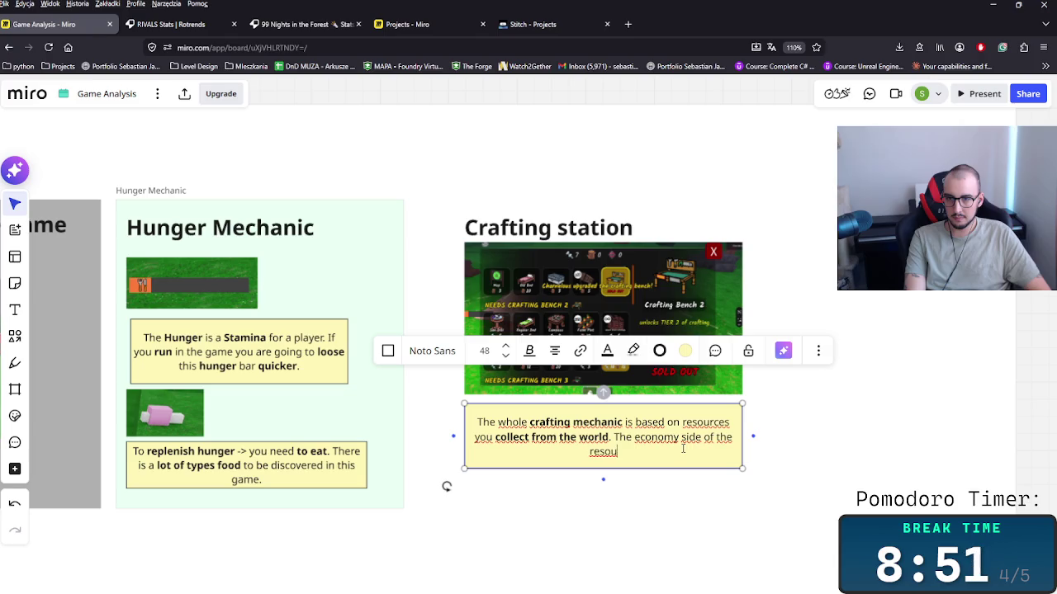
{"action": "type", "text": "ces are p"}
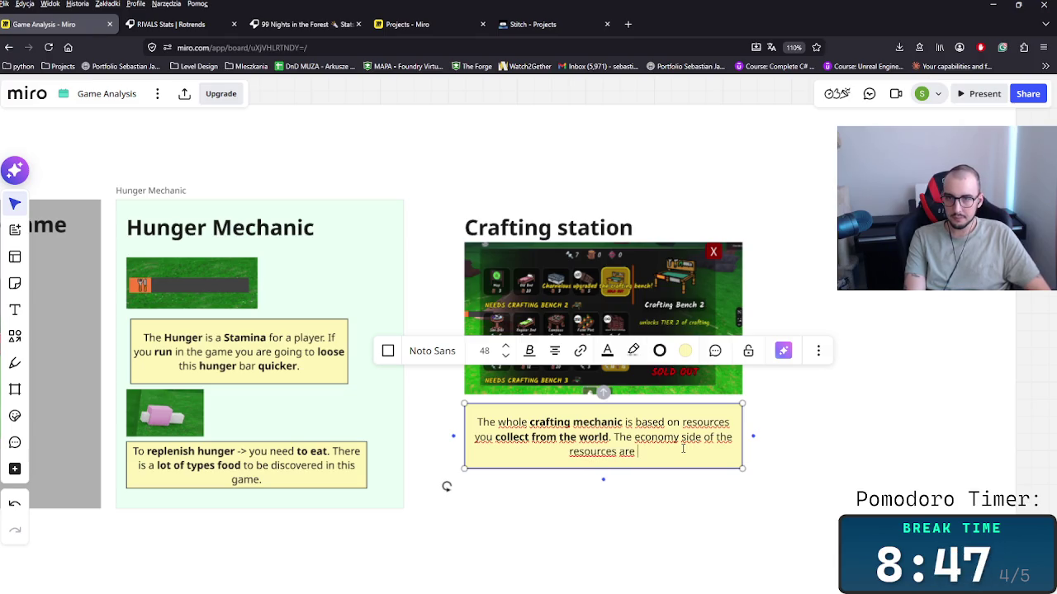
{"action": "type", "text": "rogressing with the levels"}
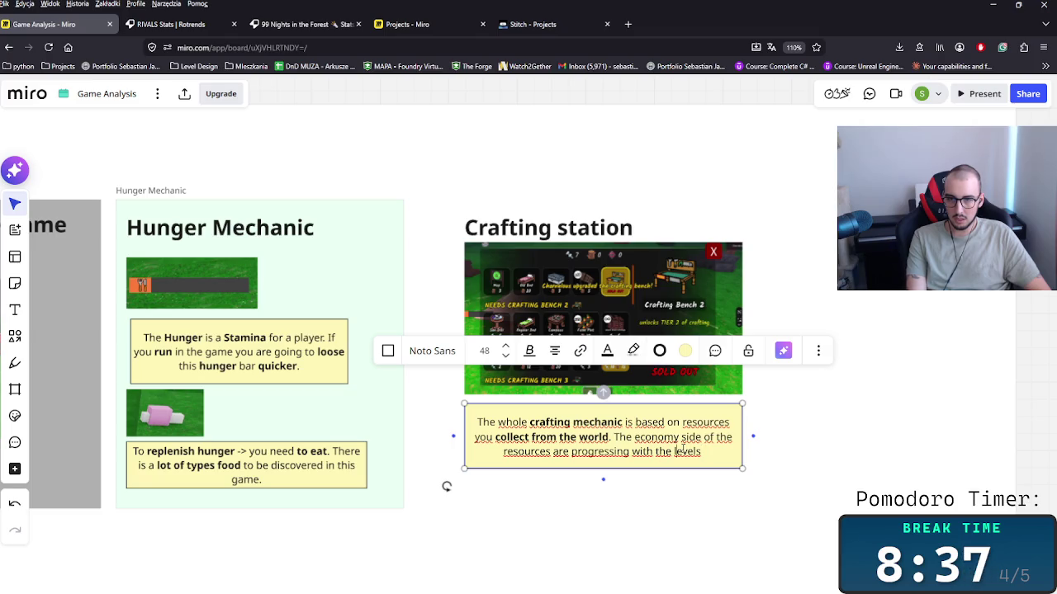
{"action": "key", "text": "Left"}
{"action": "key", "text": "Left"}
{"action": "key", "text": "Left"}
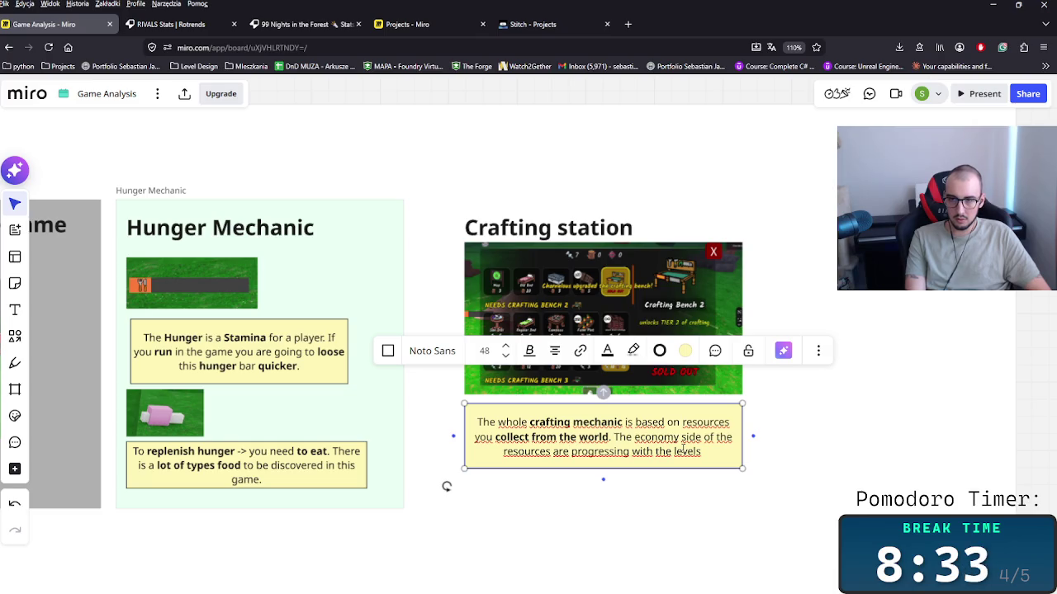
Reword it to 'resource consumption to build stuff is progressing with the levels of Crafting Bench improvement.'.
{"action": "left_click_drag", "start_coordinate": [634, 438], "coordinate": [682, 437]}
{"action": "type", "text": "Role"}
{"action": "key", "text": "BackSpace"}
{"action": "type", "text": "resource "}
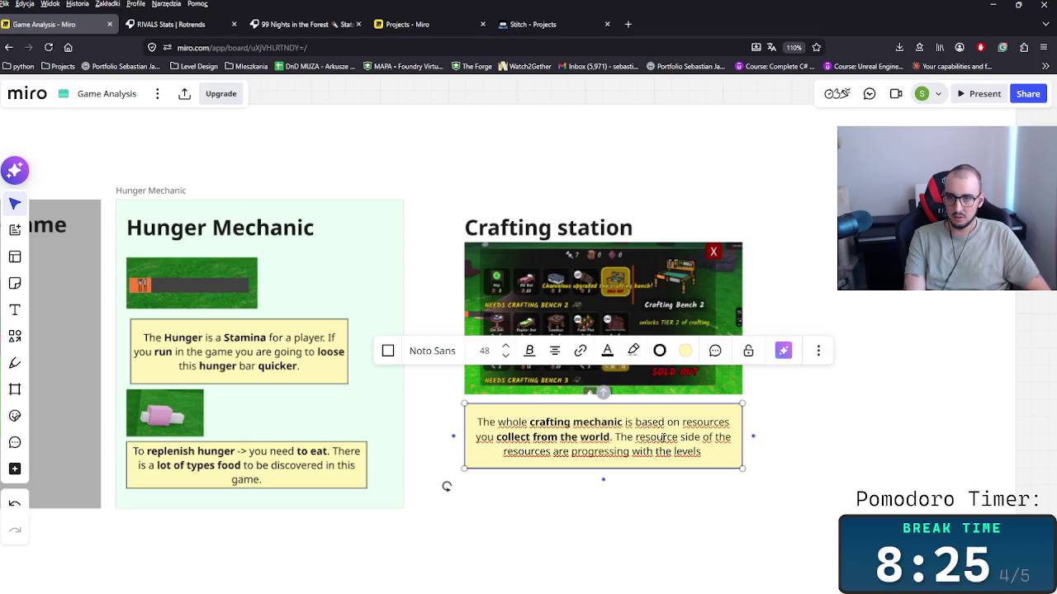
{"action": "type", "text": "consumption to "}
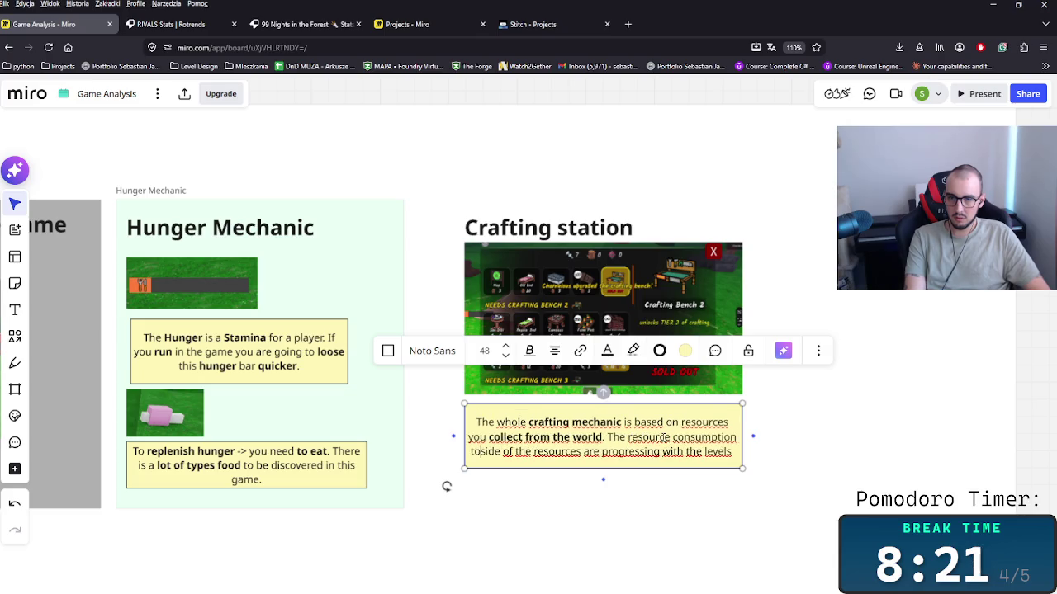
{"action": "type", "text": "build stuff -"}
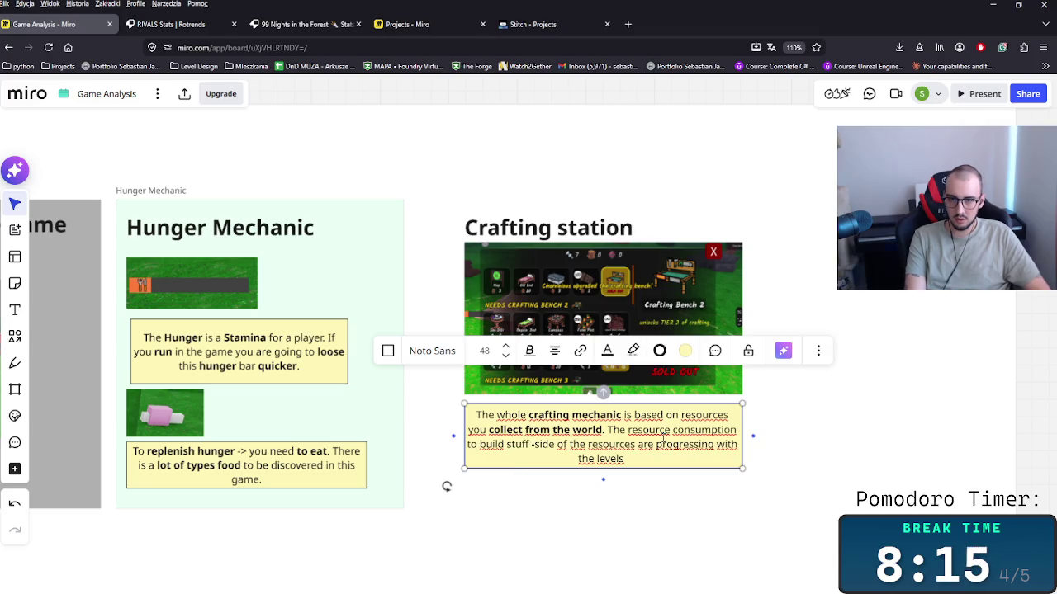
{"action": "type", "text": " is"}
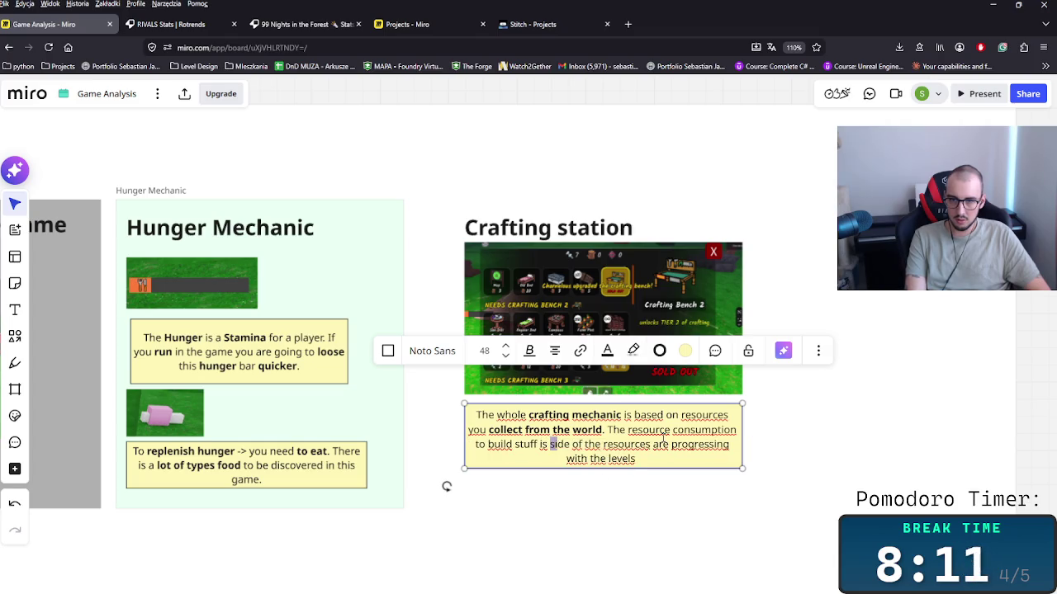
{"action": "key", "text": "shift+Right"}
{"action": "key", "text": "shift+Right"}
{"action": "key", "text": "shift+Right"}
{"action": "key", "text": "shift+Right"}
{"action": "key", "text": "shift+Right"}
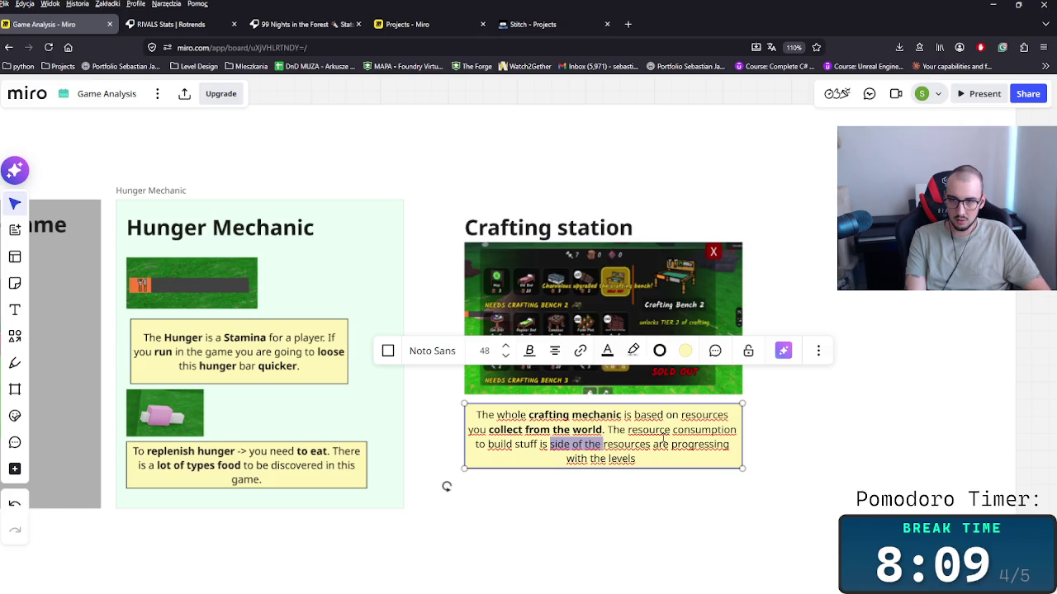
{"action": "key", "text": "BackSpace"}
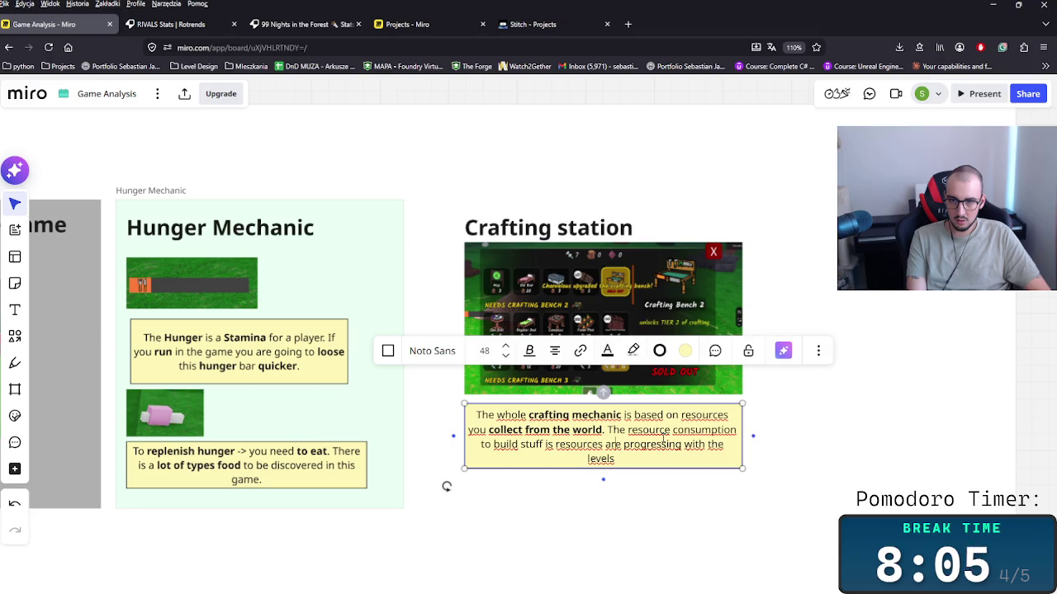
{"action": "key", "text": "shift+Left"}
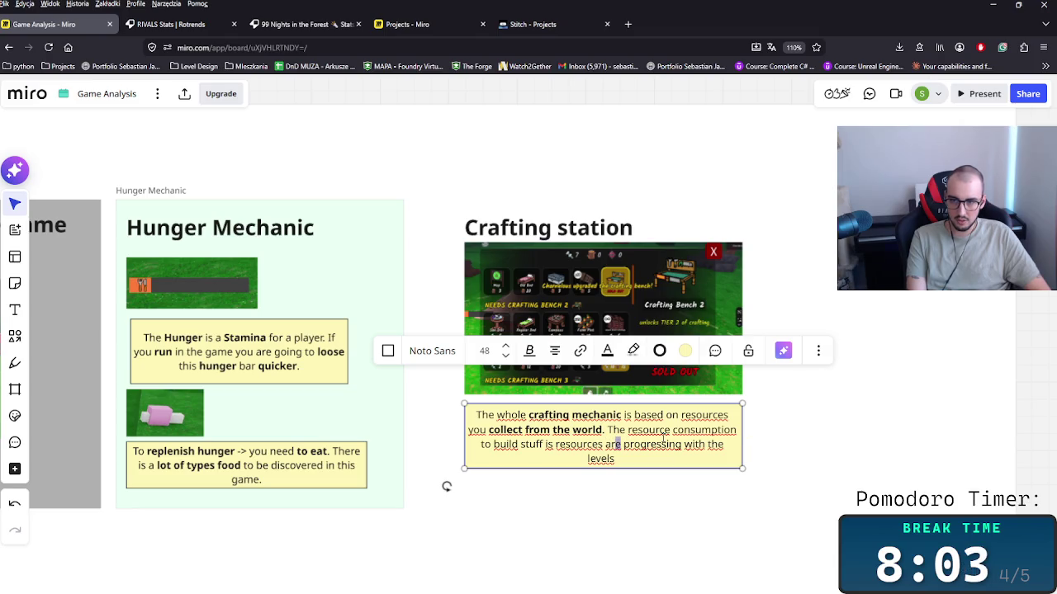
{"action": "key", "text": "BackSpace"}
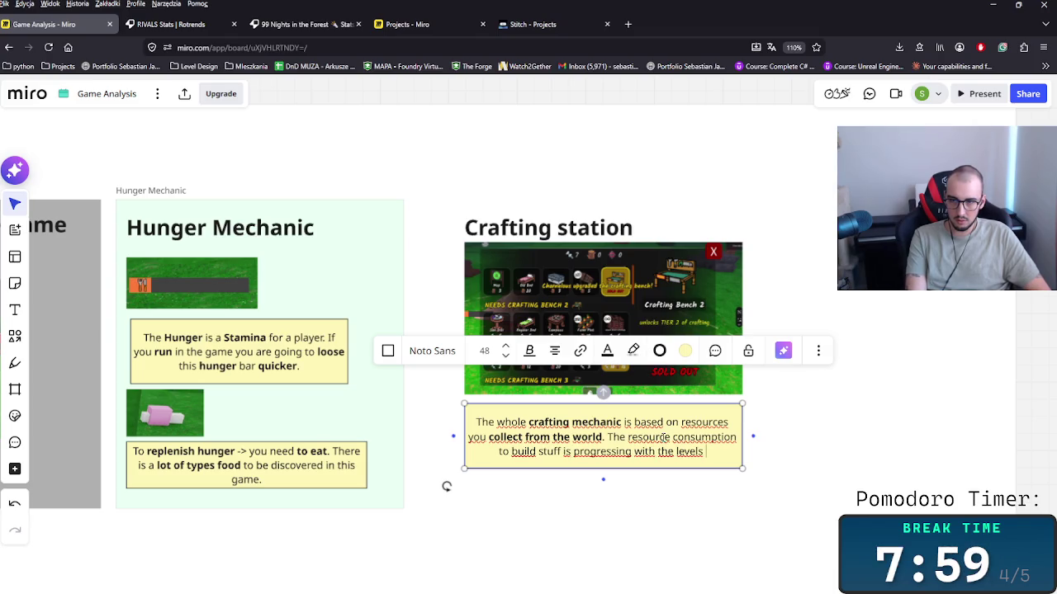
{"action": "type", "text": "of Crafting Bench"}
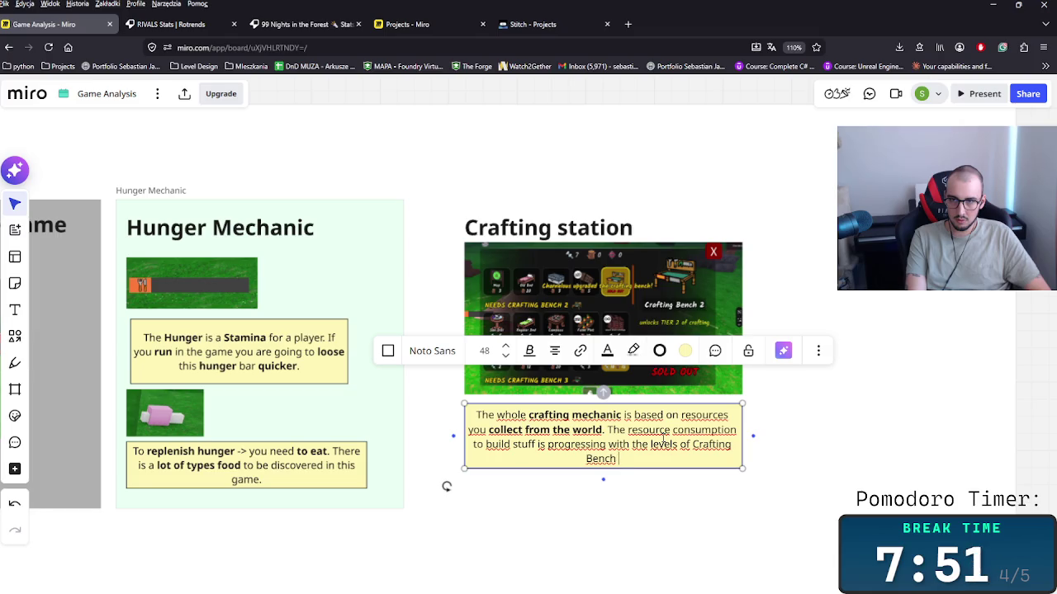
{"action": "type", "text": " improvement."}
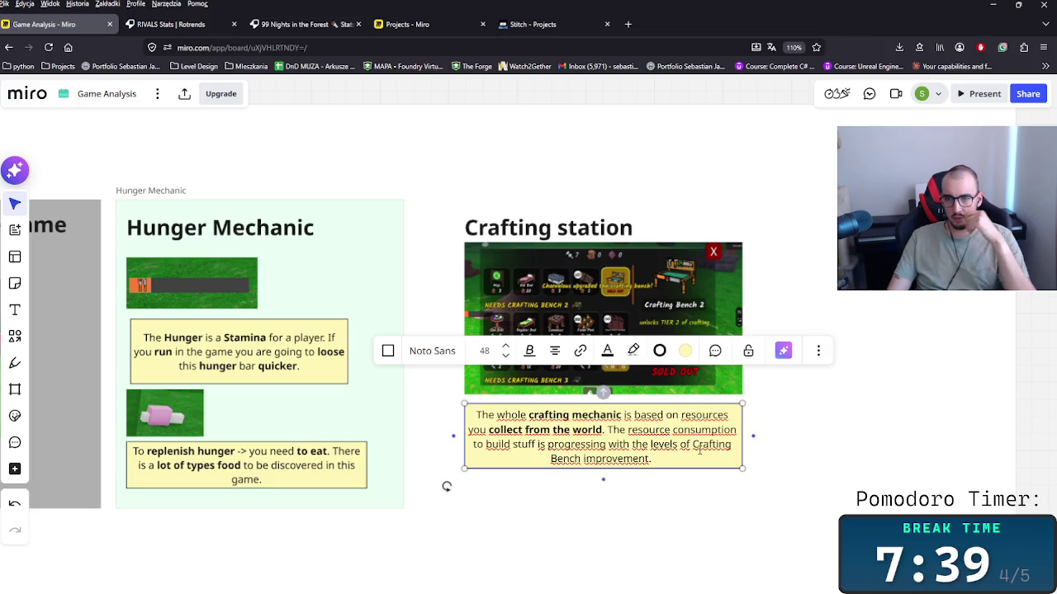
{"action": "left_click_drag", "start_coordinate": [483, 444], "coordinate": [582, 444]}
Pluralise and bold 'Crafting Bench improvements', then start typing 'So the higher level…'.
{"action": "left_click", "coordinate": [582, 444]}
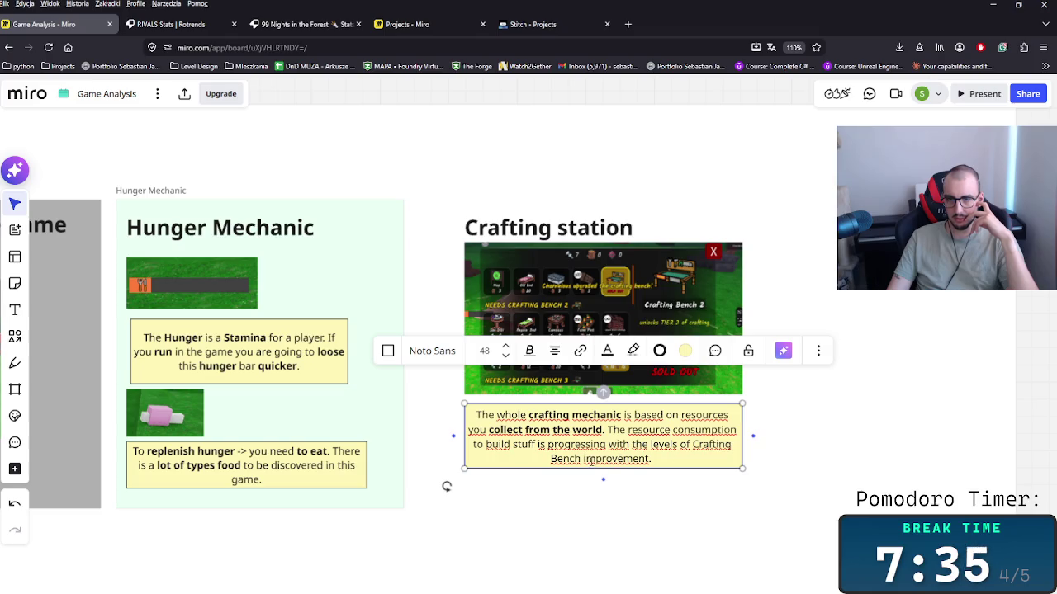
{"action": "left_click", "coordinate": [650, 459]}
{"action": "type", "text": "s"}
{"action": "key", "text": "ctrl+shift+Left"}
{"action": "key", "text": "ctrl+shift+Left"}
{"action": "key", "text": "ctrl+shift+Left"}
{"action": "key", "text": "ctrl+b"}
{"action": "key", "text": "End"}
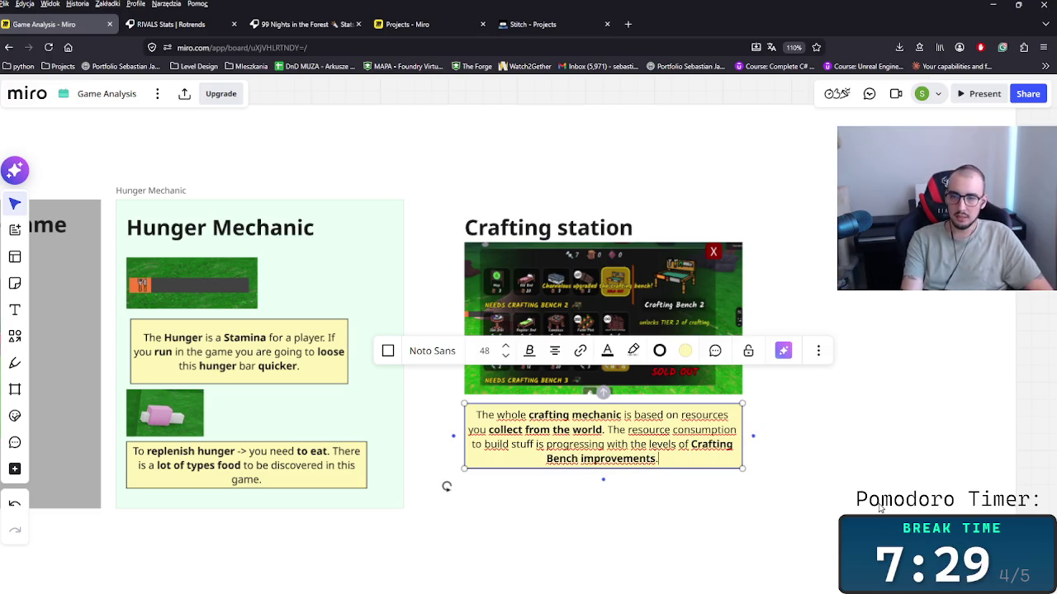
{"action": "type", "text": "So the "}
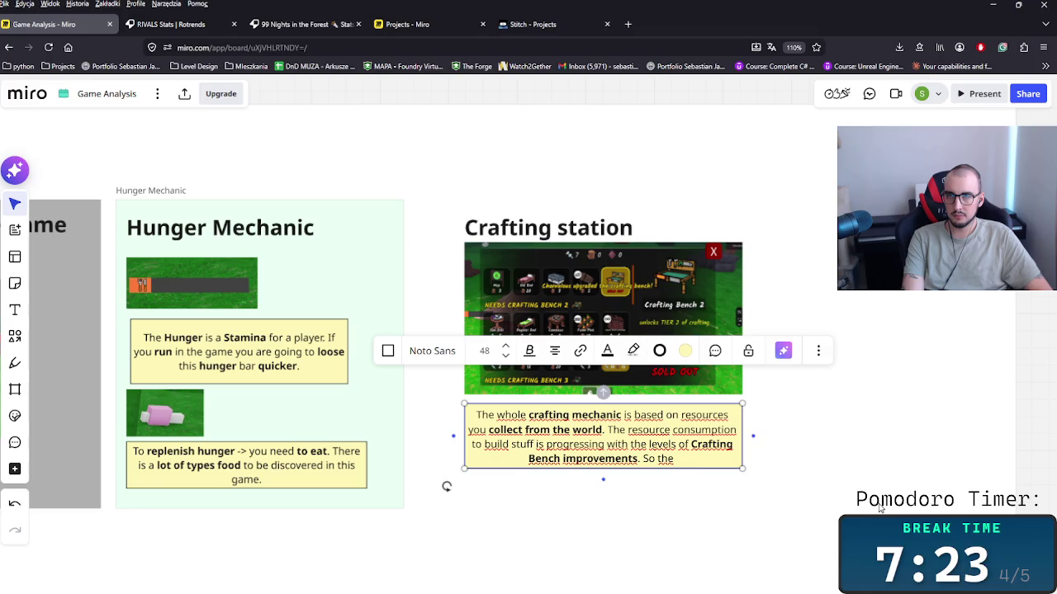
{"action": "type", "text": "higher level "}
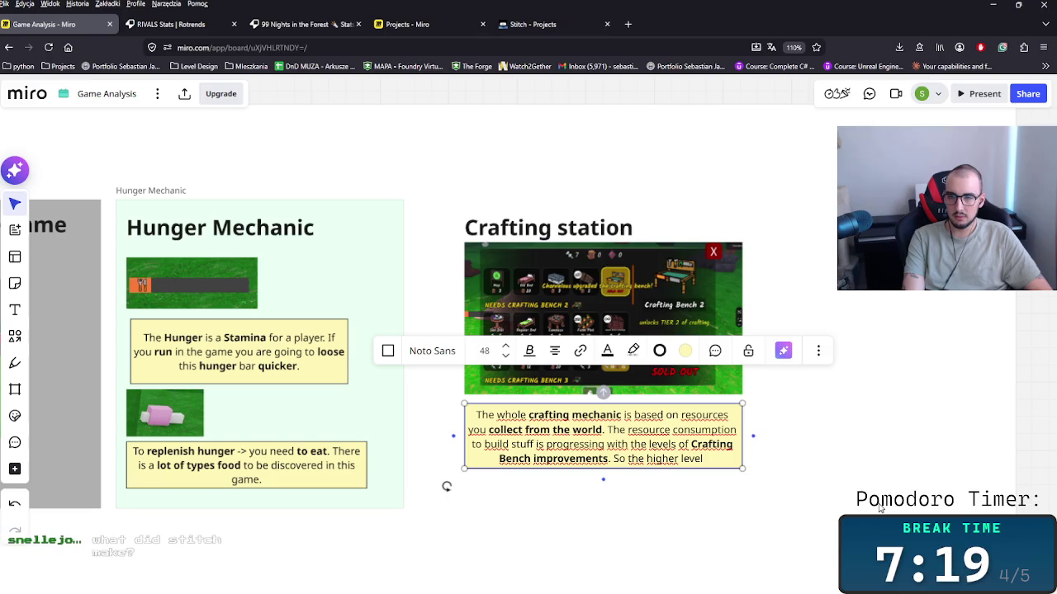
{"action": "type", "text": "buid"}
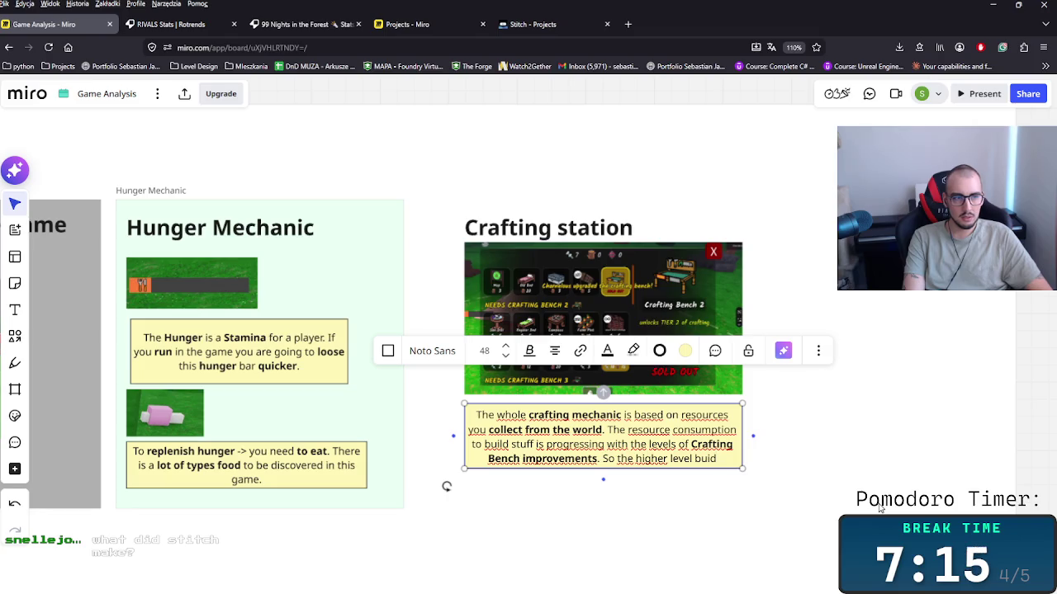
In the Stitch project, enlarge the gameplay loop diagram to about 890 x 497.
{"action": "left_click", "coordinate": [515, 27]}
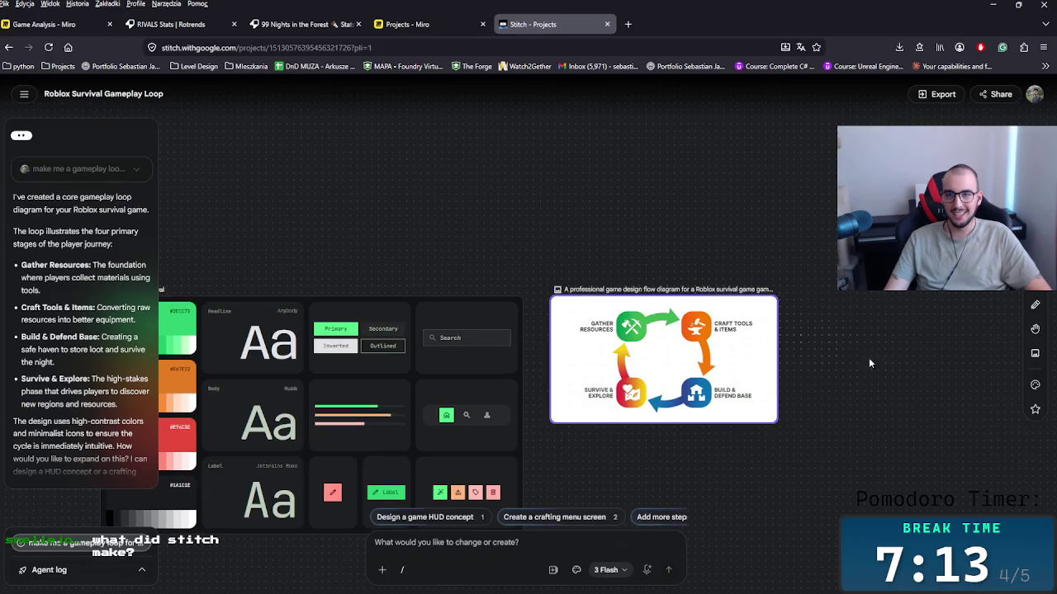
{"action": "mouse_move", "coordinate": [674, 452]}
{"action": "left_mouse_down"}
{"action": "mouse_move", "coordinate": [924, 450]}
{"action": "mouse_move", "coordinate": [545, 475]}
{"action": "left_mouse_up"}
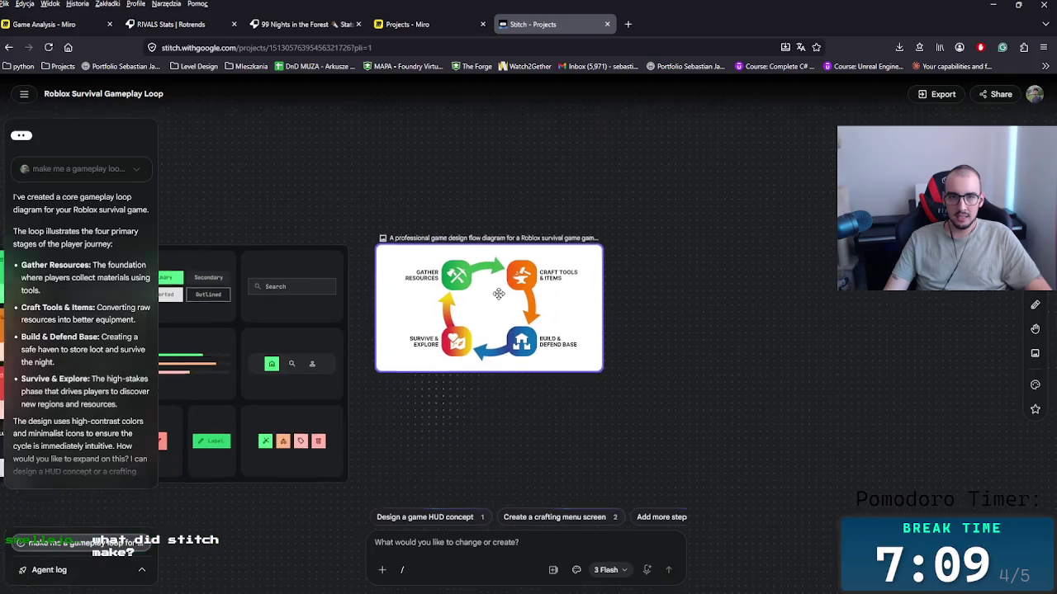
{"action": "scroll", "coordinate": [578, 322], "scroll_direction": "up", "scroll_amount": 2}
{"action": "left_click", "coordinate": [577, 330]}
{"action": "left_click_drag", "start_coordinate": [558, 265], "coordinate": [562, 261]}
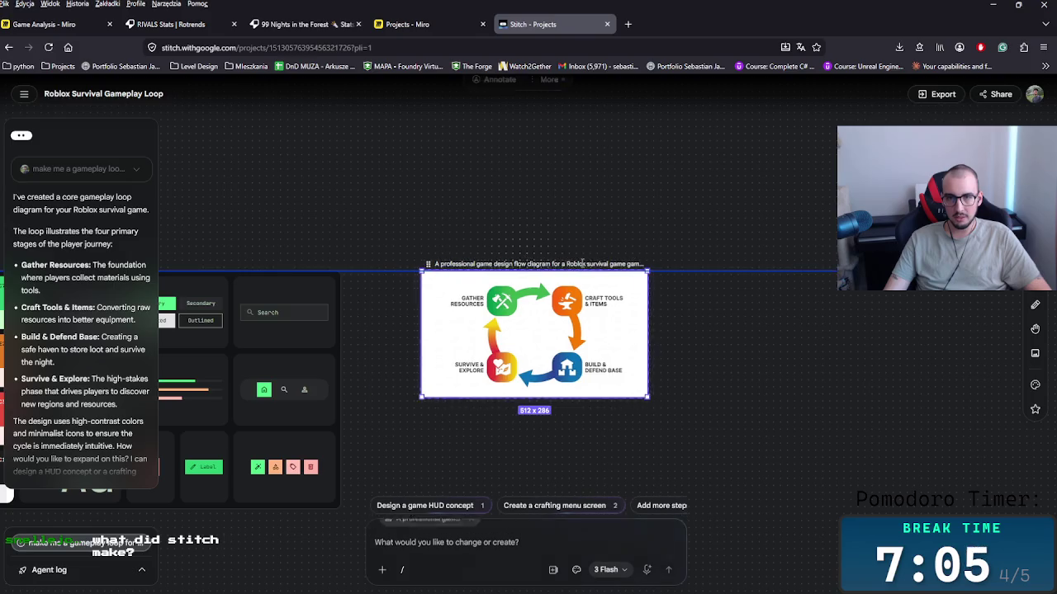
{"action": "left_click_drag", "start_coordinate": [596, 392], "coordinate": [764, 487]}
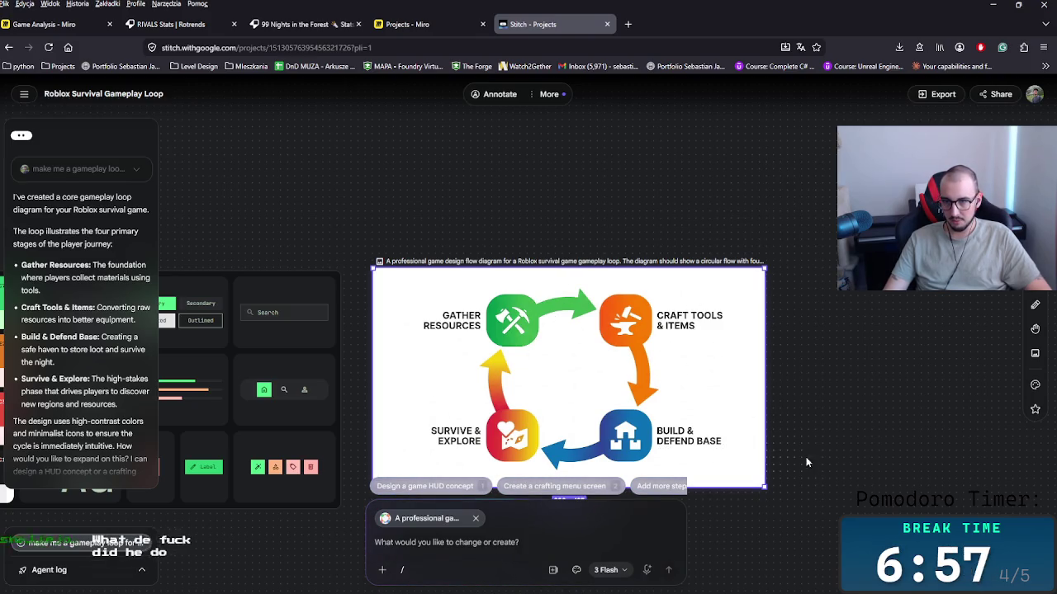
Delete the Overdrive Survival style board from the canvas.
{"action": "scroll", "coordinate": [850, 404], "scroll_direction": "down", "scroll_amount": 3}
{"action": "scroll", "coordinate": [743, 388], "scroll_direction": "up", "scroll_amount": 2}
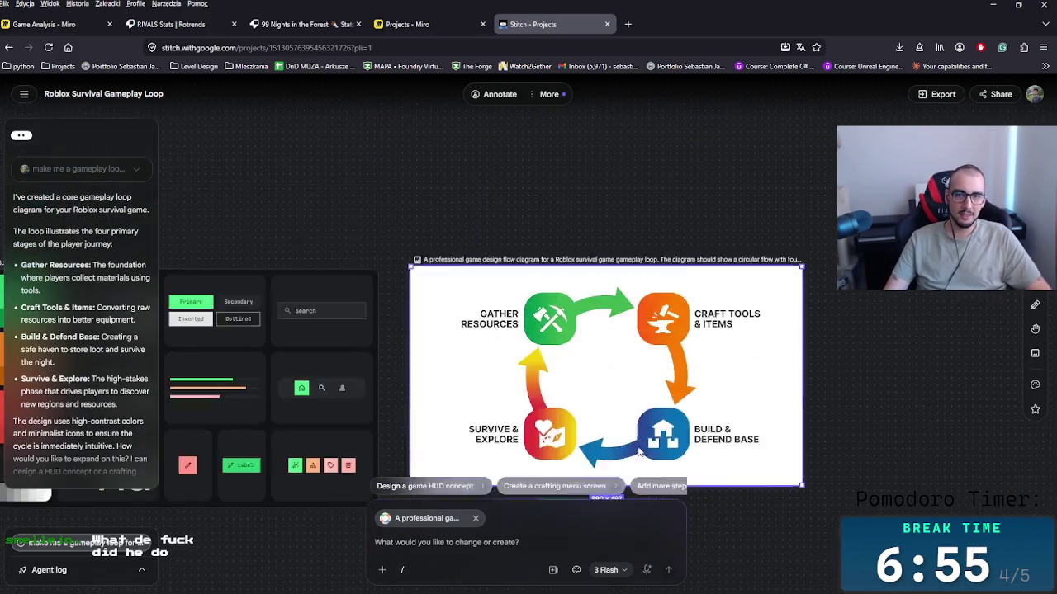
{"action": "scroll", "coordinate": [593, 418], "scroll_direction": "down", "scroll_amount": 4}
{"action": "scroll", "coordinate": [597, 461], "scroll_direction": "up", "scroll_amount": 2}
{"action": "scroll", "coordinate": [713, 481], "scroll_direction": "up", "scroll_amount": 1}
{"action": "mouse_move", "coordinate": [715, 487]}
{"action": "left_mouse_down"}
{"action": "mouse_move", "coordinate": [876, 471]}
{"action": "mouse_move", "coordinate": [957, 485]}
{"action": "left_mouse_up"}
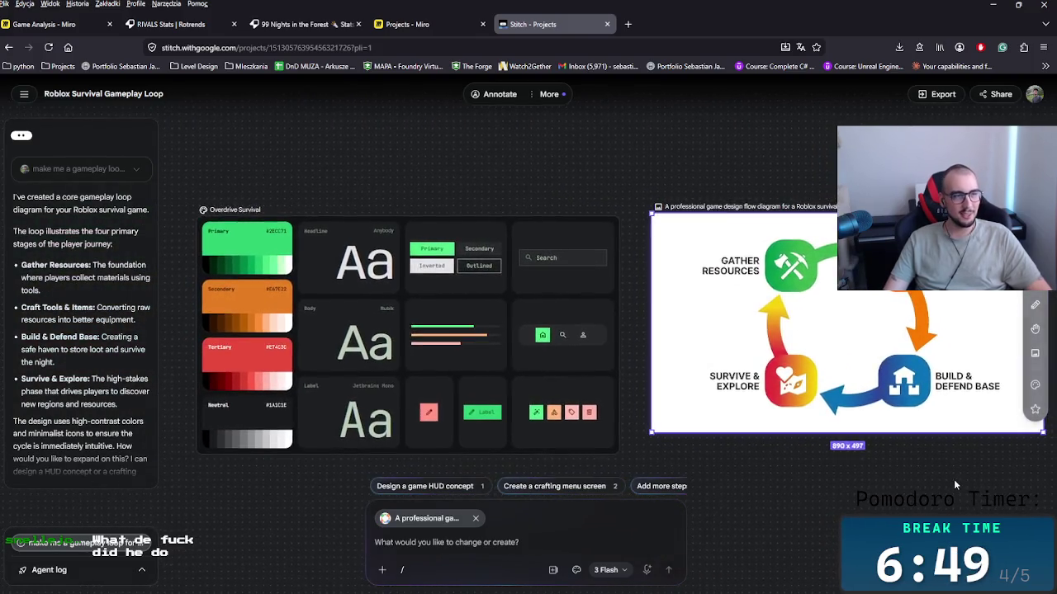
{"action": "left_click_drag", "start_coordinate": [953, 480], "coordinate": [949, 479]}
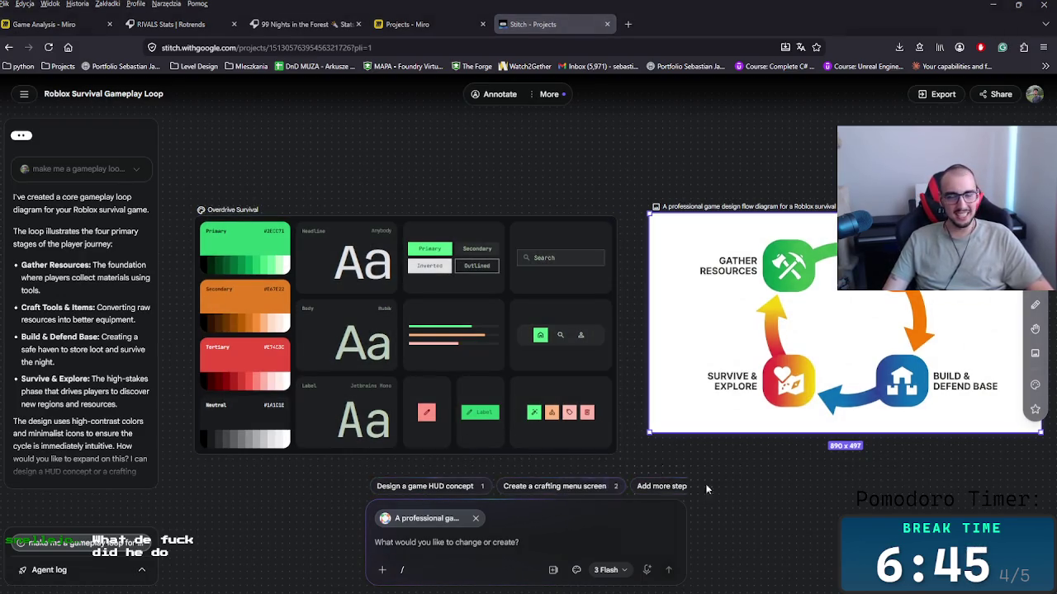
{"action": "scroll", "coordinate": [595, 461], "scroll_direction": "down", "scroll_amount": 2}
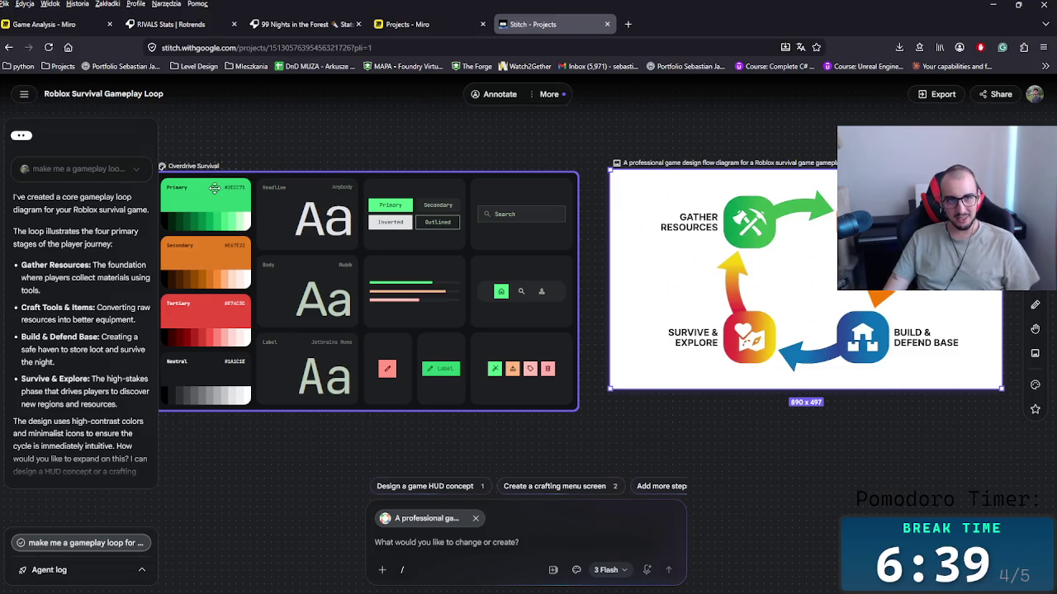
{"action": "left_click", "coordinate": [445, 356]}
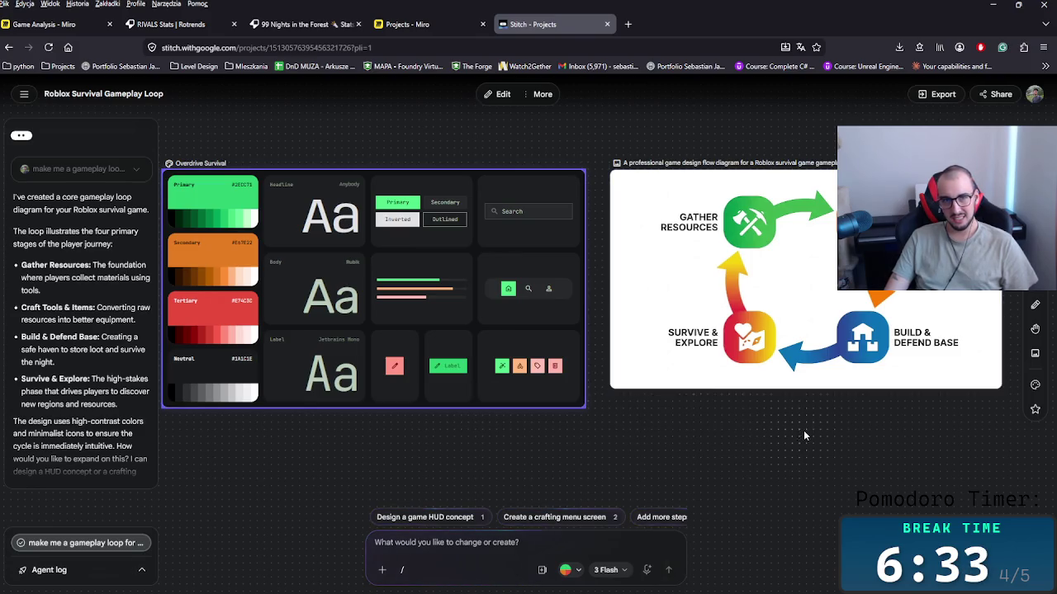
{"action": "scroll", "coordinate": [834, 423], "scroll_direction": "up", "scroll_amount": 2}
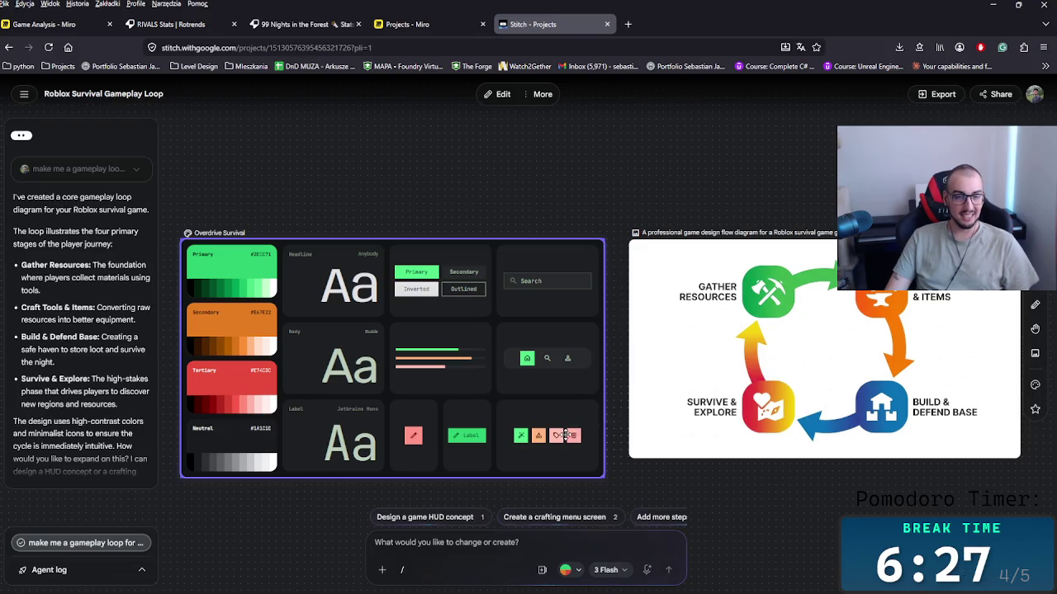
{"action": "key", "text": "Delete"}
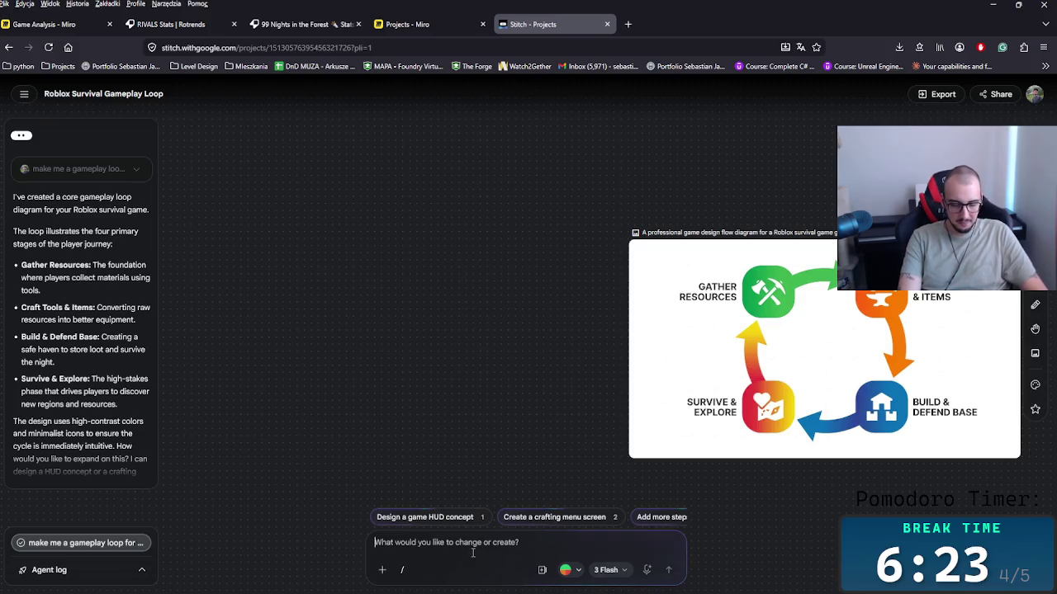
Send Stitch a prompt for a scary post-apocalyptic urban zombie game UI, then return to Miro.
{"action": "type", "text": "make the whole UI aspect of this game - make it scary and Post apocalyptic Urbnan"}
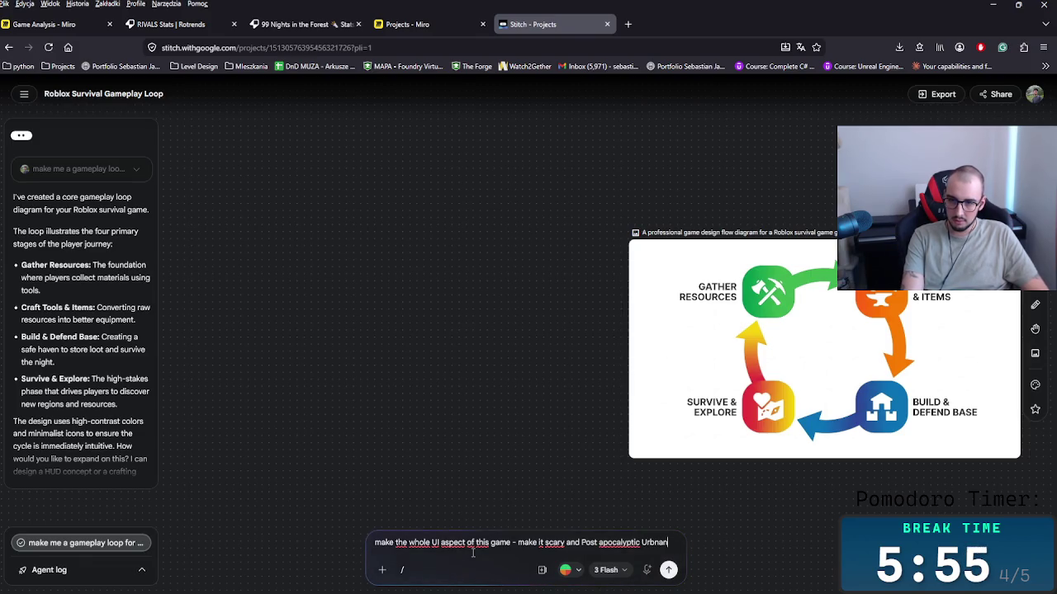
{"action": "type", "text": "ame scenario. I want zombies in it and weird stuff. Be crea"}
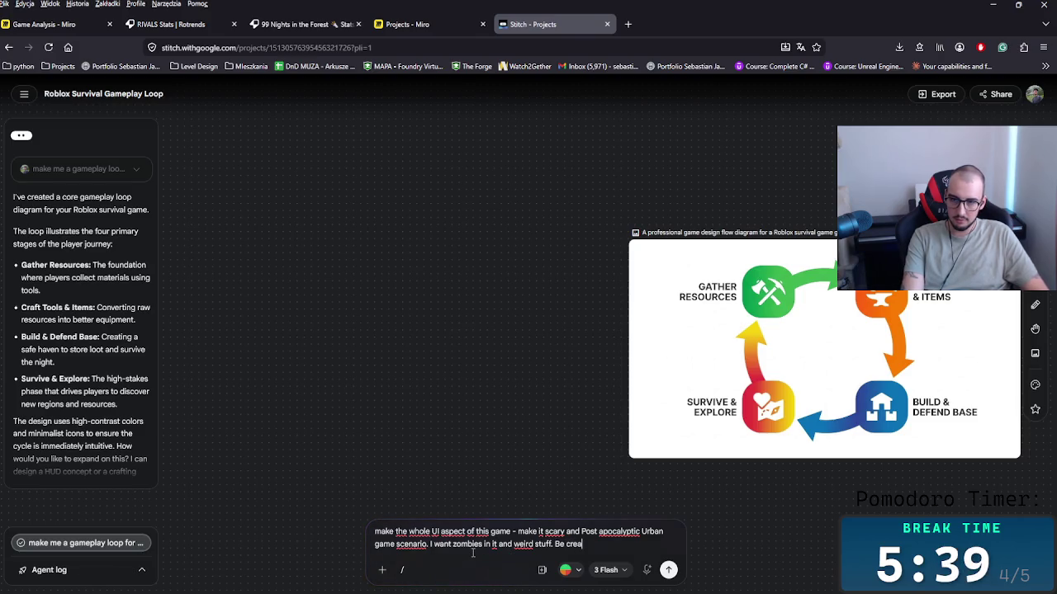
{"action": "type", "text": ")"}
{"action": "key", "text": "Return"}
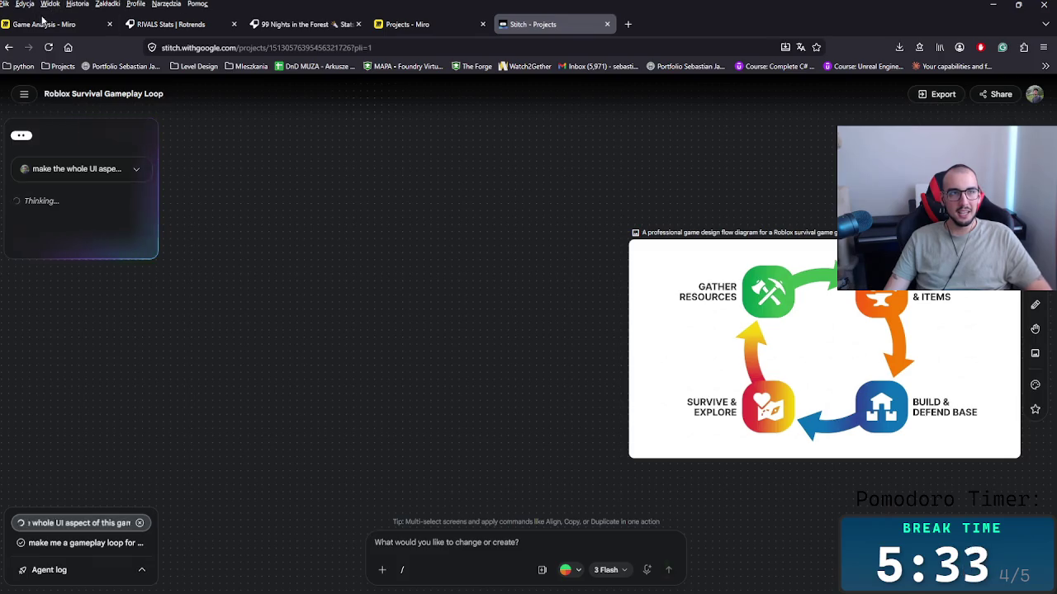
{"action": "key", "text": "ctrl+Tab"}
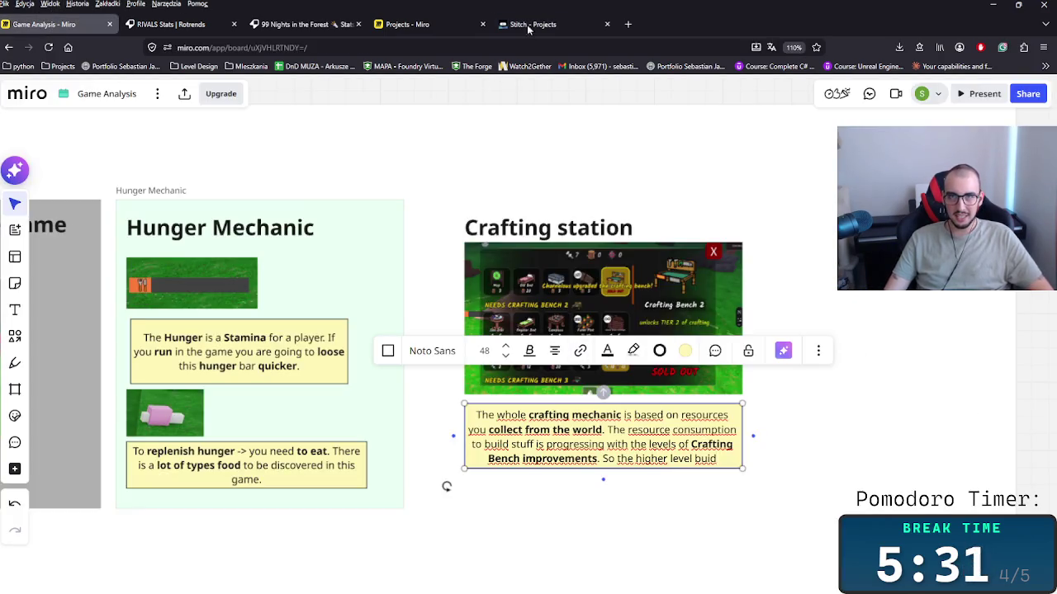
Back in Stitch, watch the HUD, stash, crafting and zone-map screens being generated.
{"action": "left_click", "coordinate": [530, 25]}
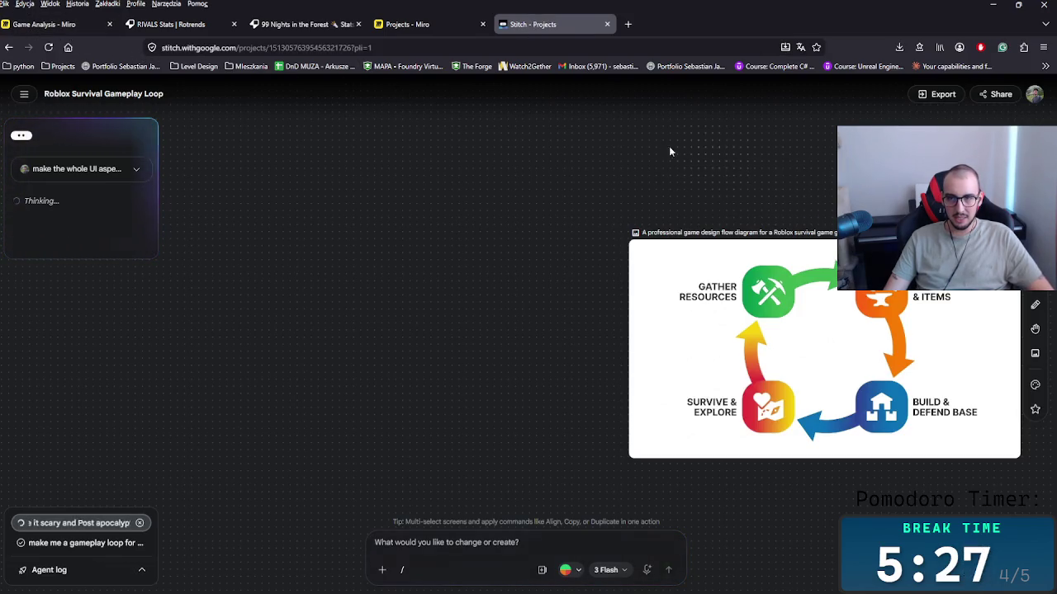
{"action": "right_click", "coordinate": [582, 142]}
{"action": "scroll", "coordinate": [529, 151], "scroll_direction": "right", "scroll_amount": 5}
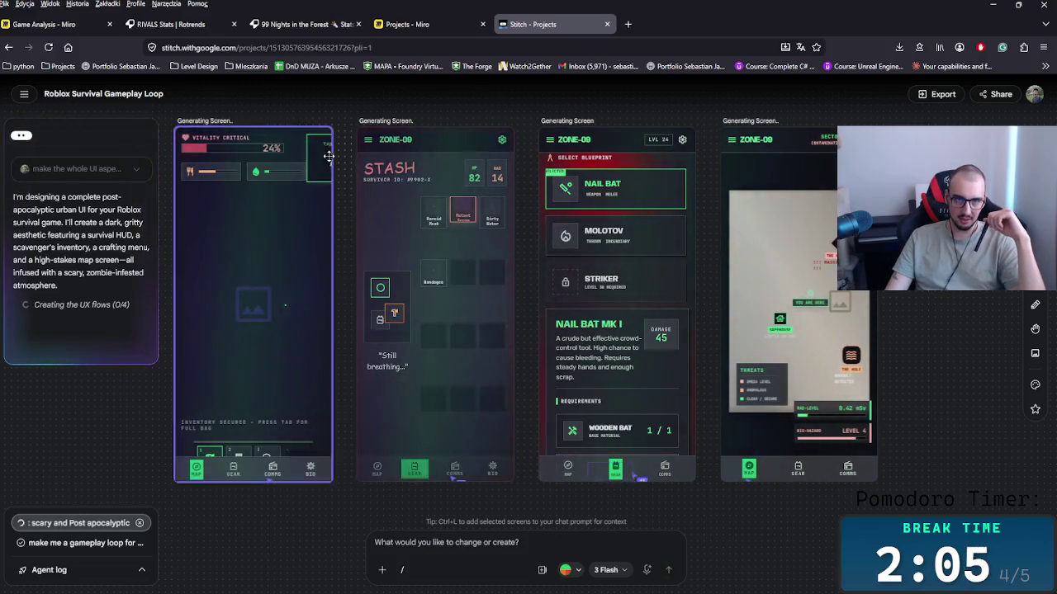
Add the Scavenger Inventory screen to the chat, then select the Gameplay HUD - Urban Survival screen.
{"action": "right_click", "coordinate": [387, 279]}
{"action": "left_click", "coordinate": [460, 314]}
{"action": "scroll", "coordinate": [460, 314], "scroll_direction": "left", "scroll_amount": 1}
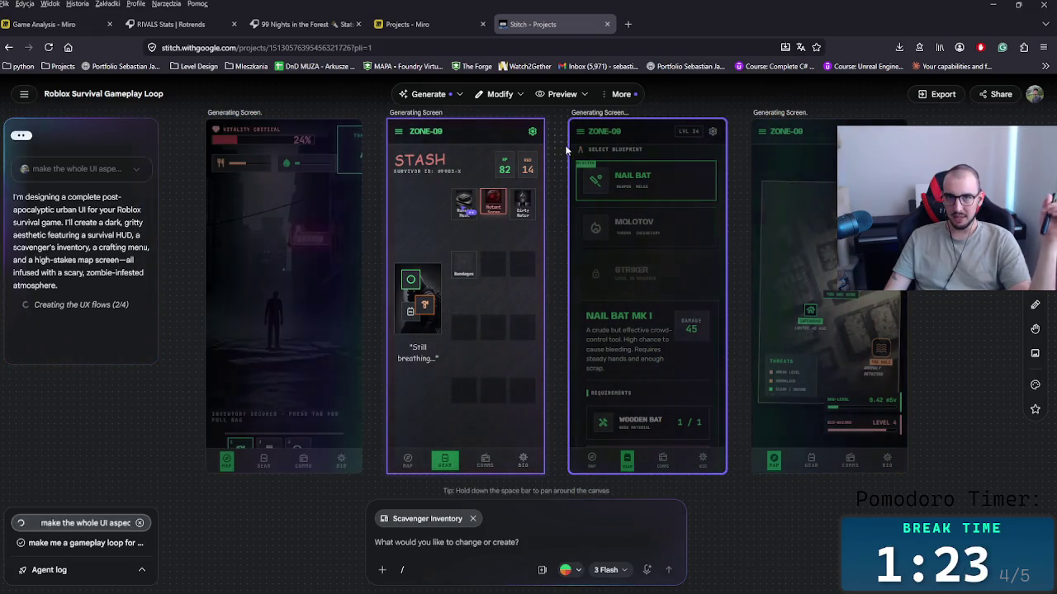
{"action": "left_click_drag", "start_coordinate": [556, 141], "coordinate": [553, 204]}
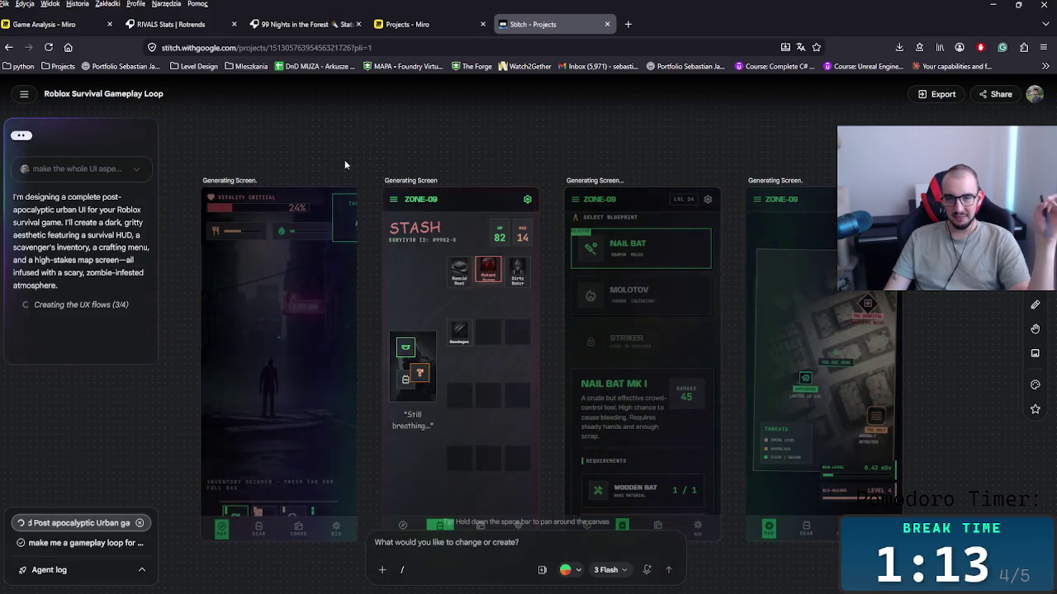
{"action": "left_click", "coordinate": [307, 267]}
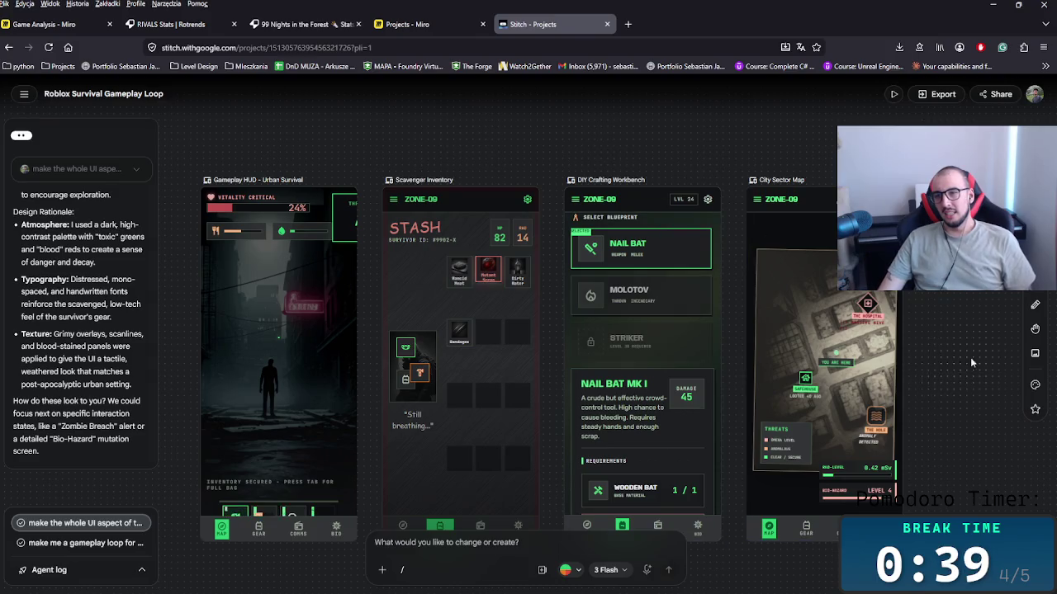
Select the Gameplay HUD - Urban Survival screen and widen it to about 836 px.
{"action": "scroll", "coordinate": [970, 357], "scroll_direction": "down", "scroll_amount": 2}
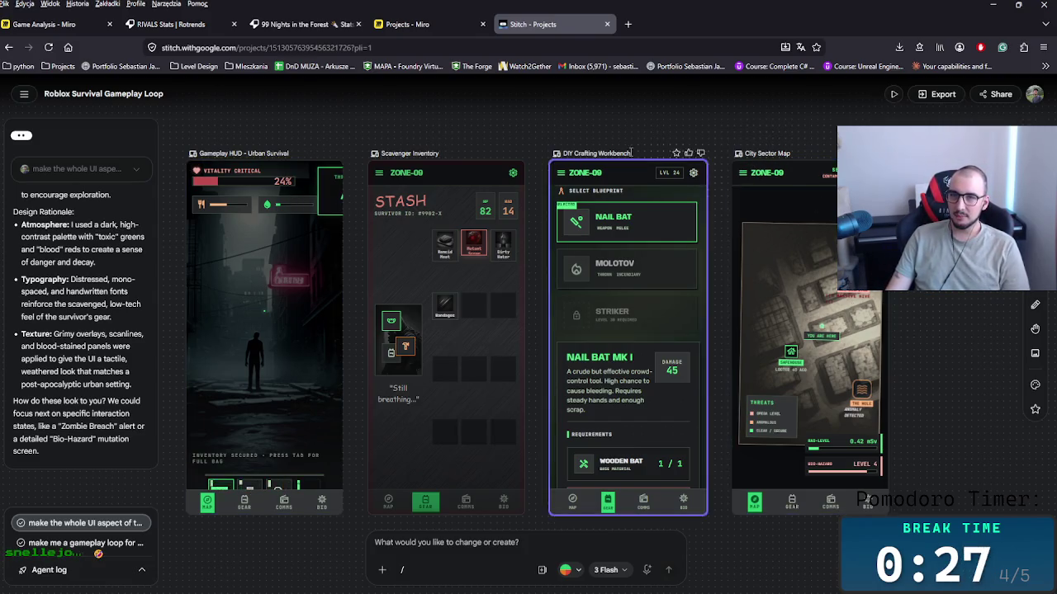
{"action": "left_click_drag", "start_coordinate": [630, 150], "coordinate": [574, 236]}
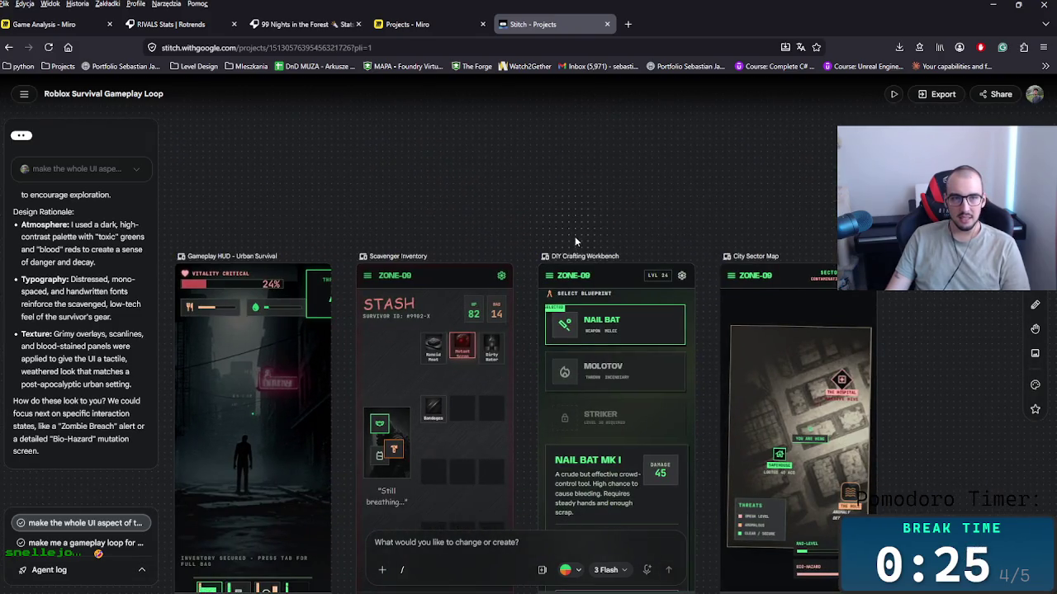
{"action": "scroll", "coordinate": [421, 210], "scroll_direction": "down", "scroll_amount": 2}
{"action": "left_click", "coordinate": [266, 217]}
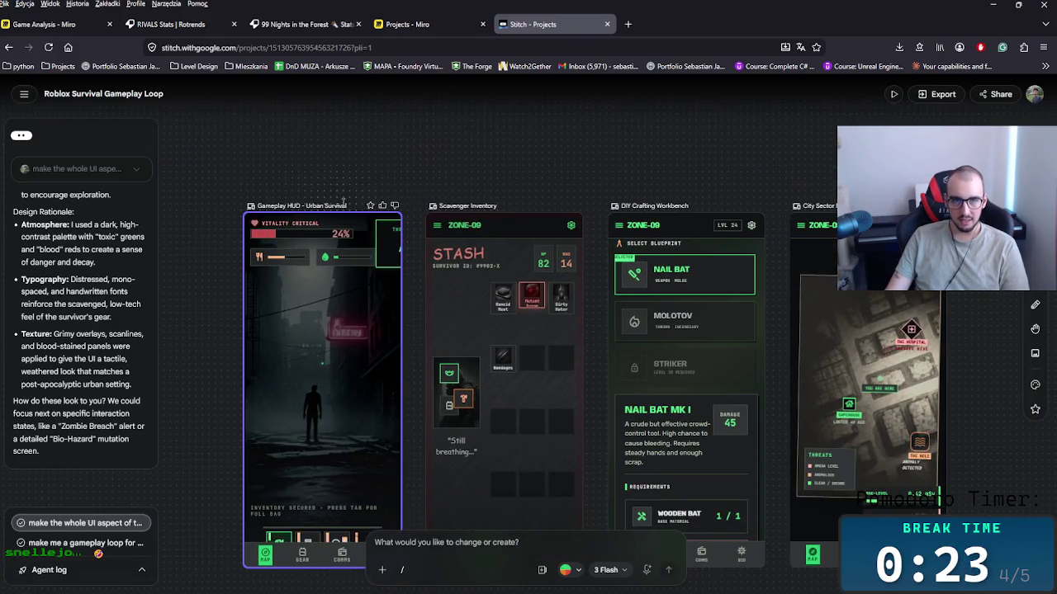
{"action": "scroll", "coordinate": [341, 200], "scroll_direction": "down", "scroll_amount": 1}
{"action": "left_click_drag", "start_coordinate": [395, 418], "coordinate": [339, 325]}
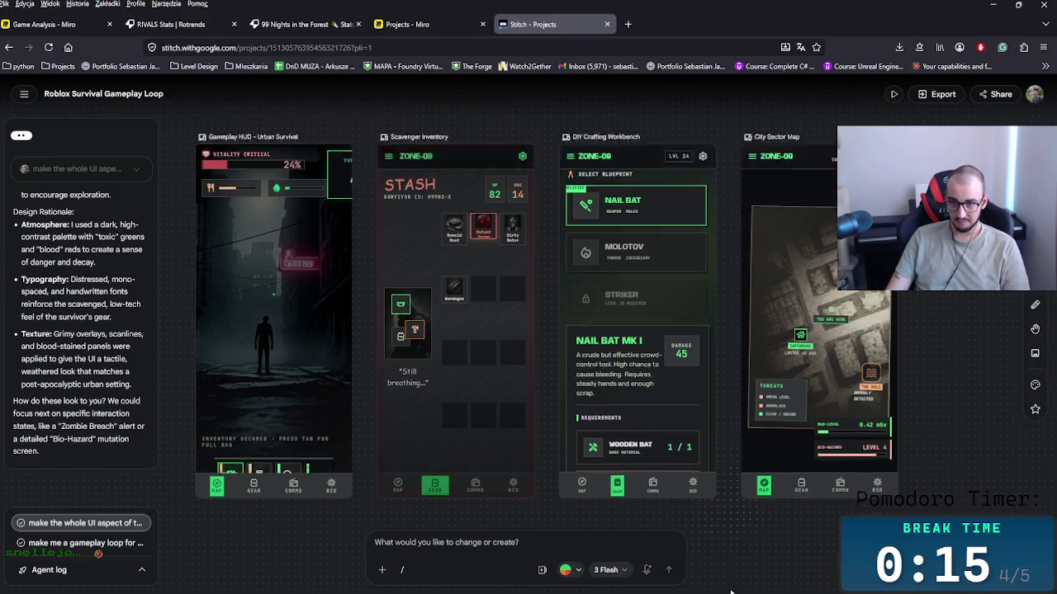
{"action": "scroll", "coordinate": [737, 508], "scroll_direction": "up", "scroll_amount": 2}
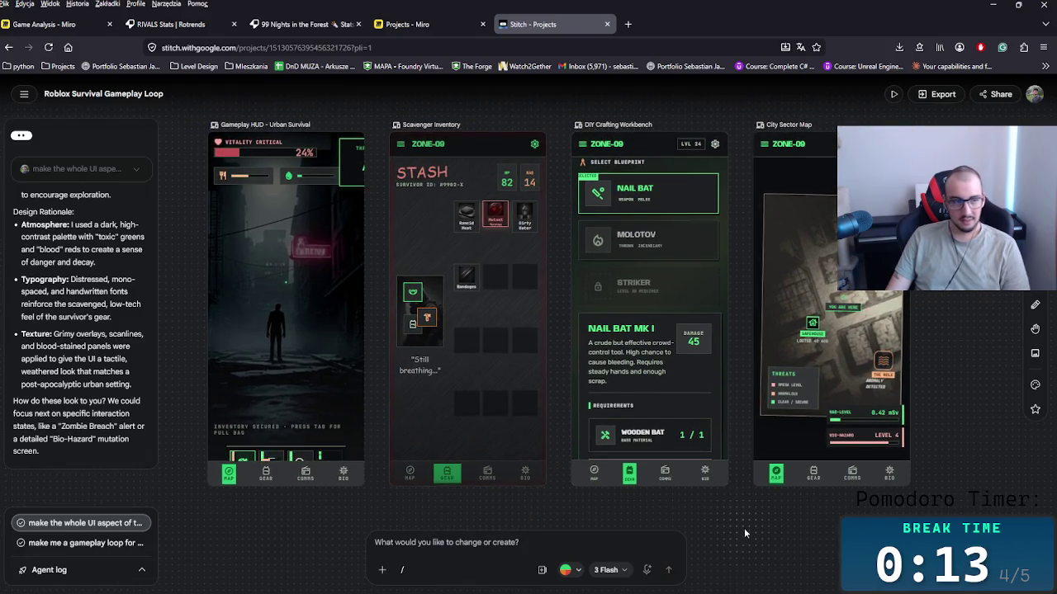
{"action": "scroll", "coordinate": [739, 495], "scroll_direction": "right", "scroll_amount": 1}
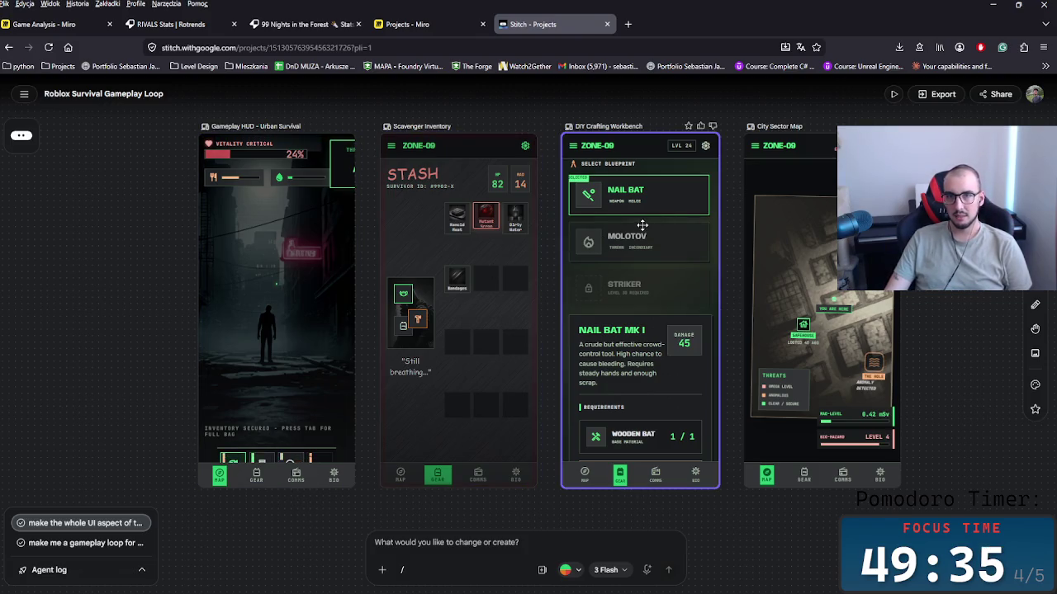
{"action": "mouse_move", "coordinate": [281, 281]}
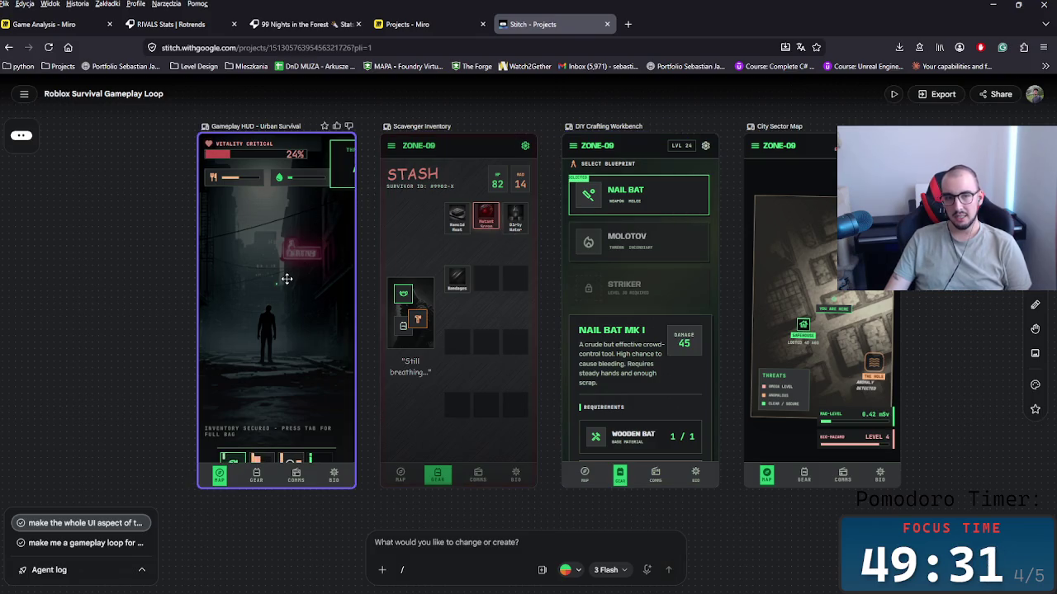
{"action": "left_click", "coordinate": [286, 279]}
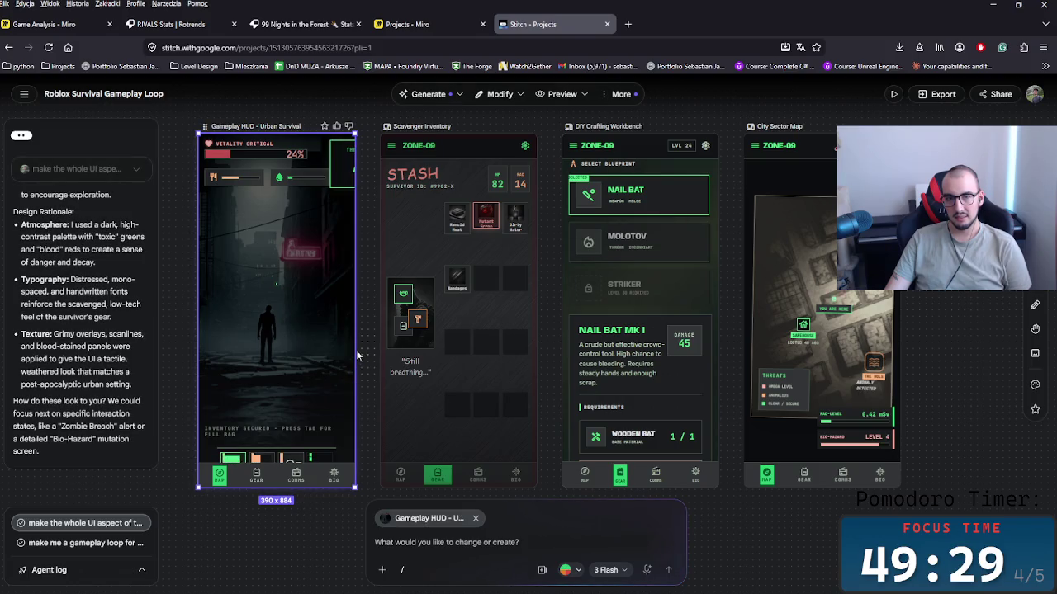
{"action": "mouse_move", "coordinate": [355, 488]}
{"action": "left_mouse_down"}
{"action": "mouse_move", "coordinate": [354, 497]}
{"action": "mouse_move", "coordinate": [597, 501]}
{"action": "left_mouse_up"}
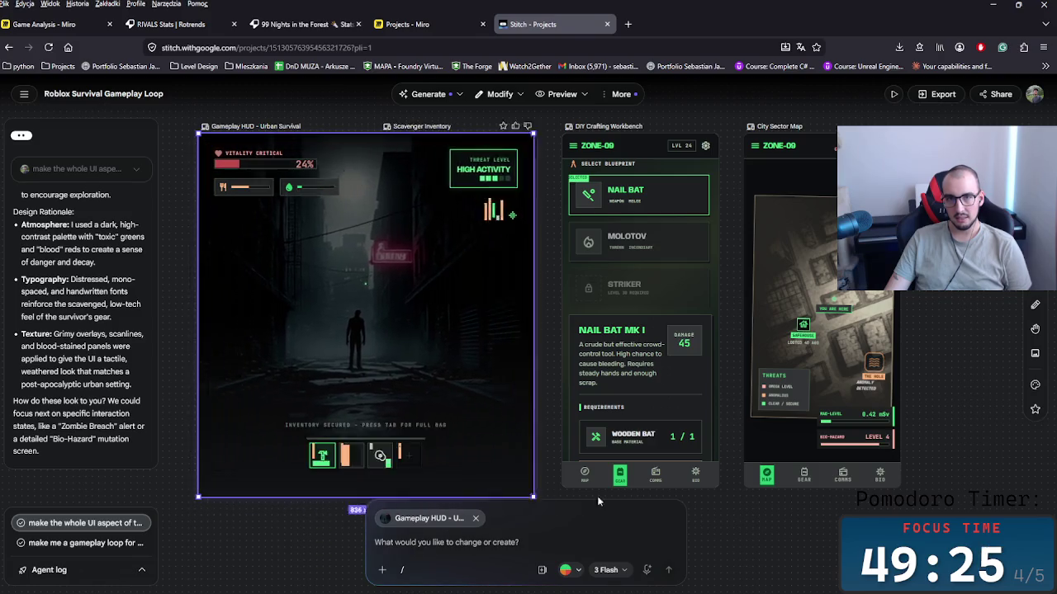
Resize Gameplay HUD to 606 x 947, Crafting Workbench to 390 x 1107, and widen City Sector Map.
{"action": "left_click_drag", "start_coordinate": [597, 500], "coordinate": [322, 425]}
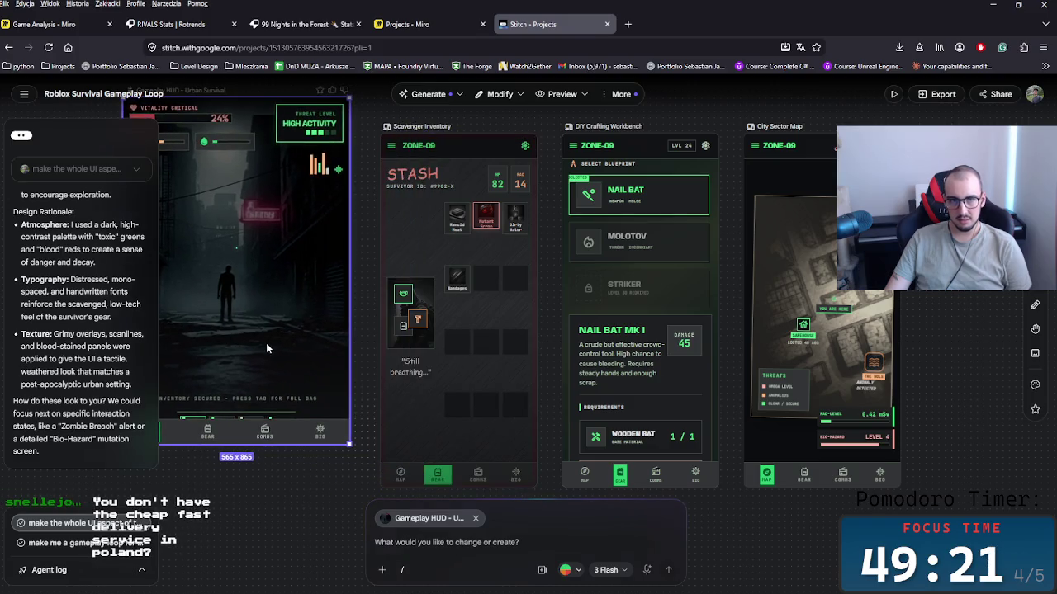
{"action": "left_click_drag", "start_coordinate": [349, 445], "coordinate": [366, 477]}
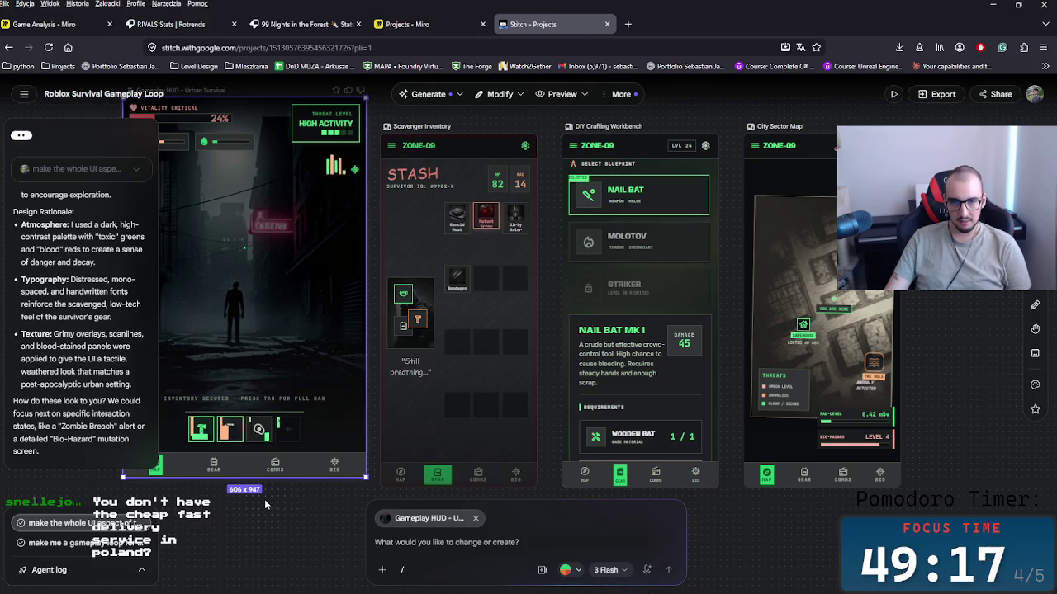
{"action": "left_click", "coordinate": [462, 387]}
{"action": "left_click", "coordinate": [659, 383], "text": "shift"}
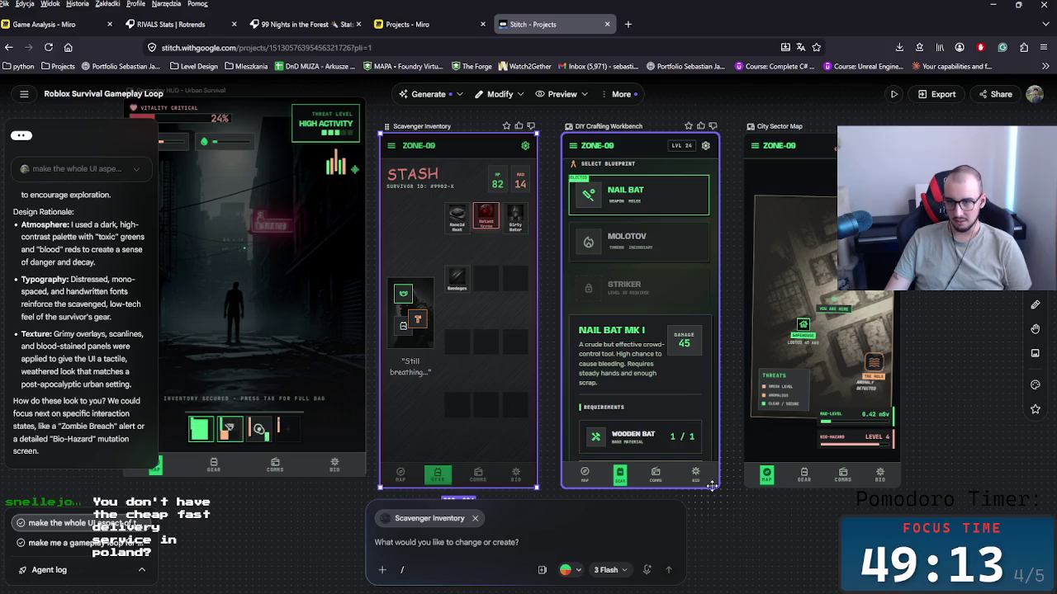
{"action": "mouse_move", "coordinate": [711, 486]}
{"action": "left_mouse_down"}
{"action": "mouse_move", "coordinate": [707, 574]}
{"action": "mouse_move", "coordinate": [716, 527]}
{"action": "left_mouse_up"}
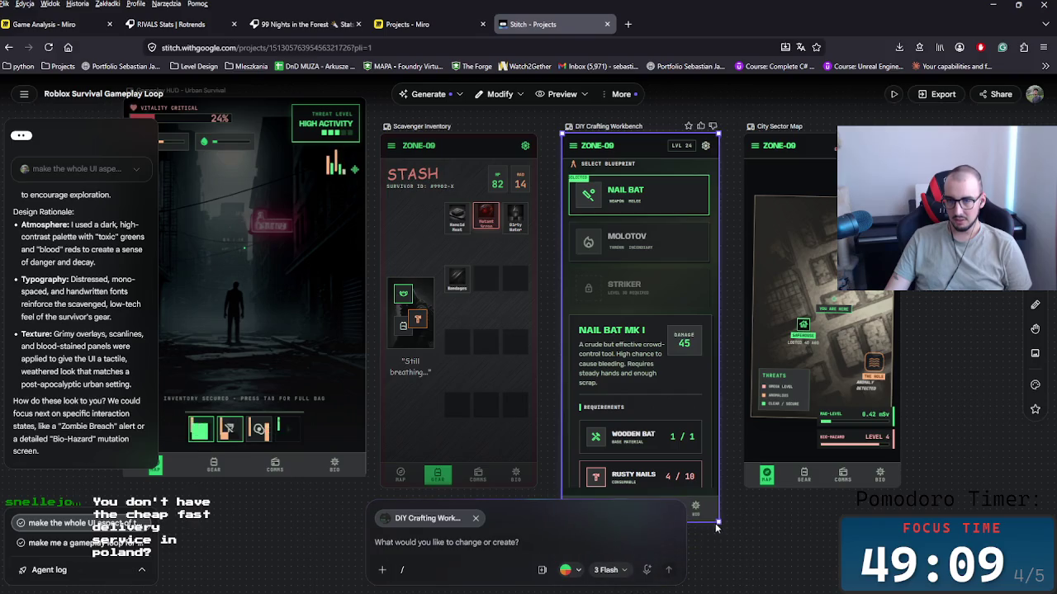
{"action": "left_click", "coordinate": [896, 487]}
{"action": "mouse_move", "coordinate": [898, 489]}
{"action": "left_mouse_down"}
{"action": "mouse_move", "coordinate": [1011, 509]}
{"action": "mouse_move", "coordinate": [991, 493]}
{"action": "left_mouse_up"}
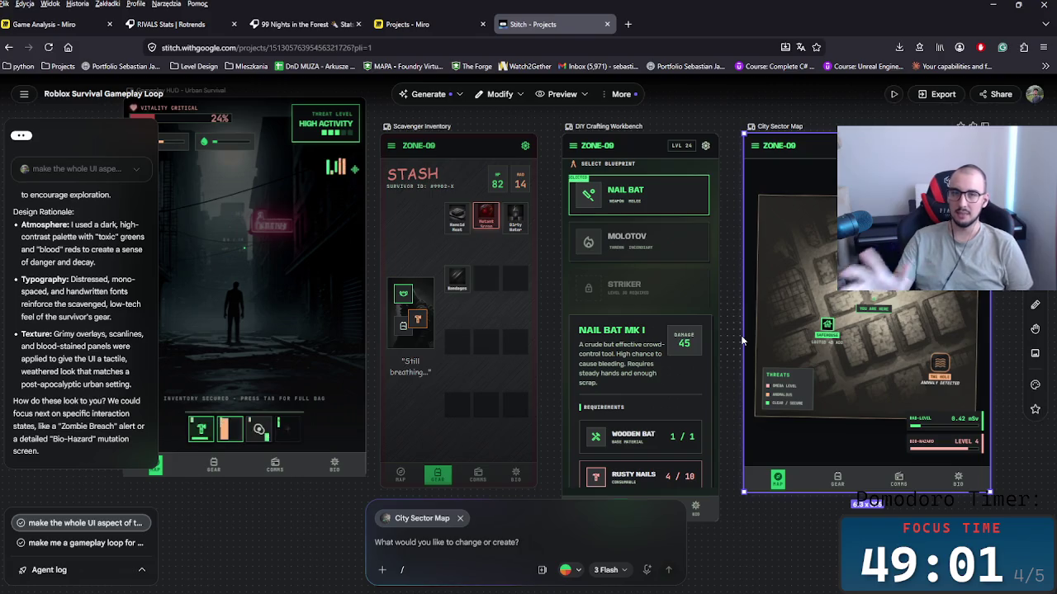
{"action": "left_click_drag", "start_coordinate": [335, 279], "coordinate": [496, 320]}
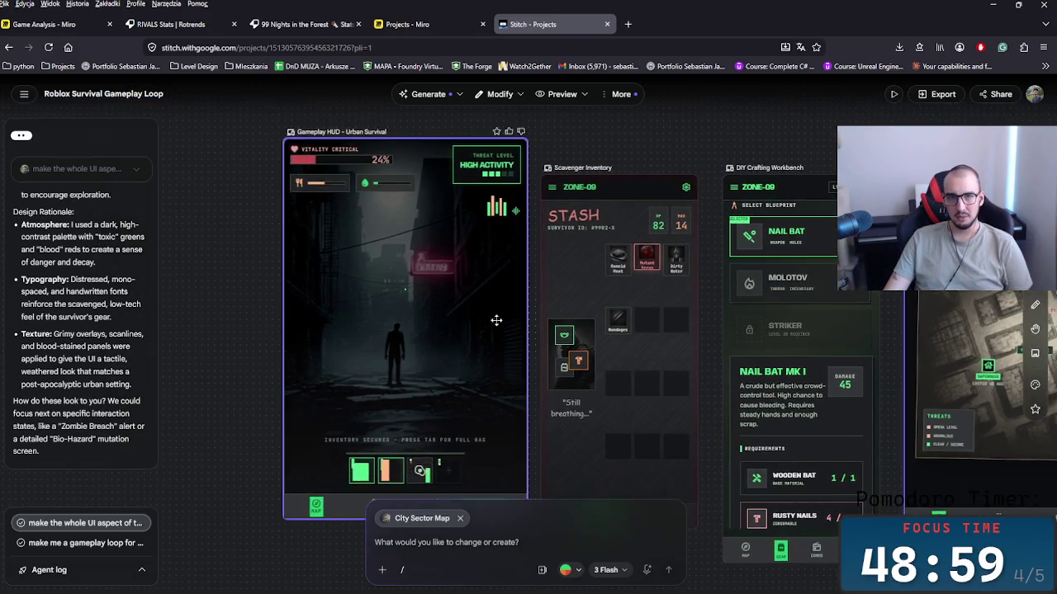
Shift the Gameplay HUD screen slightly to the left in Stitch.
{"action": "scroll", "coordinate": [375, 243], "scroll_direction": "down", "scroll_amount": 3}
{"action": "scroll", "coordinate": [438, 372], "scroll_direction": "up", "scroll_amount": 3}
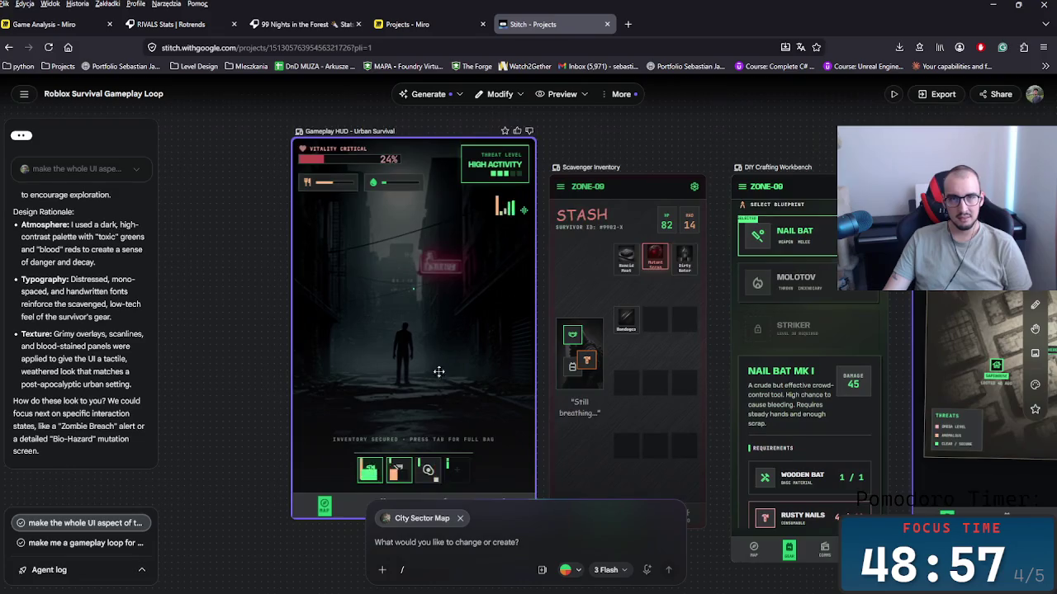
{"action": "left_click_drag", "start_coordinate": [438, 372], "coordinate": [375, 355]}
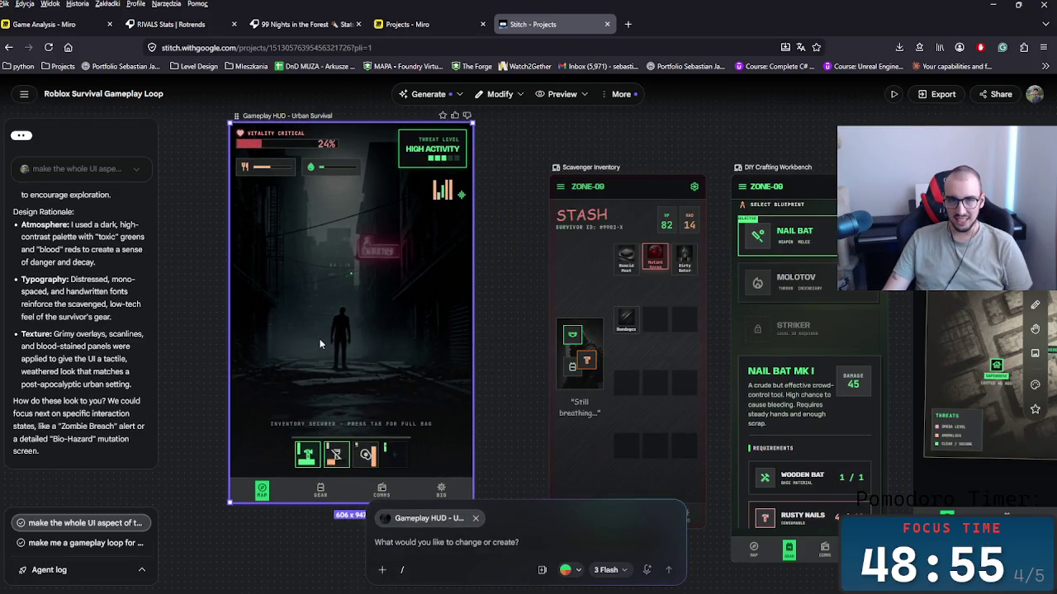
Select the Scavenger Inventory and City Sector Map screens to compare their placement.
{"action": "scroll", "coordinate": [320, 345], "scroll_direction": "down", "scroll_amount": 2}
{"action": "left_click", "coordinate": [600, 438]}
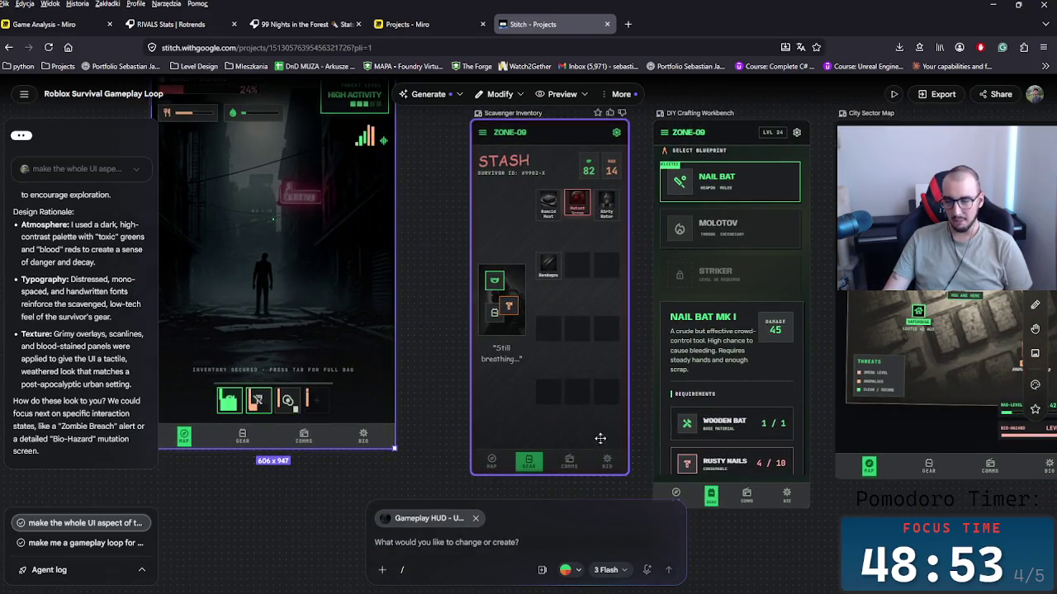
{"action": "scroll", "coordinate": [701, 413], "scroll_direction": "right", "scroll_amount": 3}
{"action": "left_click", "coordinate": [809, 382]}
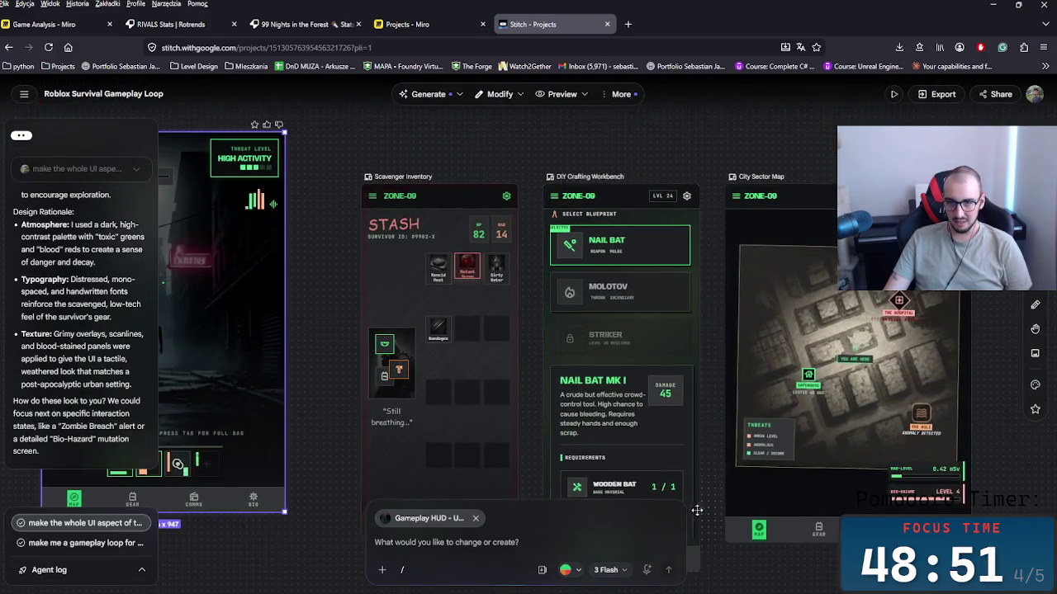
{"action": "scroll", "coordinate": [535, 353], "scroll_direction": "up", "scroll_amount": 3}
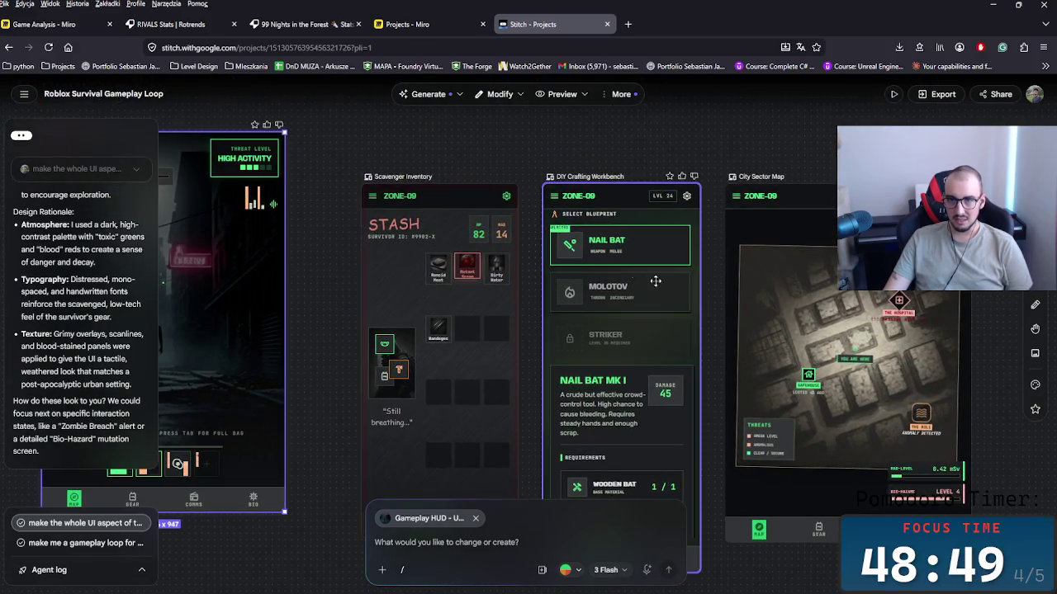
{"action": "scroll", "coordinate": [642, 337], "scroll_direction": "down", "scroll_amount": 5}
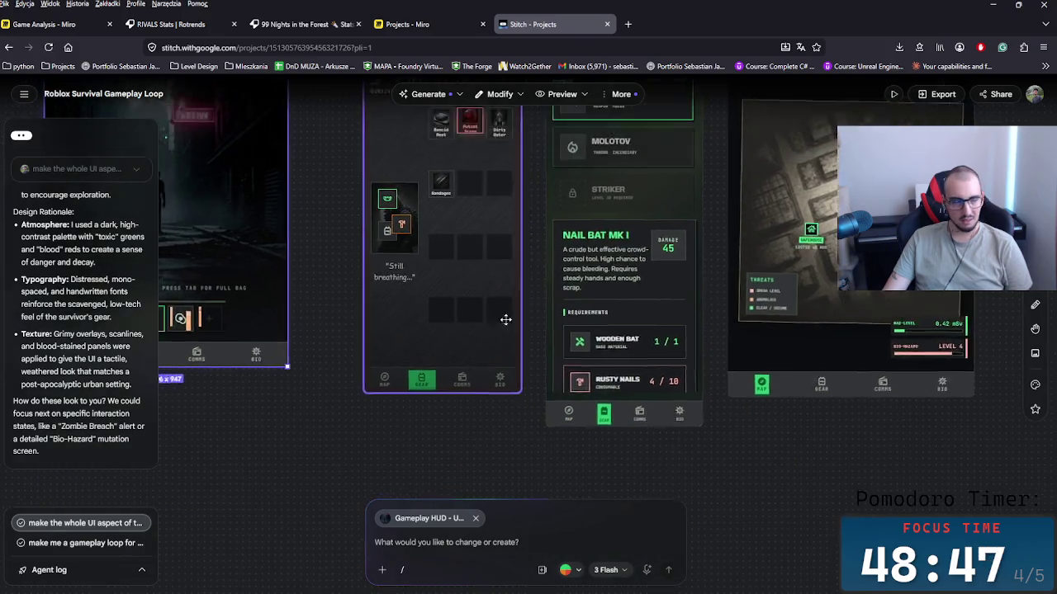
{"action": "scroll", "coordinate": [504, 316], "scroll_direction": "up", "scroll_amount": 4}
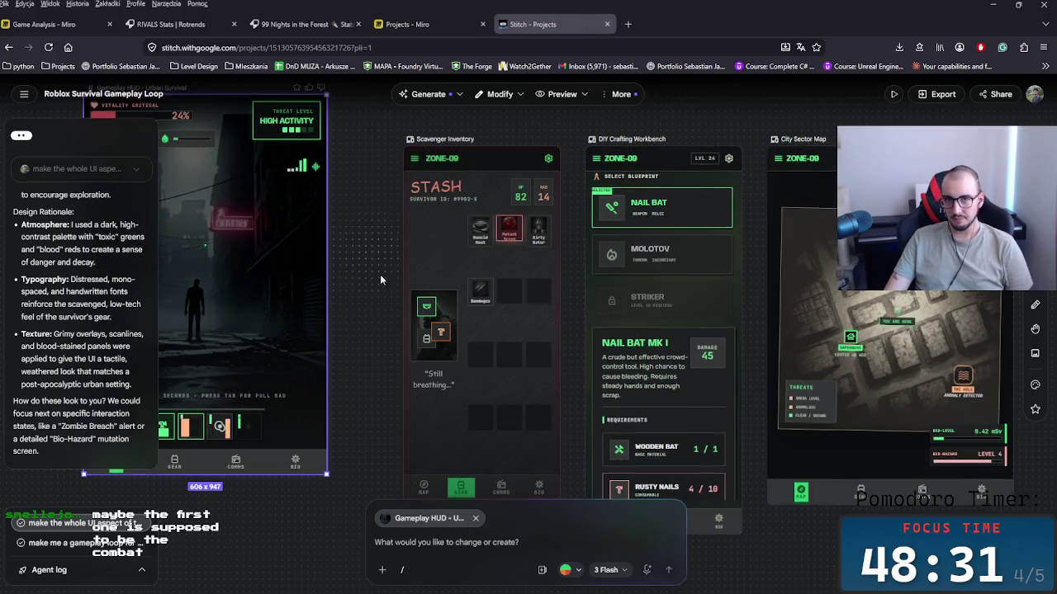
{"action": "scroll", "coordinate": [380, 346], "scroll_direction": "left", "scroll_amount": 4}
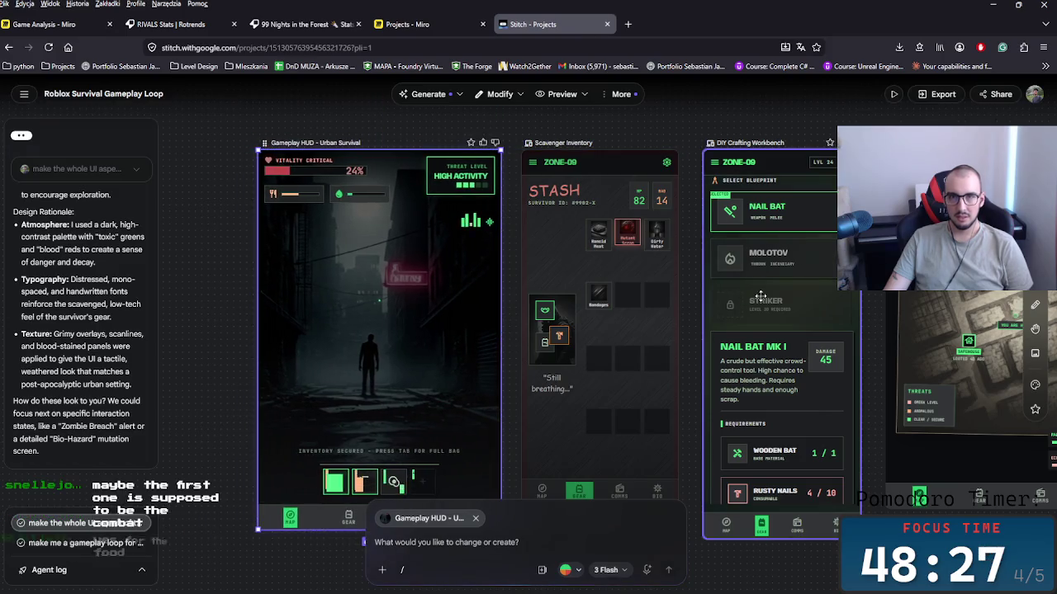
{"action": "scroll", "coordinate": [761, 297], "scroll_direction": "right", "scroll_amount": 4}
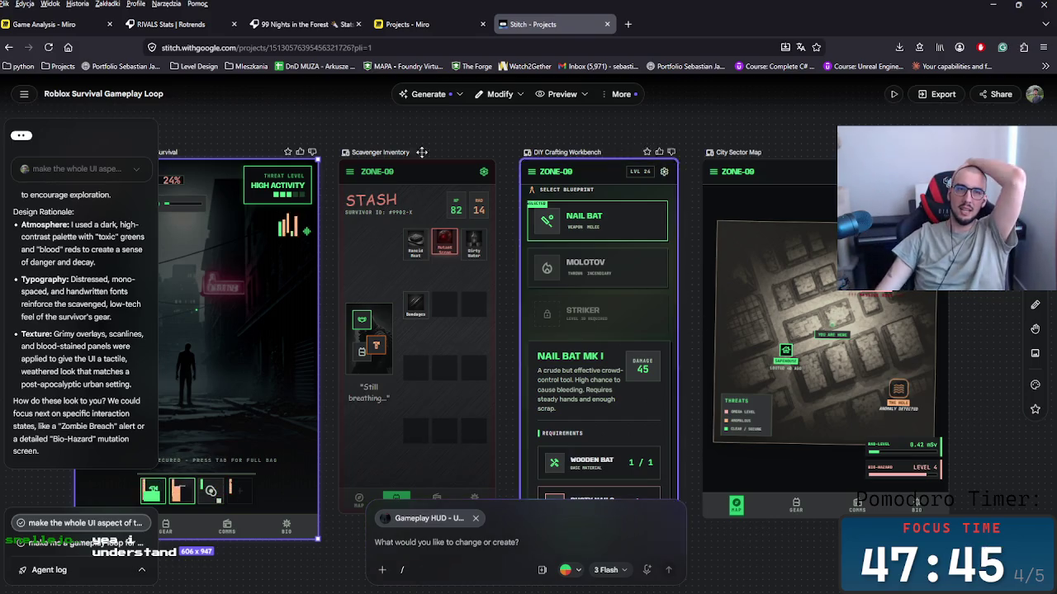
{"action": "left_click", "coordinate": [45, 24]}
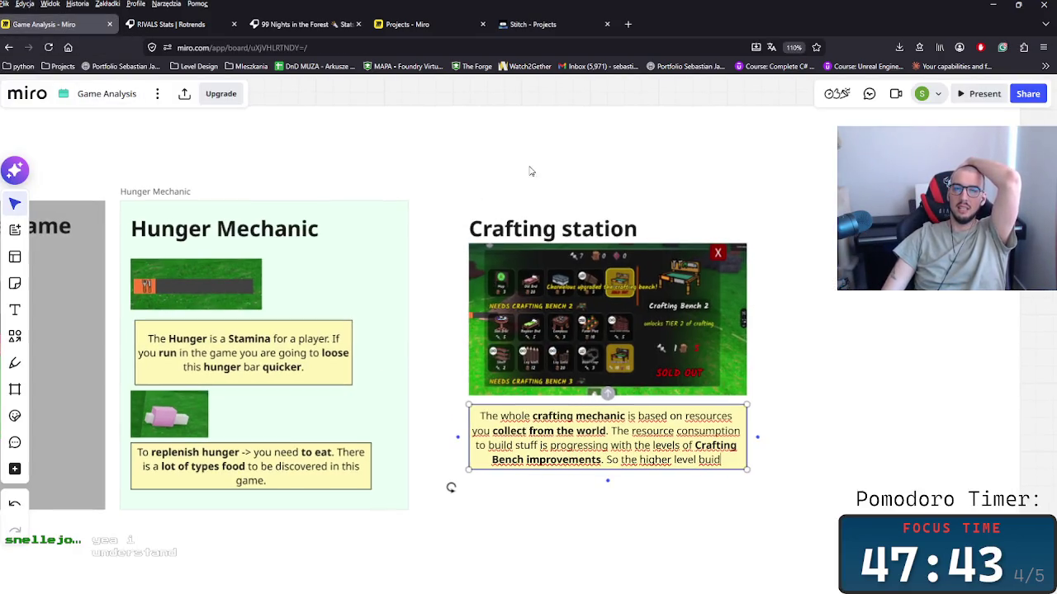
Correct the crafting note's last word so it reads 'So the higher level build', then finish editing.
{"action": "key", "text": "Escape"}
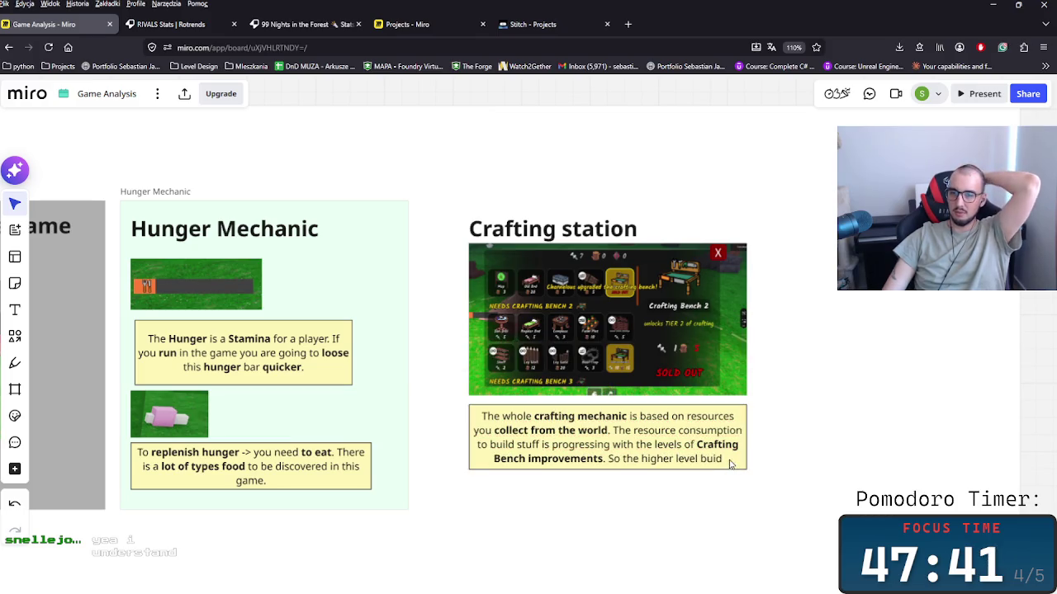
{"action": "double_click", "coordinate": [730, 464]}
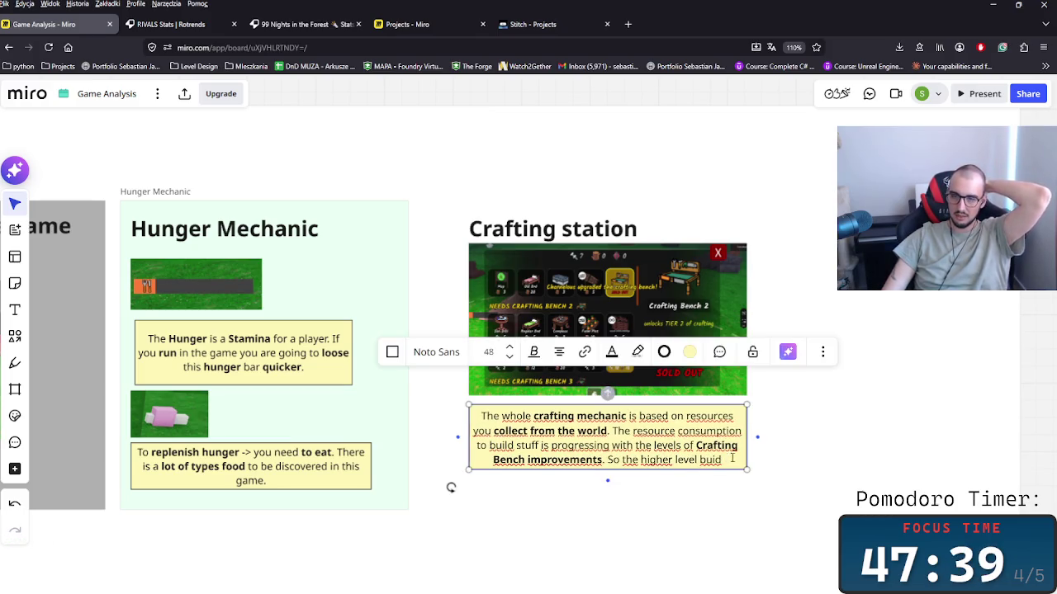
{"action": "key", "text": "BackSpace"}
{"action": "type", "text": "ld"}
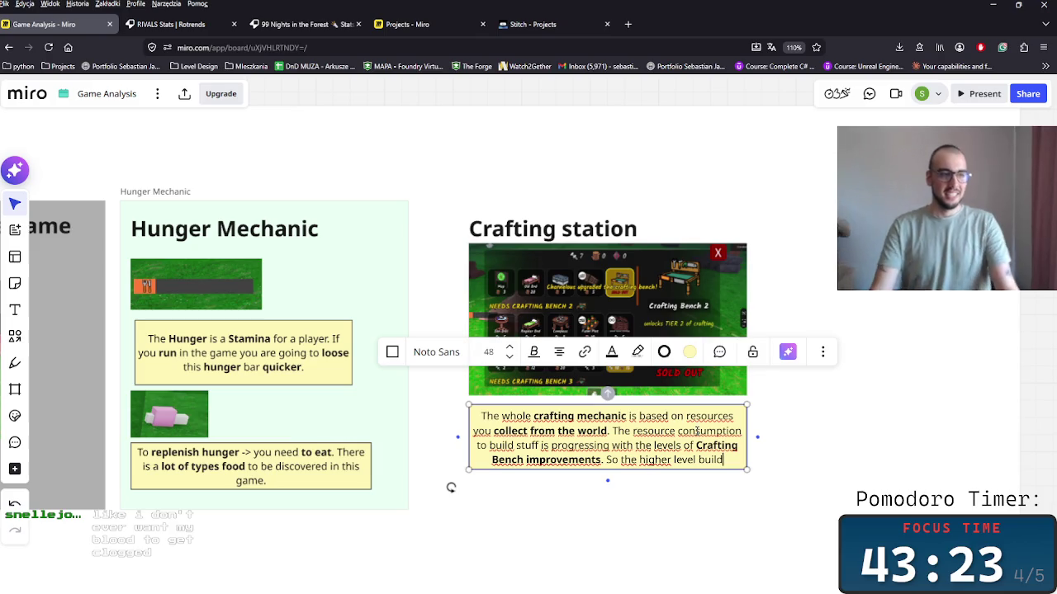
{"action": "left_click", "coordinate": [847, 406]}
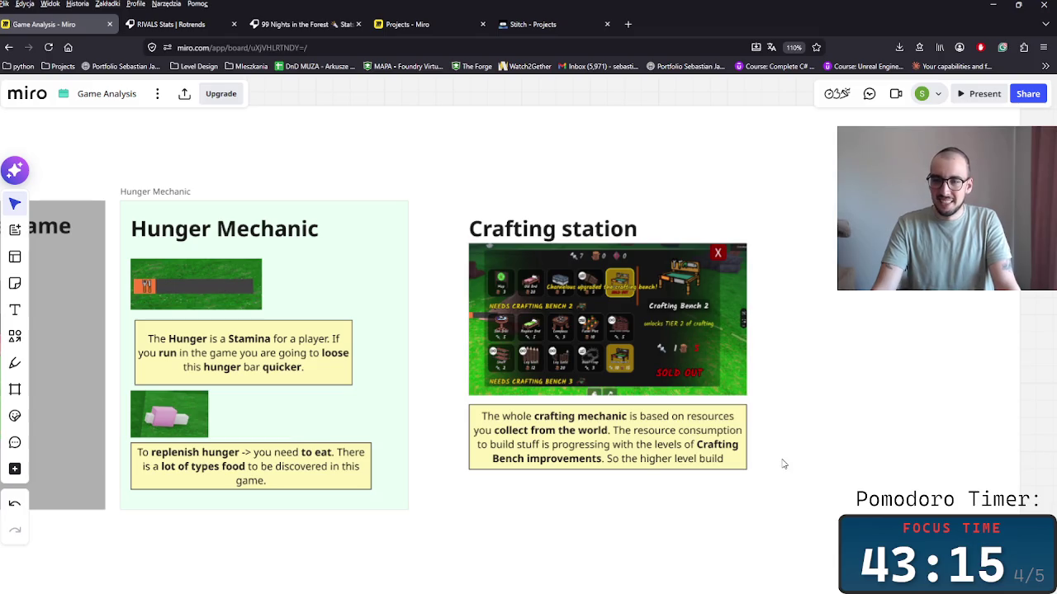
{"action": "scroll", "coordinate": [849, 405], "scroll_direction": "down", "scroll_amount": 2}
Delete 'So the higher level build' so the note ends at 'Crafting Bench improvements.'.
{"action": "scroll", "coordinate": [743, 388], "scroll_direction": "right", "scroll_amount": 2}
{"action": "left_click", "coordinate": [607, 353]}
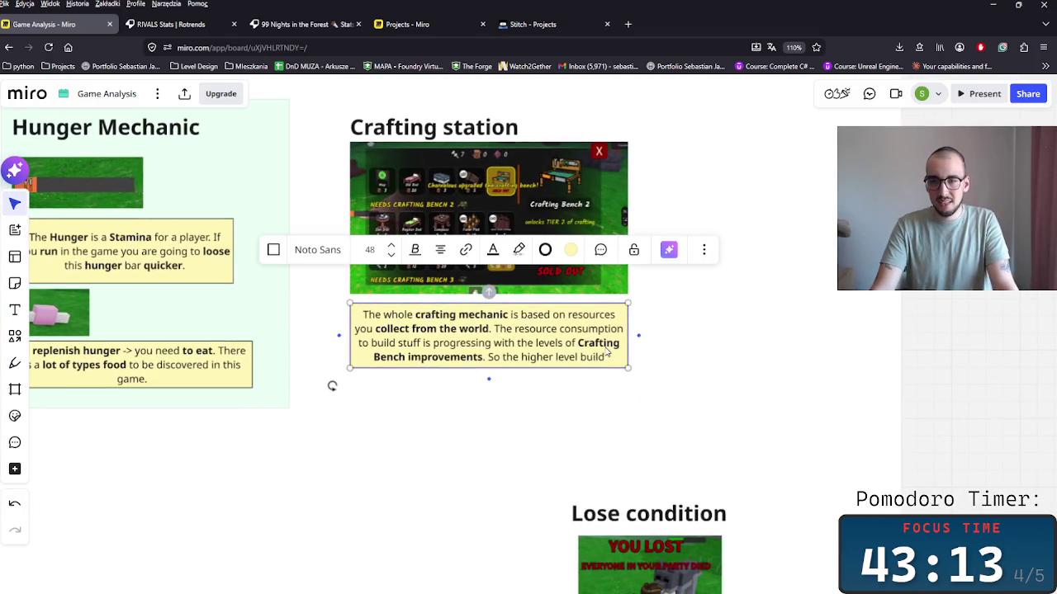
{"action": "left_click_drag", "start_coordinate": [605, 356], "coordinate": [486, 358]}
{"action": "key", "text": "BackSpace"}
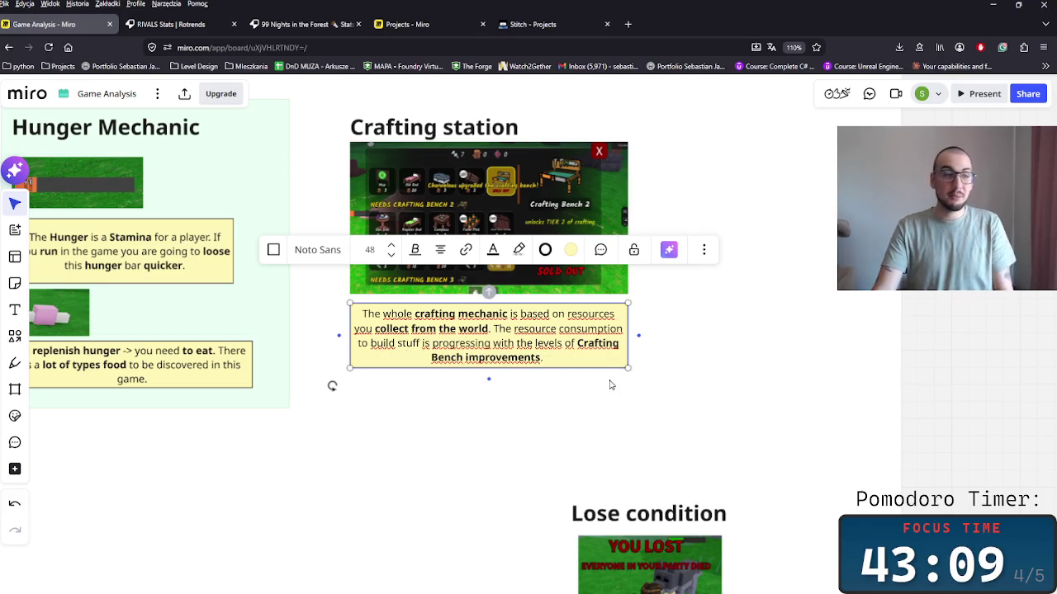
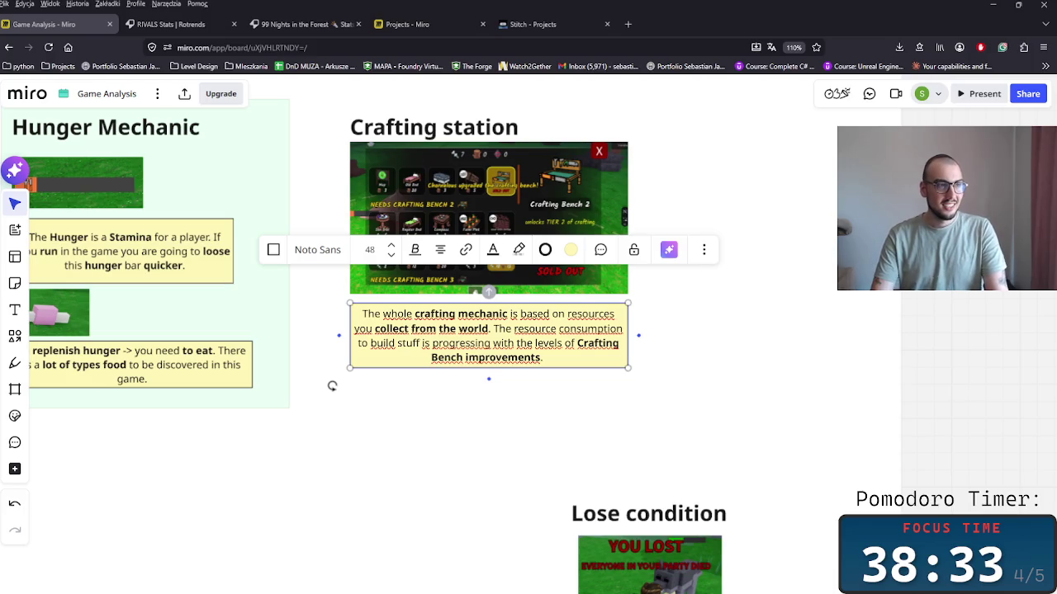
Select phrases in the crafting description text, then stop editing it.
{"action": "left_click", "coordinate": [520, 329]}
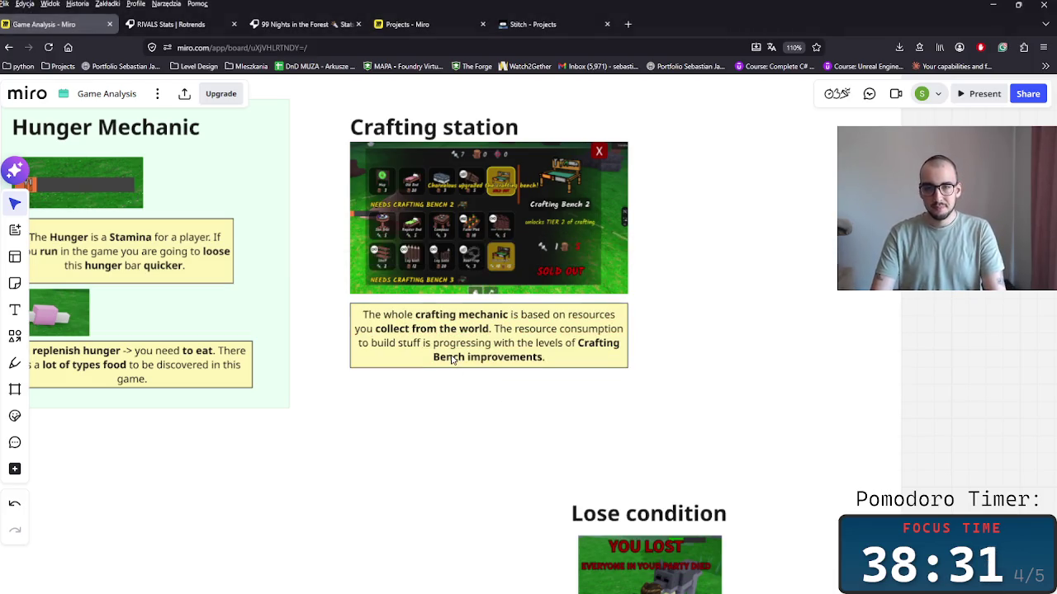
{"action": "left_click_drag", "start_coordinate": [438, 329], "coordinate": [576, 328]}
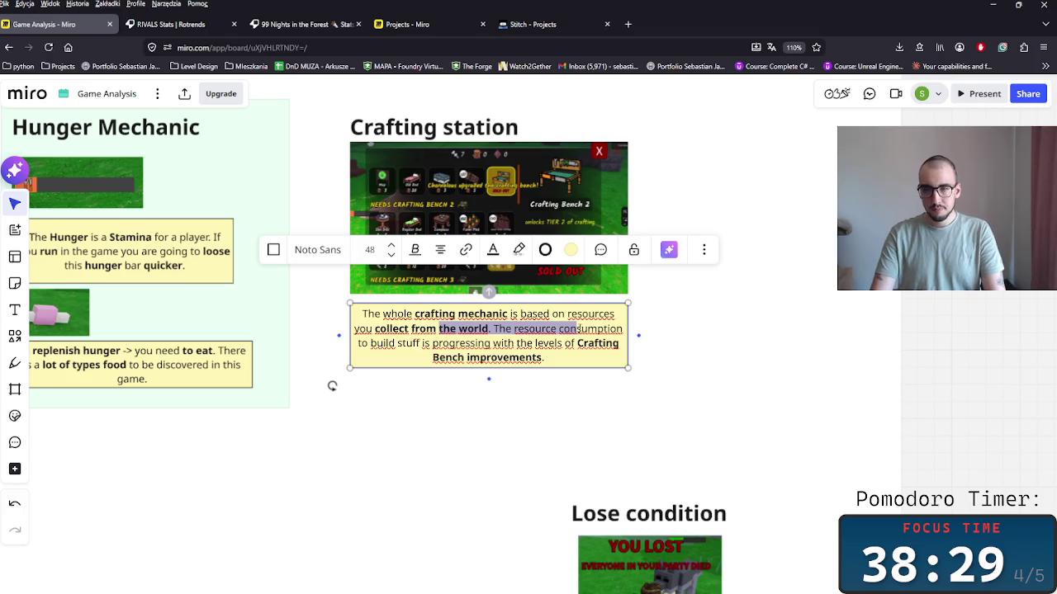
{"action": "left_click", "coordinate": [466, 329]}
{"action": "left_click_drag", "start_coordinate": [367, 328], "coordinate": [537, 334]}
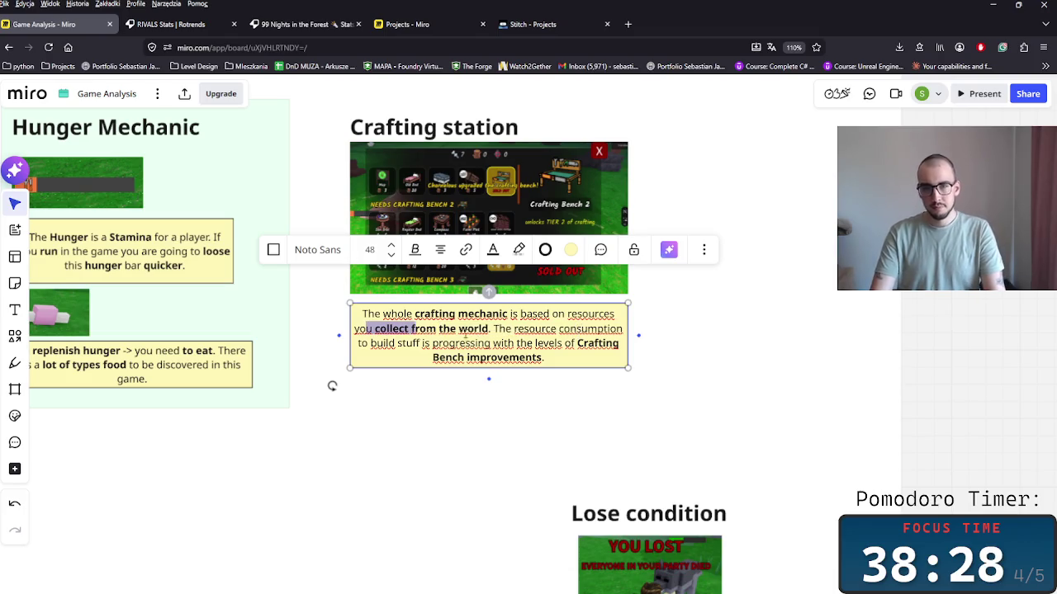
{"action": "left_click", "coordinate": [548, 343]}
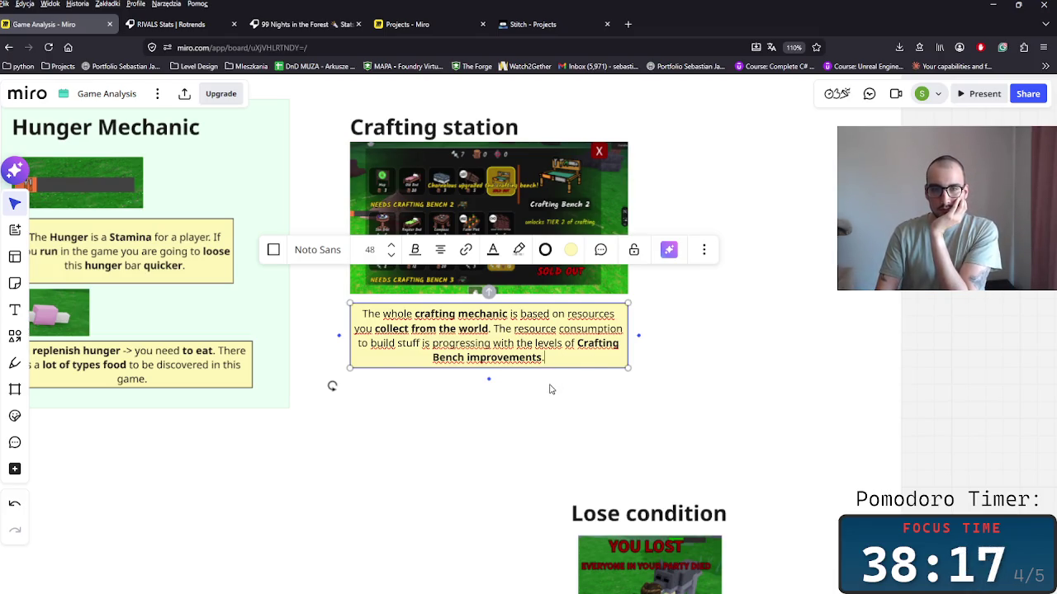
{"action": "left_click", "coordinate": [552, 388]}
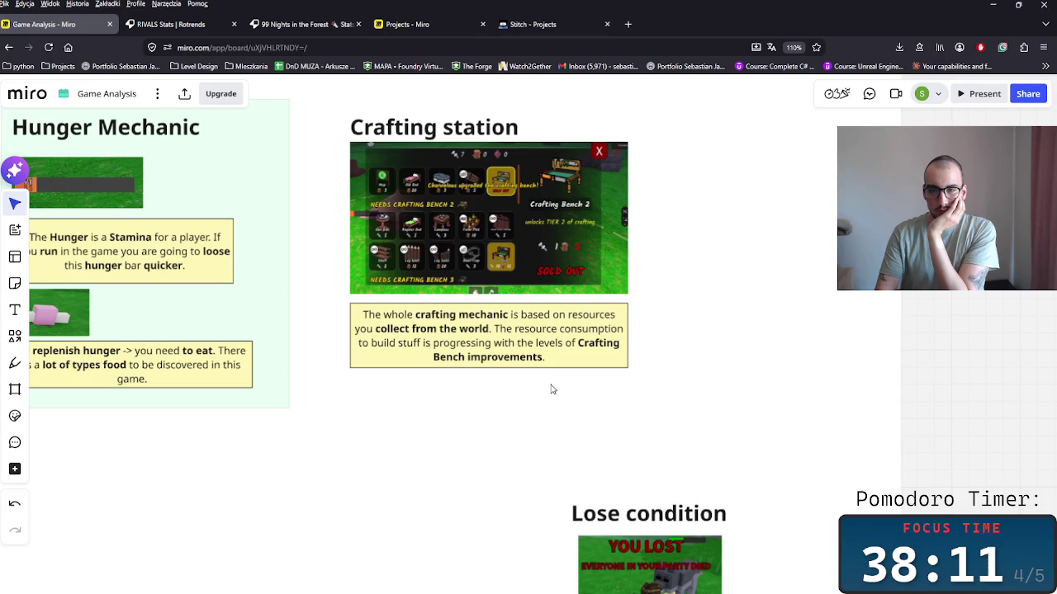
Paste a copy of the hunger note under the crafting description and start typing 'Ecconomicly there is'.
{"action": "left_click_drag", "start_coordinate": [552, 383], "coordinate": [496, 338]}
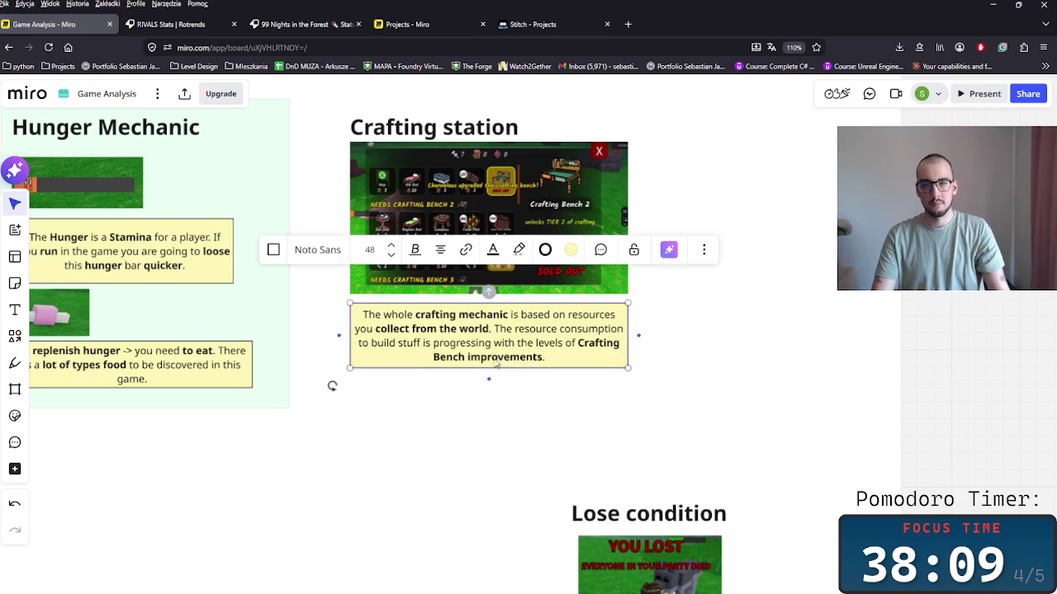
{"action": "key", "text": "ctrl+v"}
{"action": "left_click_drag", "start_coordinate": [585, 409], "coordinate": [469, 409]}
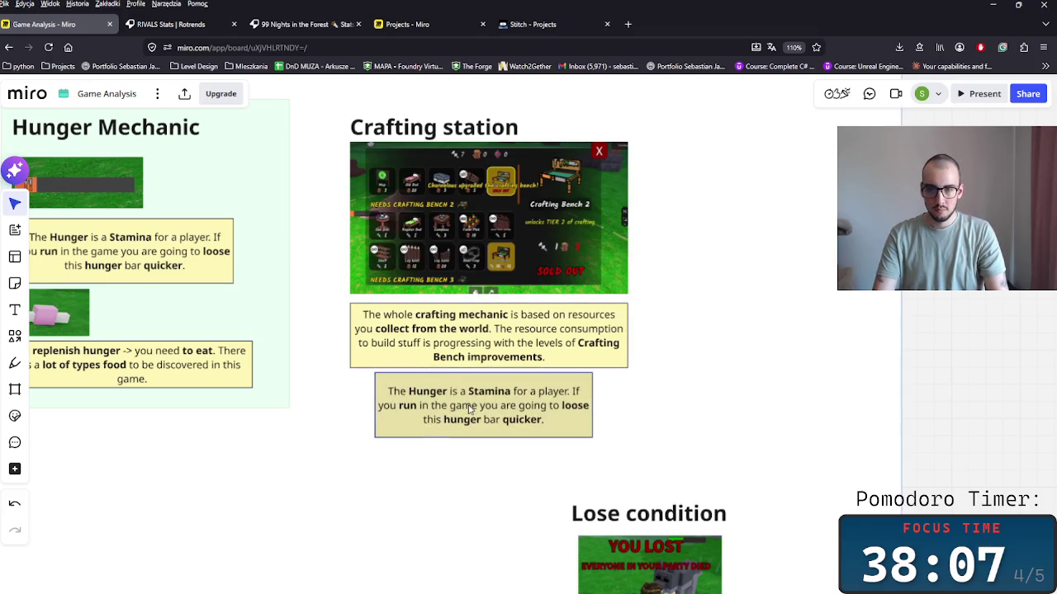
{"action": "double_click", "coordinate": [471, 409]}
{"action": "key", "text": "ctrl+a"}
{"action": "type", "text": "Th"}
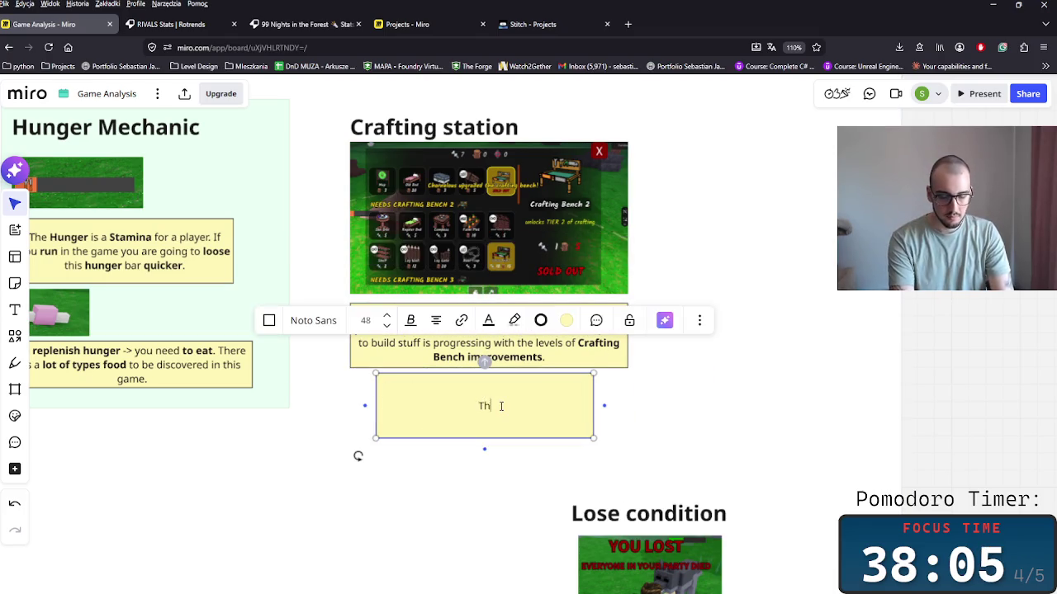
{"action": "type", "text": "e"}
{"action": "key", "text": "BackSpace"}
{"action": "key", "text": "BackSpace"}
{"action": "key", "text": "BackSpace"}
{"action": "type", "text": "Ecconomic"}
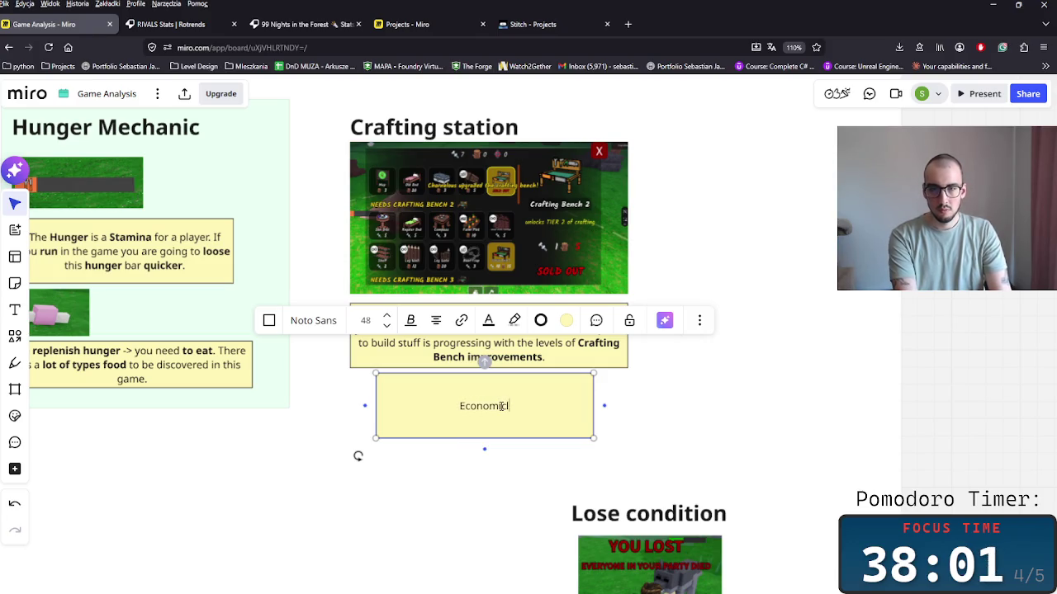
{"action": "type", "text": "ly there is"}
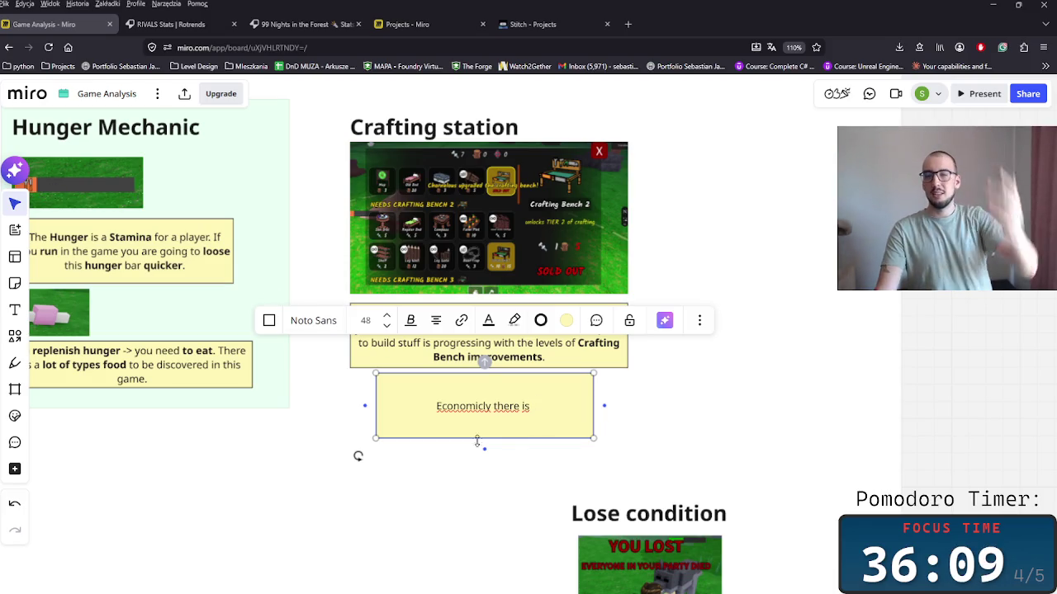
Append 'a progression' to the new note, then deselect the crafting description note.
{"action": "left_click", "coordinate": [534, 419]}
{"action": "left_click", "coordinate": [545, 406]}
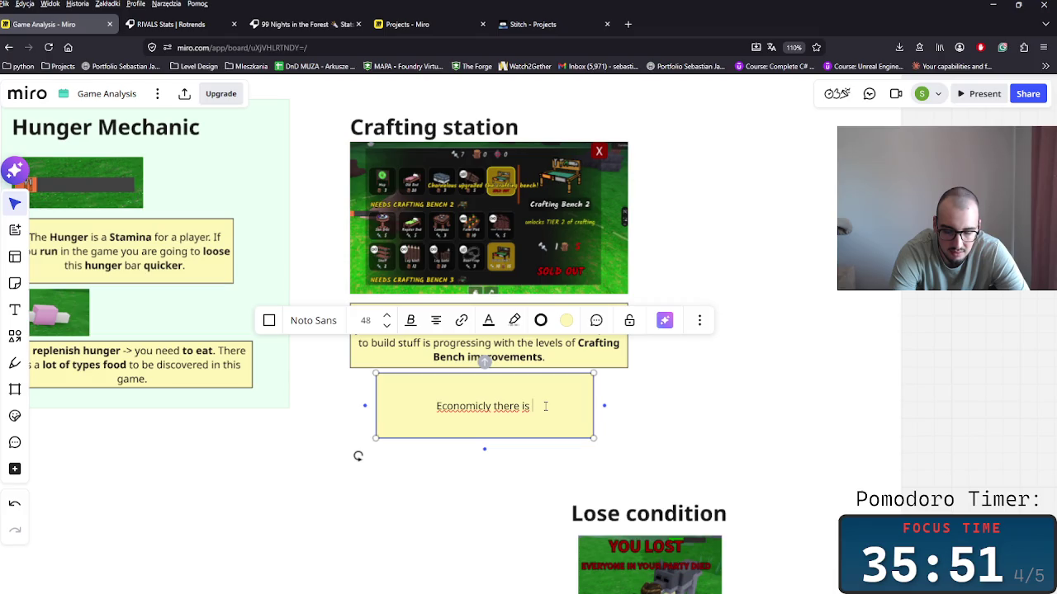
{"action": "type", "text": "a progress"}
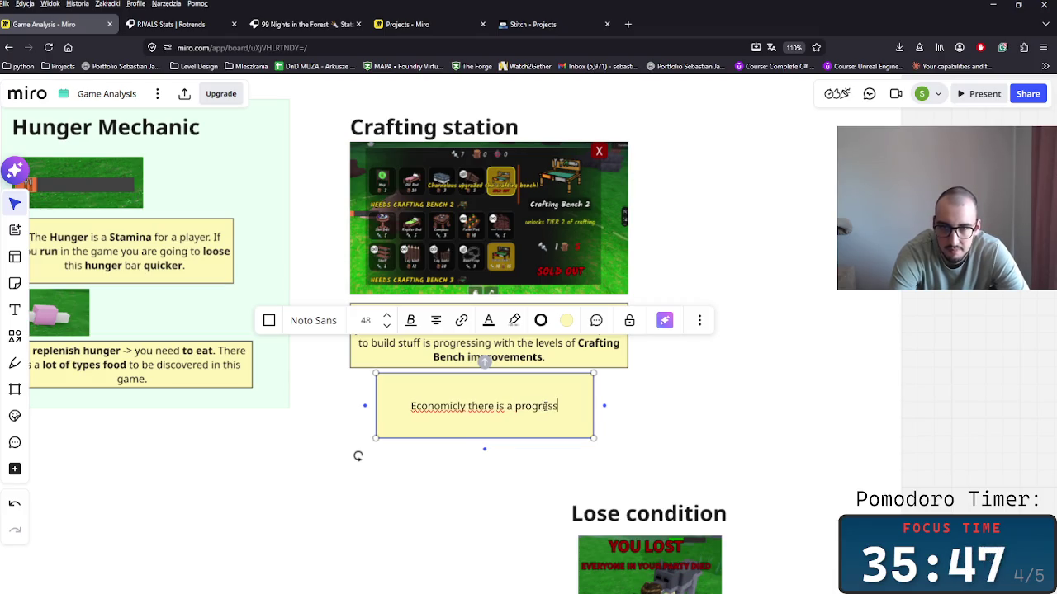
{"action": "type", "text": "ion"}
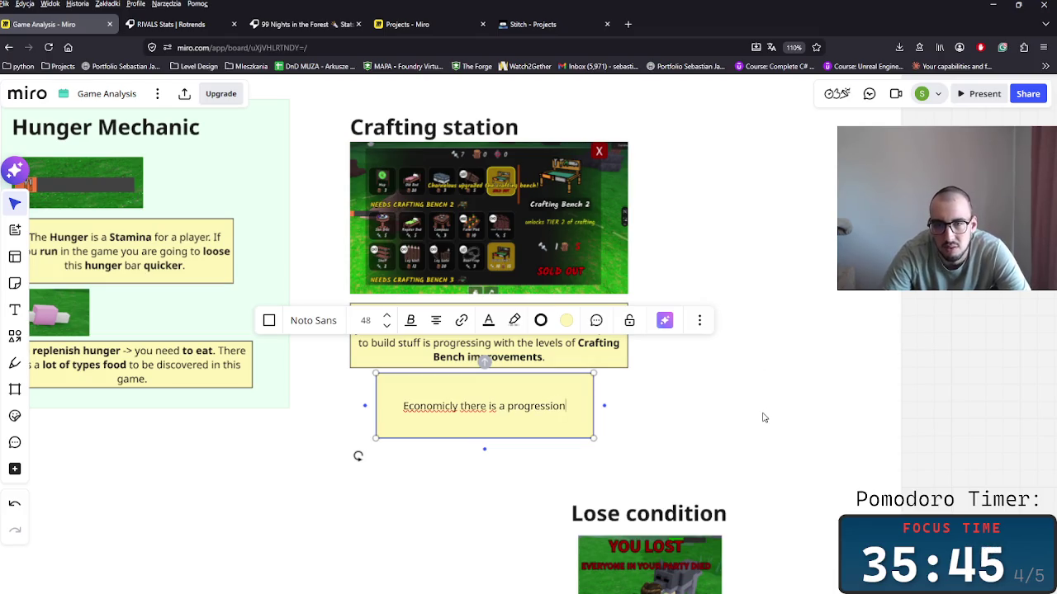
{"action": "left_click", "coordinate": [706, 345]}
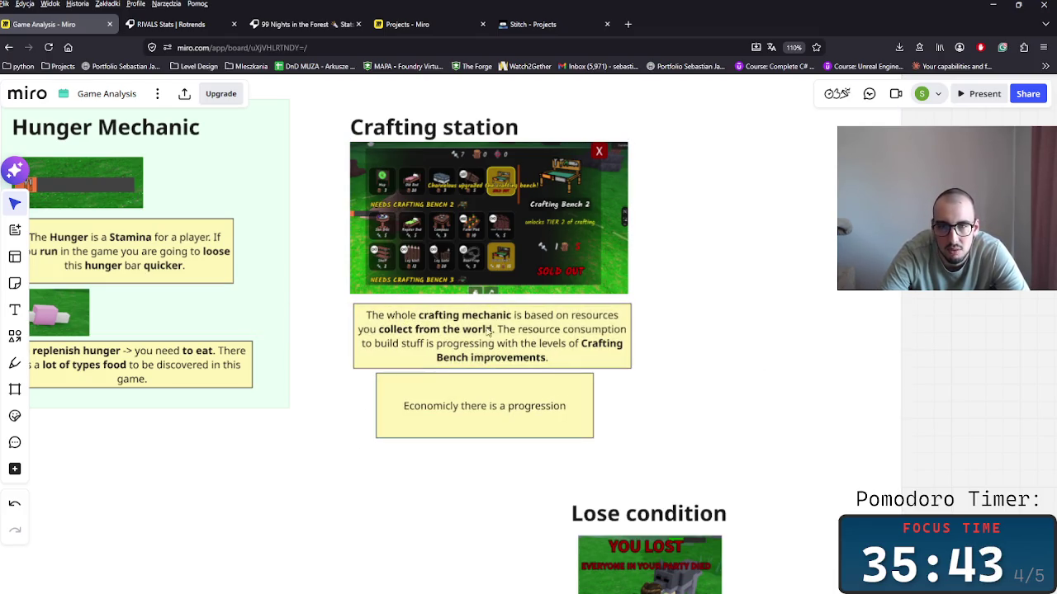
{"action": "left_click", "coordinate": [523, 331]}
{"action": "key", "text": "Escape"}
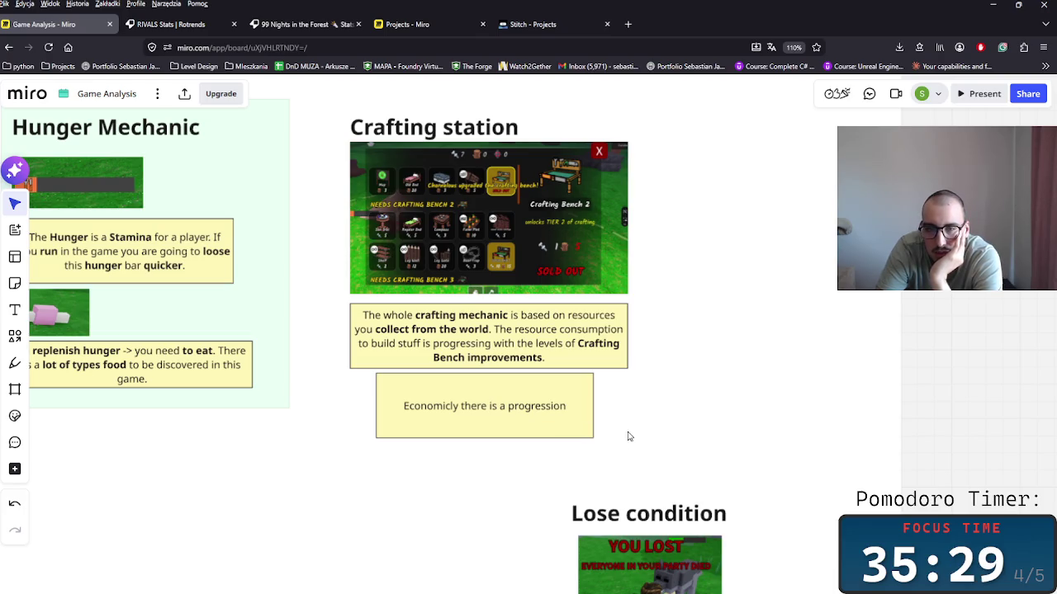
Nudge the note left and replace its text with a line saying there are four crafting resources.
{"action": "left_click", "coordinate": [537, 409]}
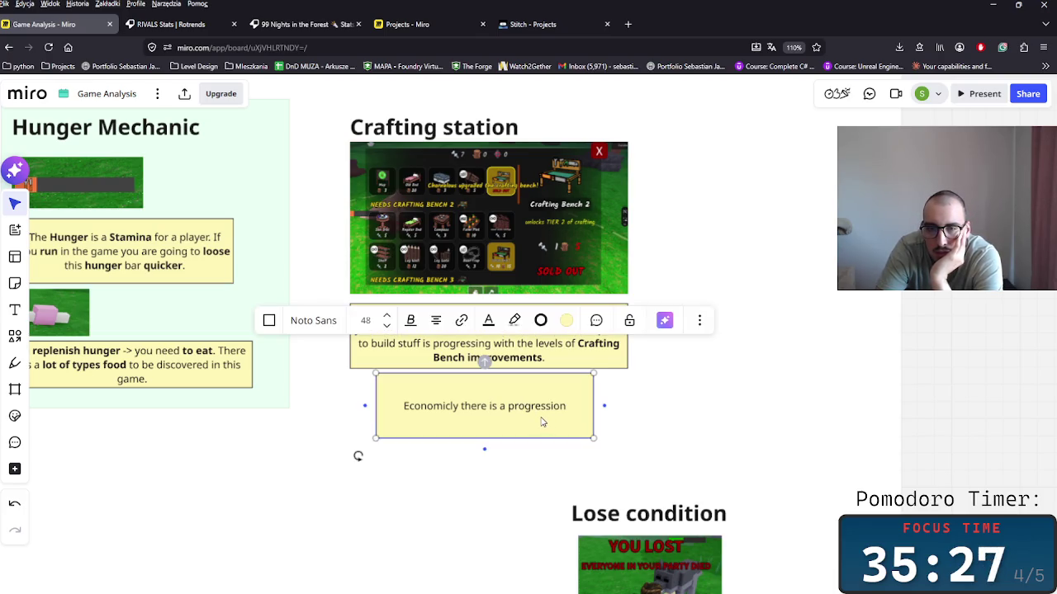
{"action": "left_click_drag", "start_coordinate": [541, 422], "coordinate": [521, 418]}
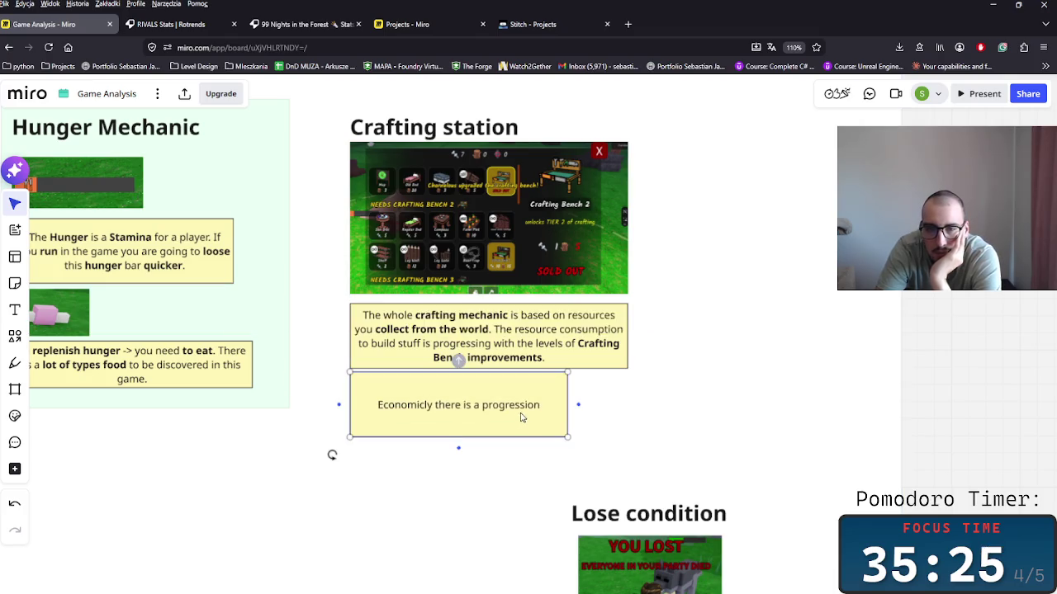
{"action": "double_click", "coordinate": [527, 415]}
{"action": "type", "text": "T"}
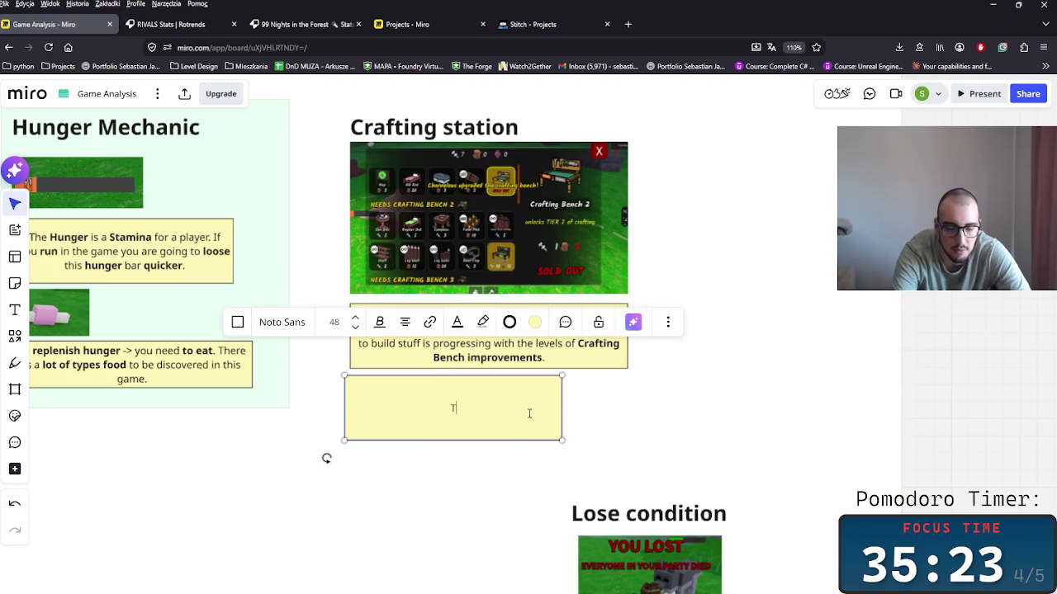
{"action": "type", "text": "he"}
{"action": "type", "text": "re are "}
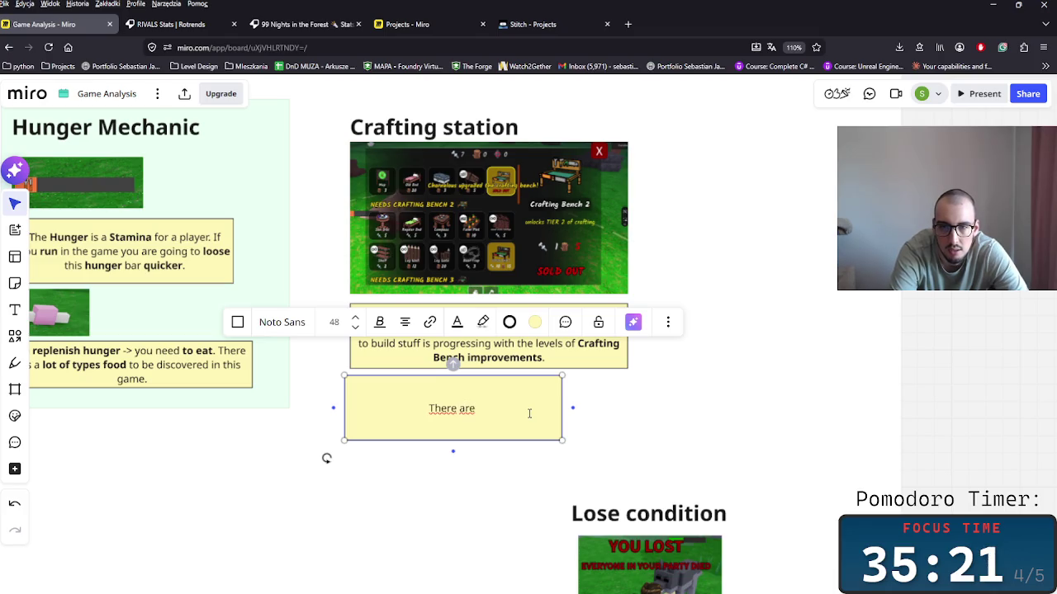
{"action": "type", "text": "fgo"}
{"action": "type", "text": "ur "}
{"action": "type", "text": "sou"}
{"action": "type", "text": "s th"}
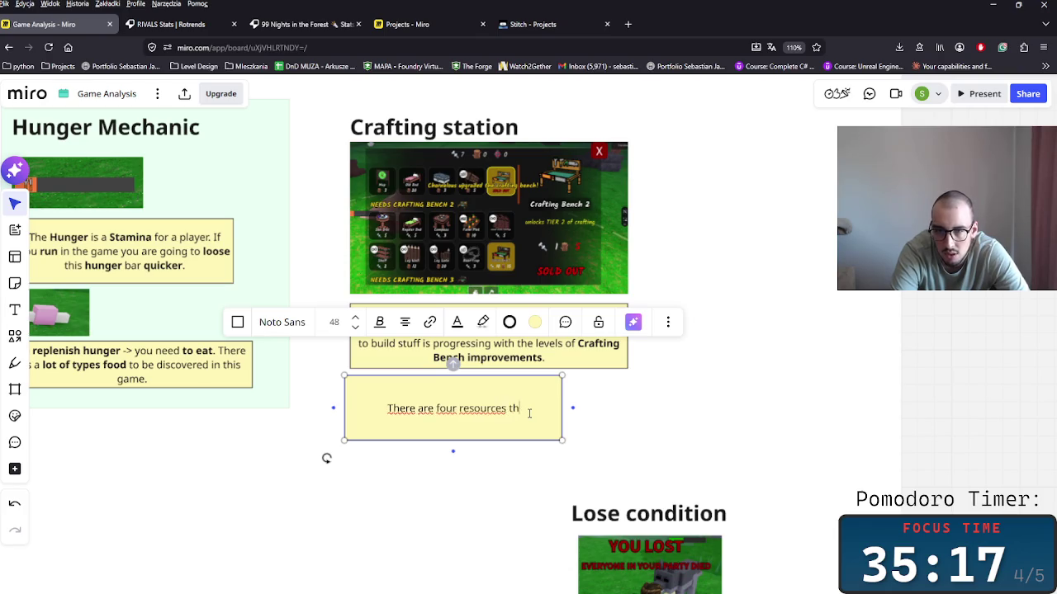
{"action": "type", "text": "at you"}
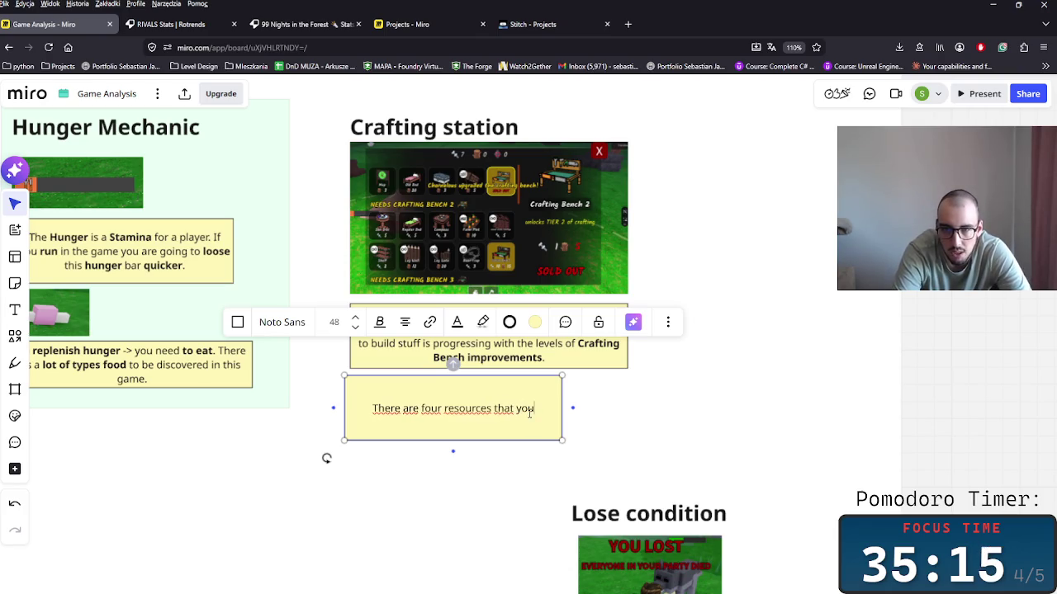
{"action": "type", "text": " may collect f"}
{"action": "type", "text": "or the "}
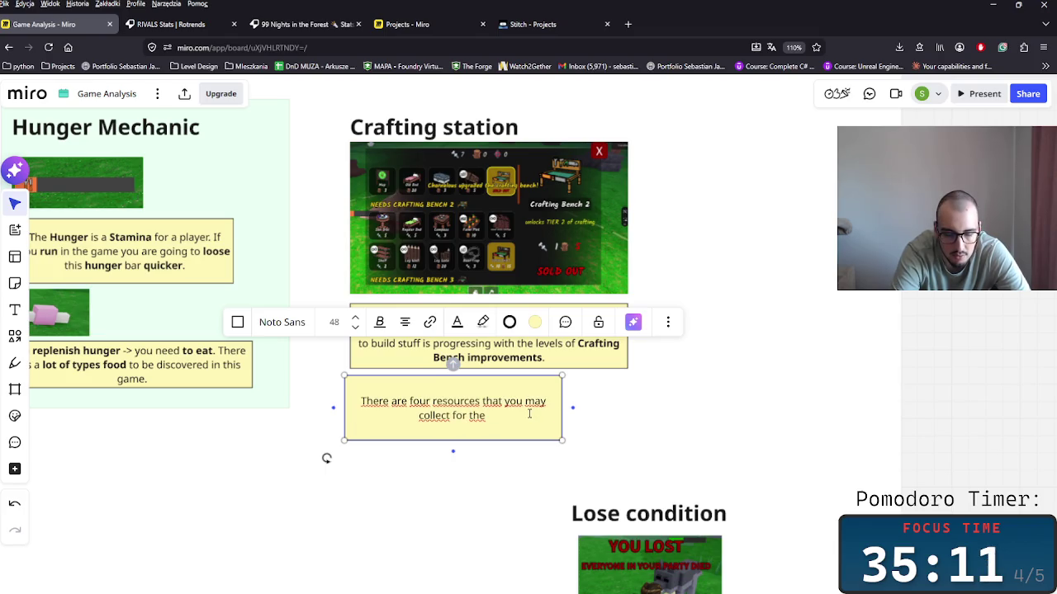
{"action": "type", "text": "cr"}
{"action": "type", "text": "f"}
{"action": "key", "text": "BackSpace"}
{"action": "key", "text": "BackSpace"}
{"action": "key", "text": "BackSpace"}
{"action": "type", "text": "ng "}
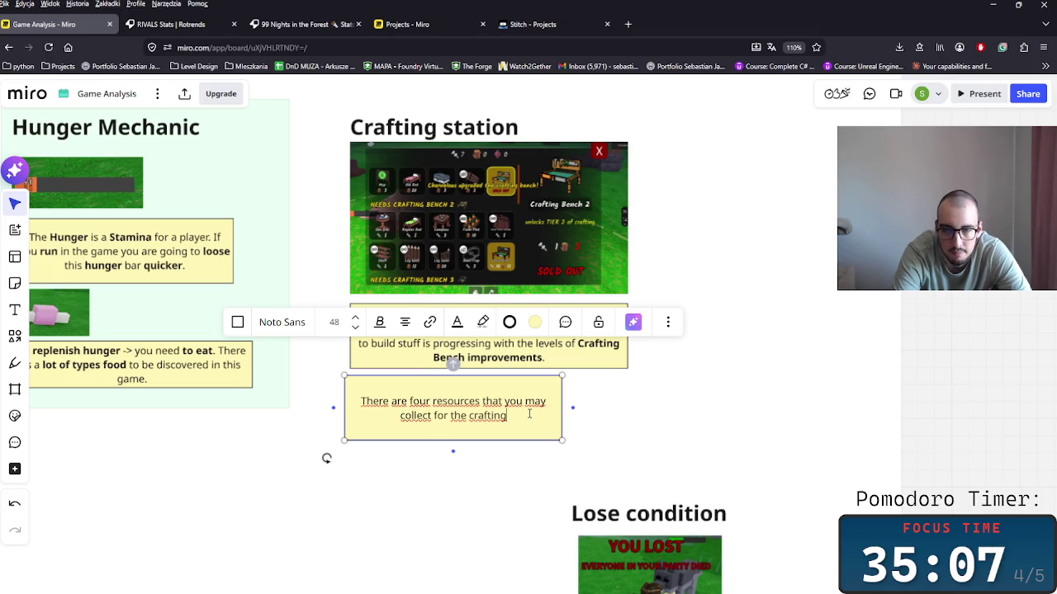
{"action": "type", "text": "."}
{"action": "key", "text": "Return"}
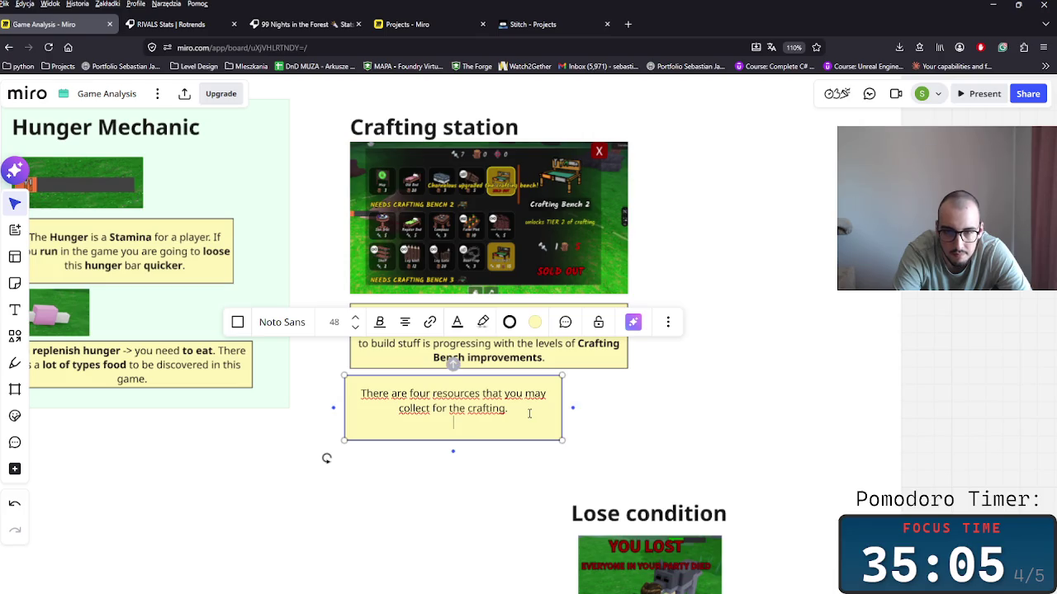
List Wood, Scrap, Medalions and Saphire on the next line and move the note under the crafting text.
{"action": "type", "text": "W"}
{"action": "key", "text": "BackSpace"}
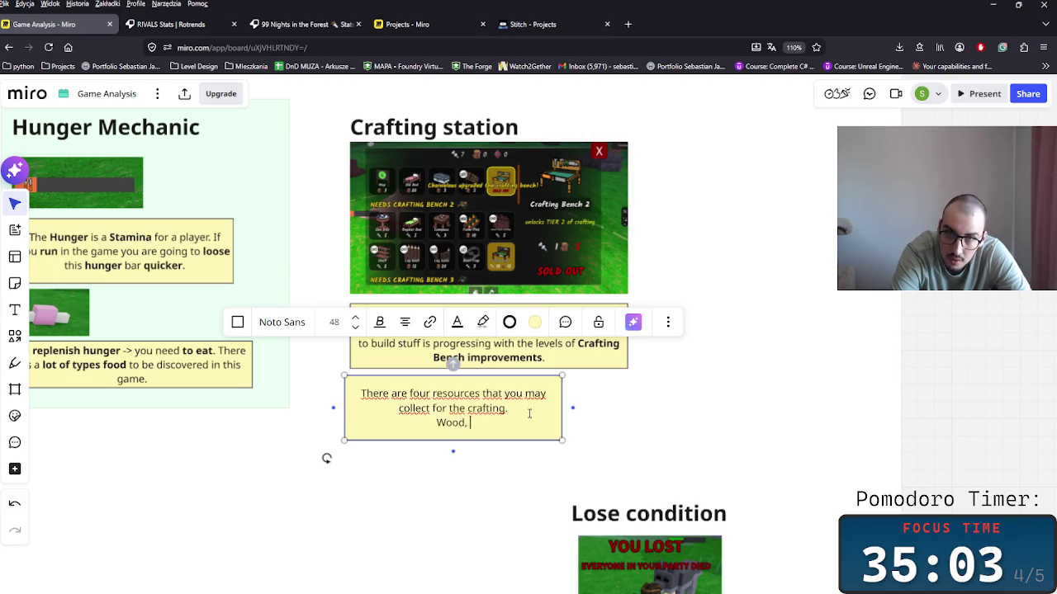
{"action": "type", "text": "Scr"}
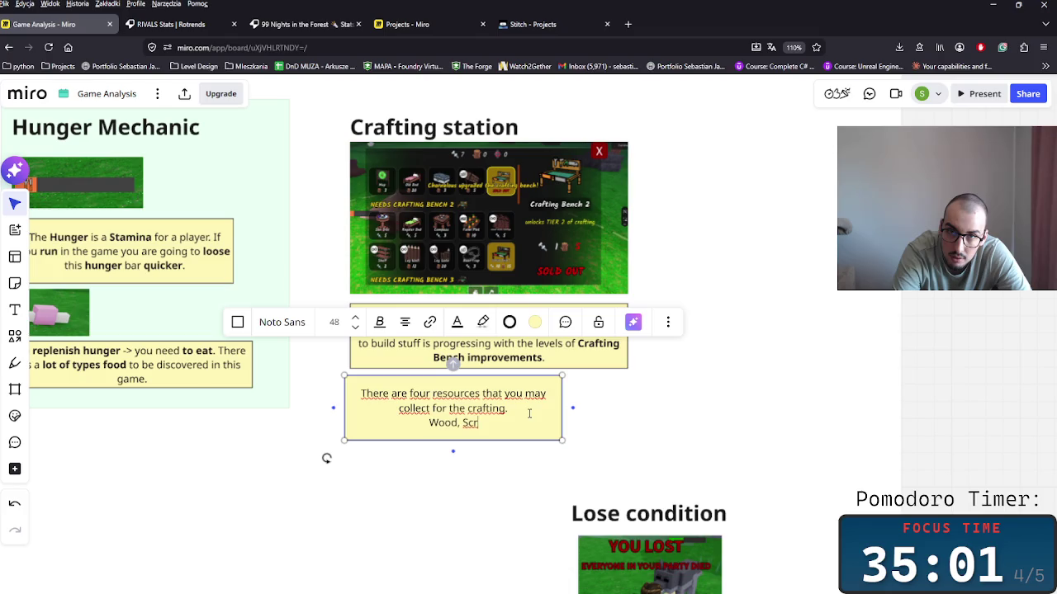
{"action": "type", "text": "tap, Medialo"}
{"action": "key", "text": "BackSpace"}
{"action": "key", "text": "BackSpace"}
{"action": "key", "text": "BackSpace"}
{"action": "key", "text": "BackSpace"}
{"action": "type", "text": "alions "}
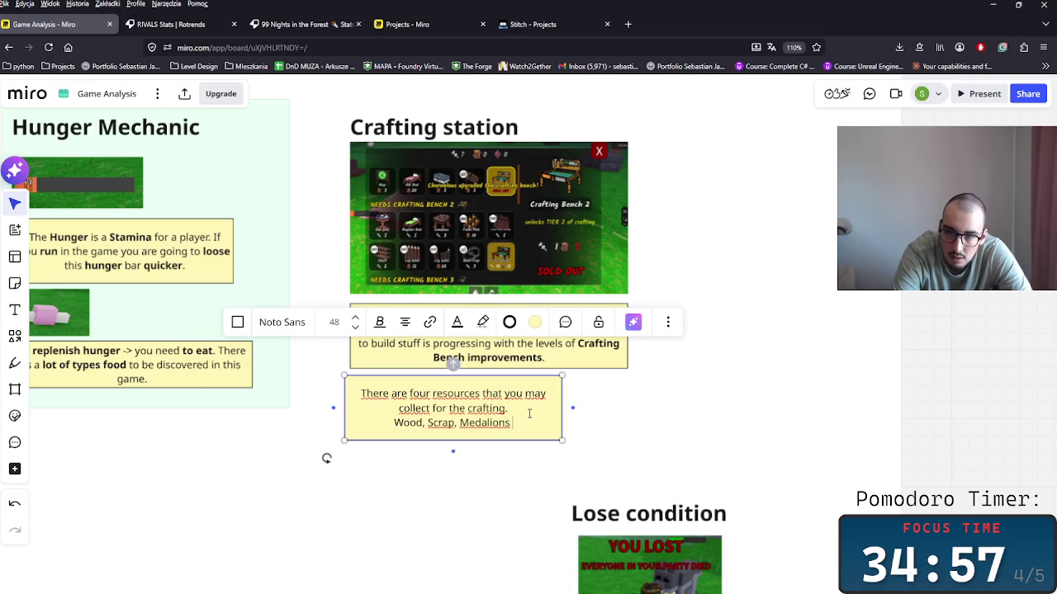
{"action": "type", "text": "and Saph"}
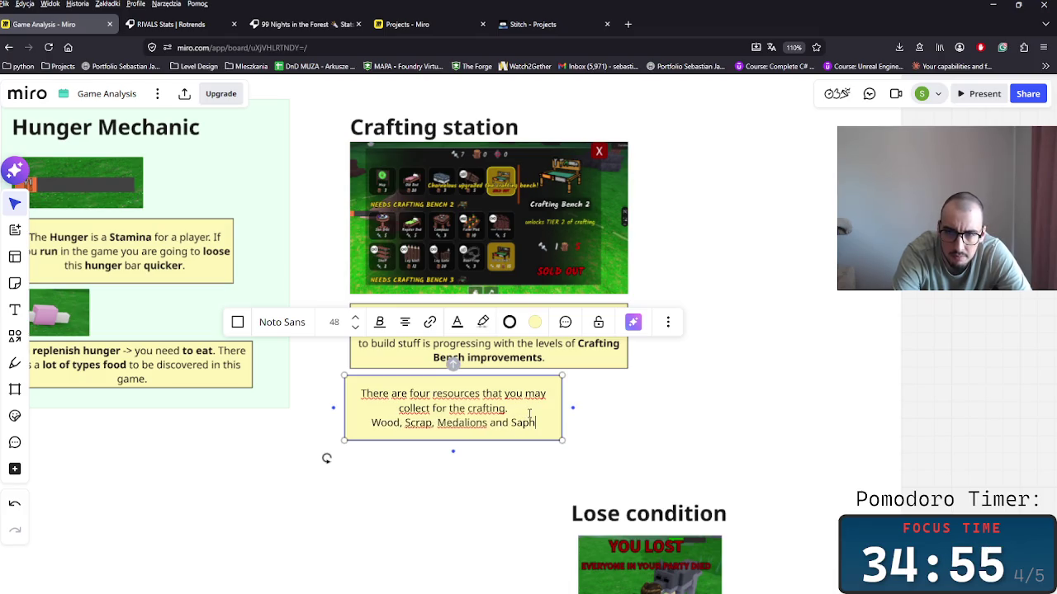
{"action": "type", "text": "a"}
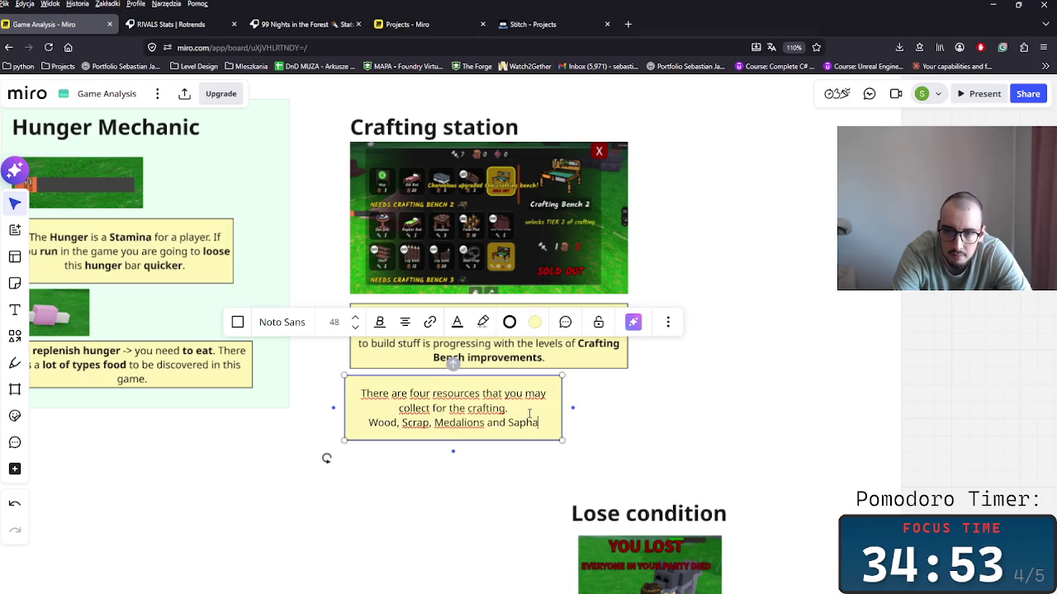
{"action": "key", "text": "BackSpace"}
{"action": "type", "text": "ire"}
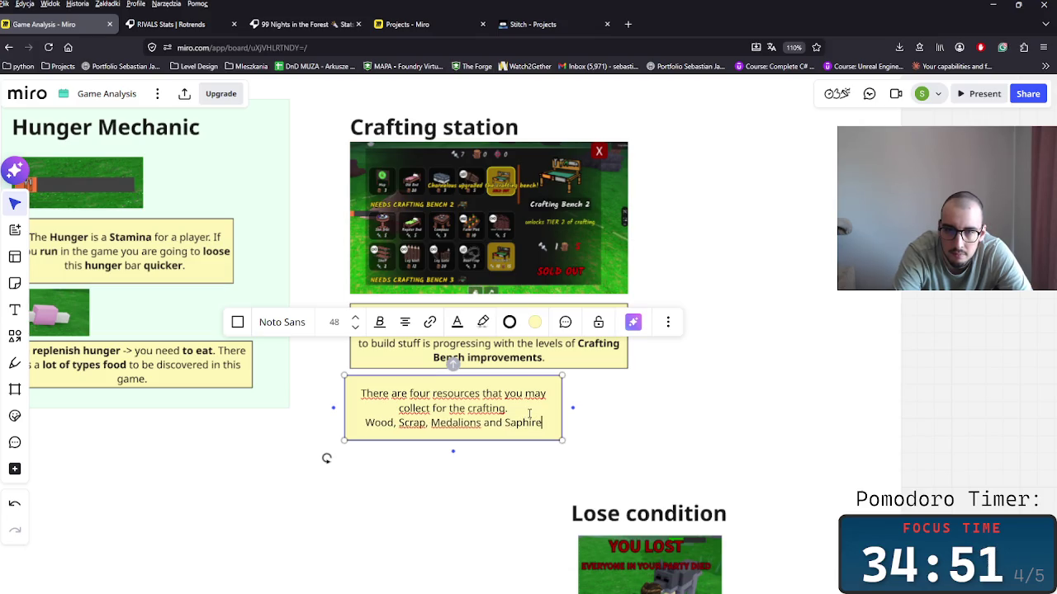
{"action": "type", "text": "."}
{"action": "key", "text": "BackSpace"}
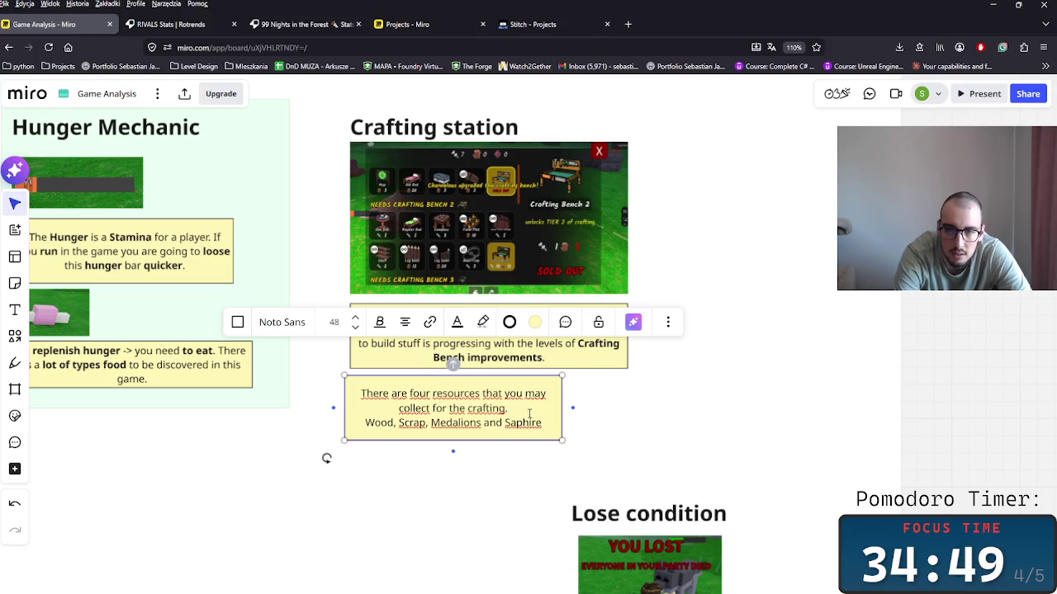
{"action": "left_click", "coordinate": [664, 386]}
{"action": "left_click_drag", "start_coordinate": [500, 420], "coordinate": [537, 418]}
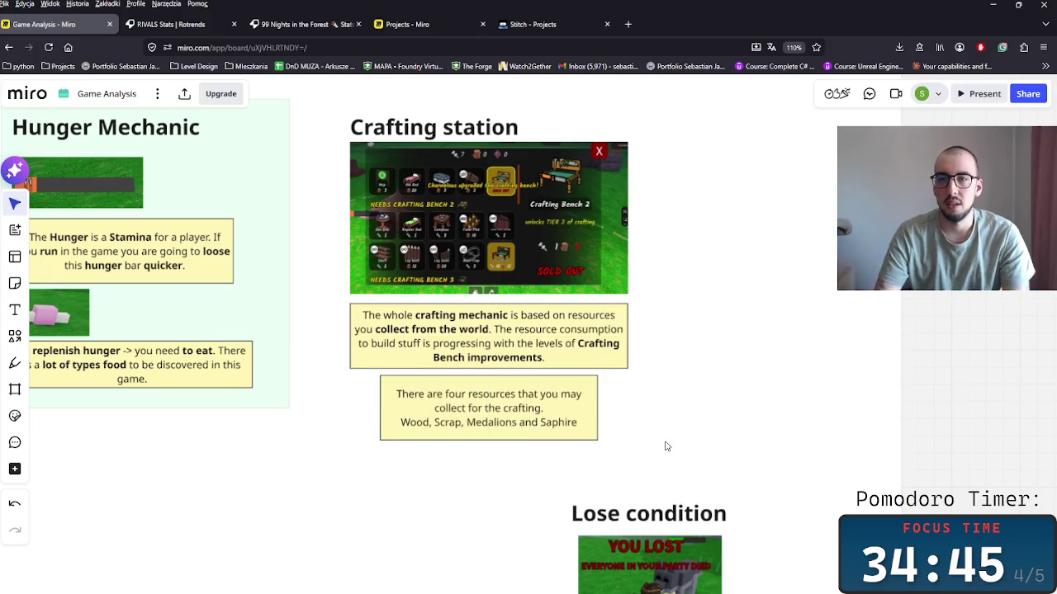
Drop the resources note below the crafting description and duplicate it.
{"action": "left_click_drag", "start_coordinate": [655, 393], "coordinate": [778, 407]}
{"action": "scroll", "coordinate": [776, 371], "scroll_direction": "down", "scroll_amount": 1}
{"action": "left_click", "coordinate": [637, 417]}
{"action": "key", "text": "ctrl+d"}
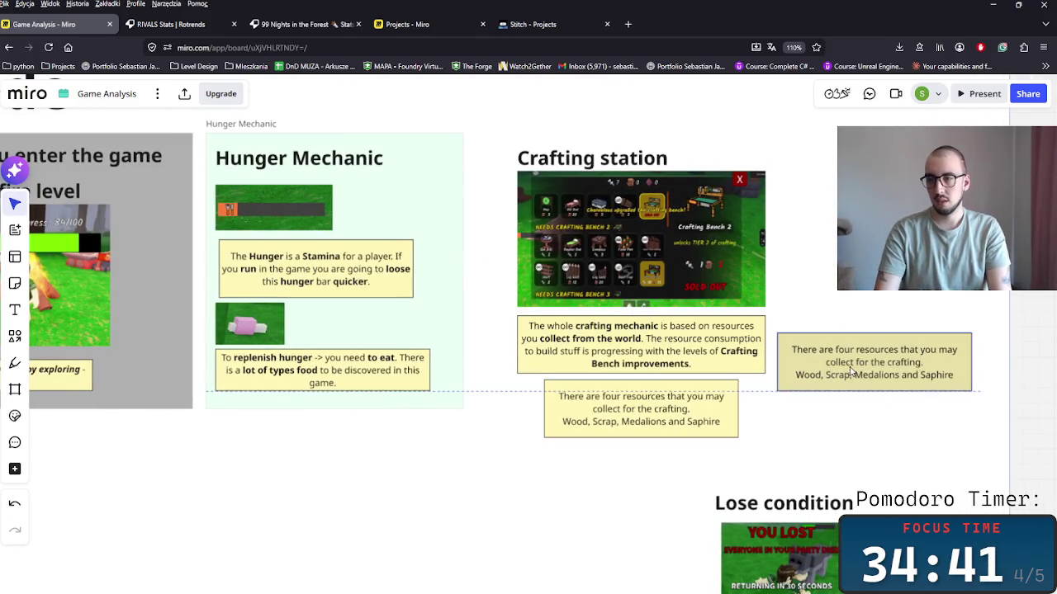
Bold Wood, Scrap, Medalions and Saphire in the original resources note.
{"action": "left_click", "coordinate": [588, 422]}
{"action": "double_click", "coordinate": [574, 422]}
{"action": "key", "text": "ctrl+b"}
{"action": "key", "text": "ctrl+b"}
{"action": "double_click", "coordinate": [644, 422]}
{"action": "key", "text": "ctrl+b"}
{"action": "left_click", "coordinate": [695, 421]}
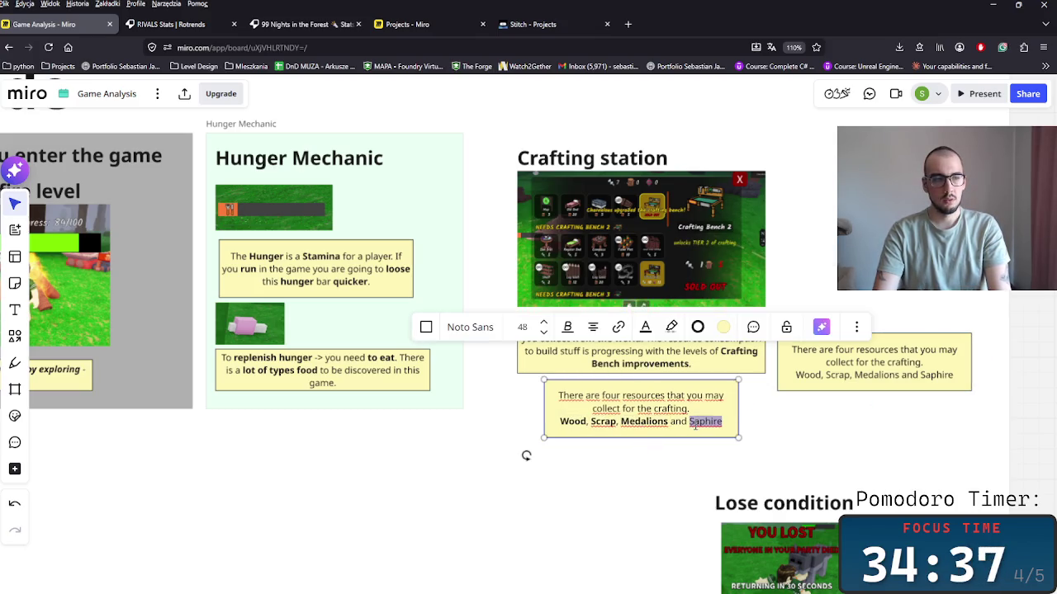
{"action": "key", "text": "ctrl+b"}
{"action": "double_click", "coordinate": [890, 370]}
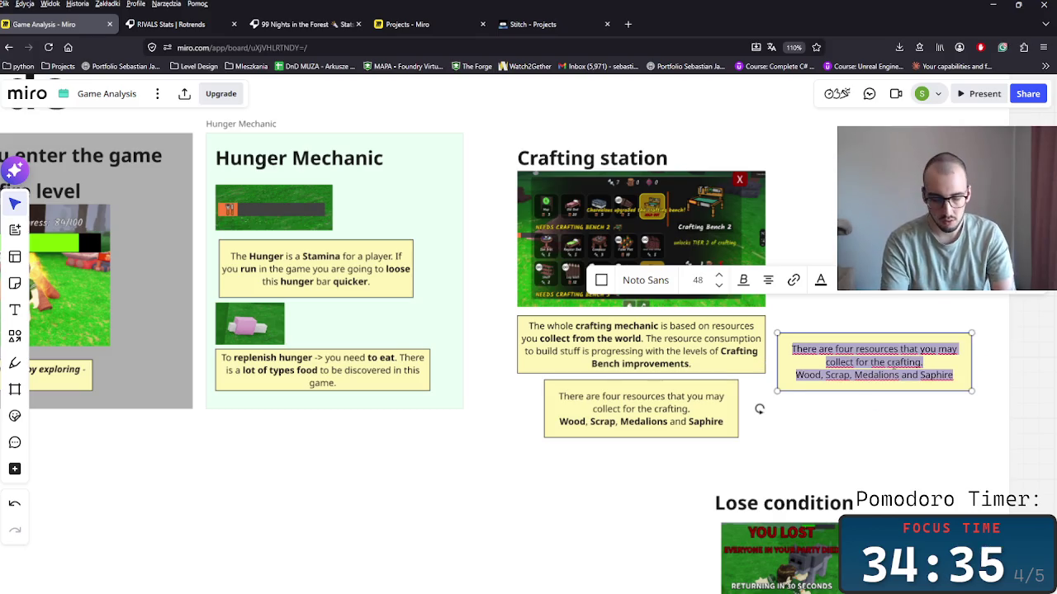
Type 'Your buildings wherever you want within the Camp Circle' in the copy, bolding Camp Circle.
{"action": "type", "text": "Yo"}
{"action": "type", "text": "u can pl"}
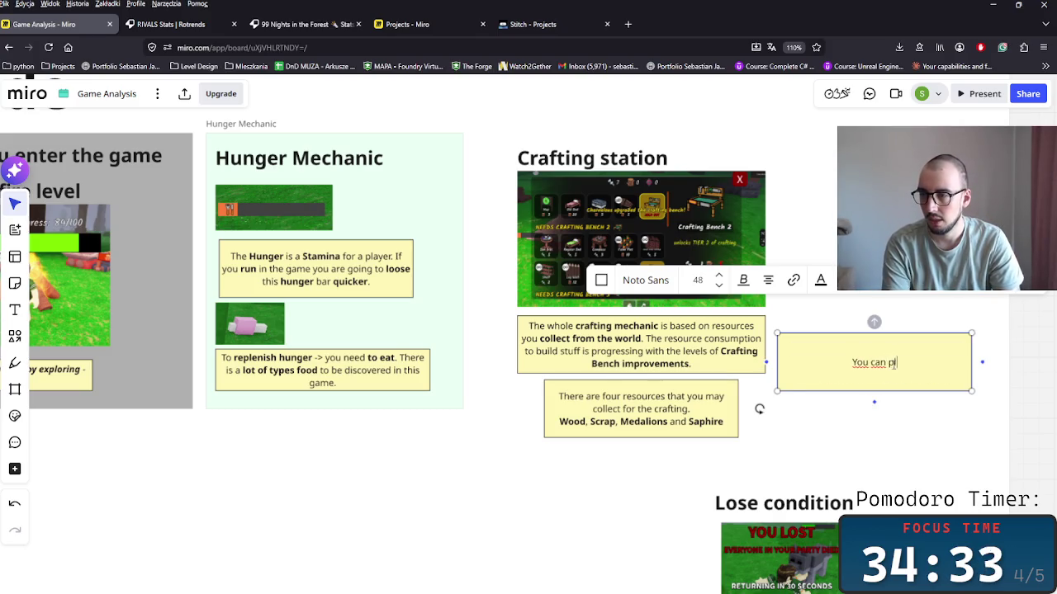
{"action": "type", "text": "ace yo "}
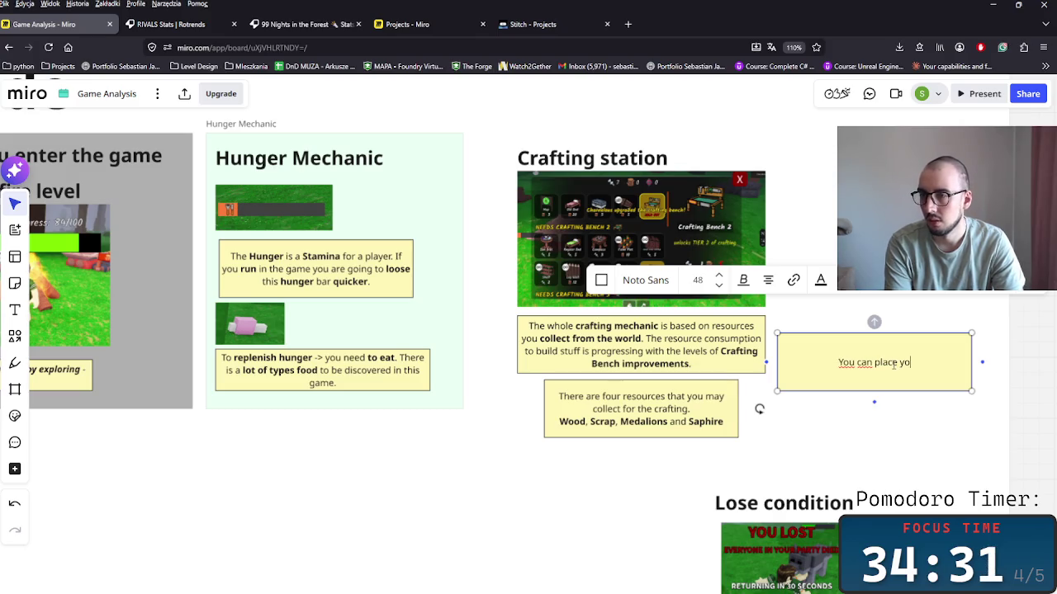
{"action": "type", "text": "u"}
{"action": "key", "text": "BackSpace"}
{"action": "type", "text": "ur"}
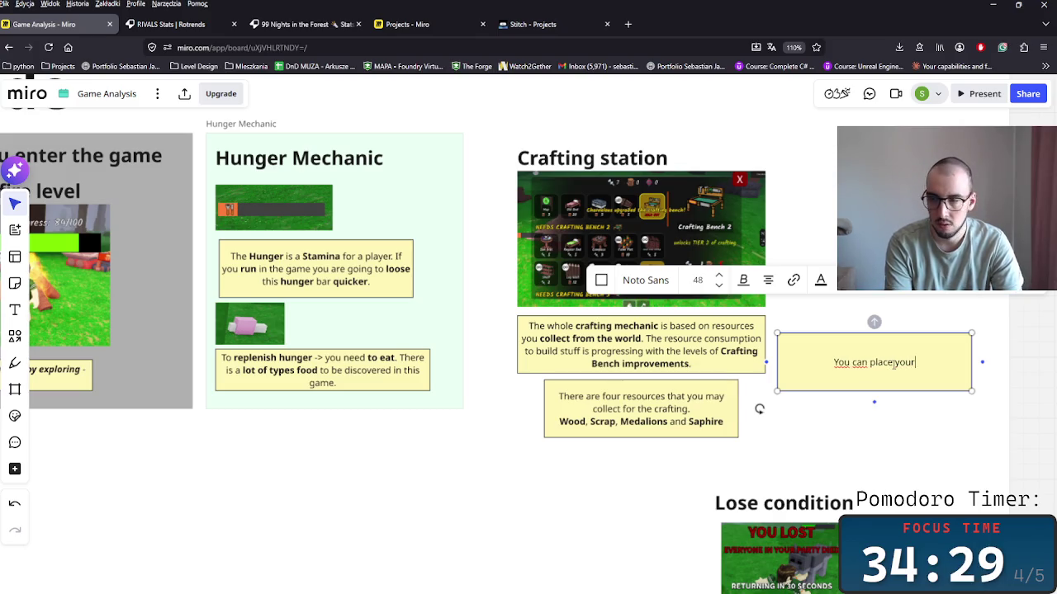
{"action": "type", "text": " buildings"}
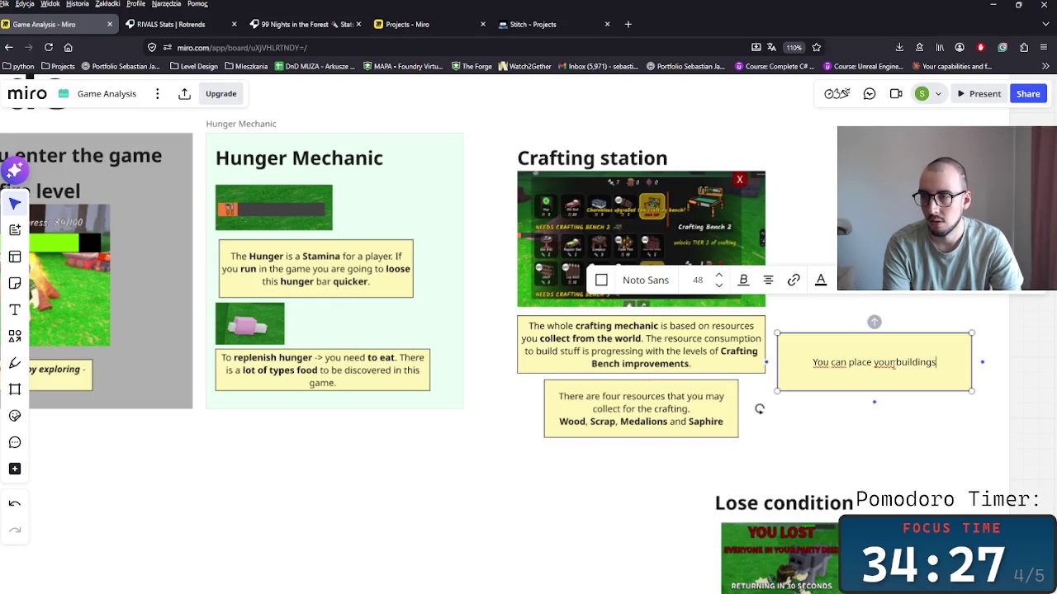
{"action": "type", "text": " whereever you want whi"}
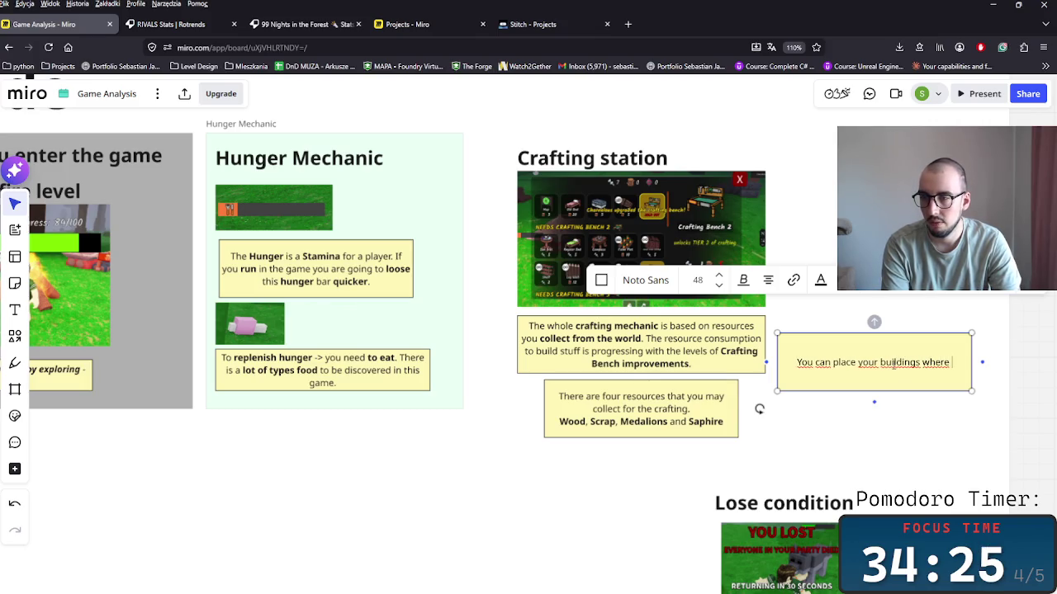
{"action": "key", "text": "BackSpace"}
{"action": "type", "text": "ever you want w"}
{"action": "type", "text": "hi"}
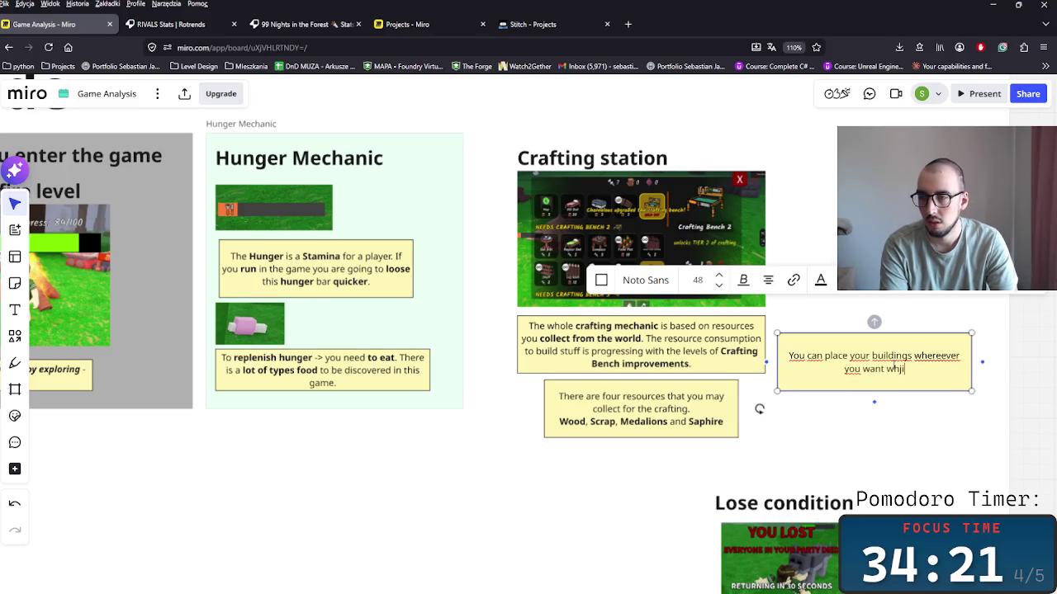
{"action": "key", "text": "BackSpace"}
{"action": "key", "text": "BackSpace"}
{"action": "type", "text": "in the "}
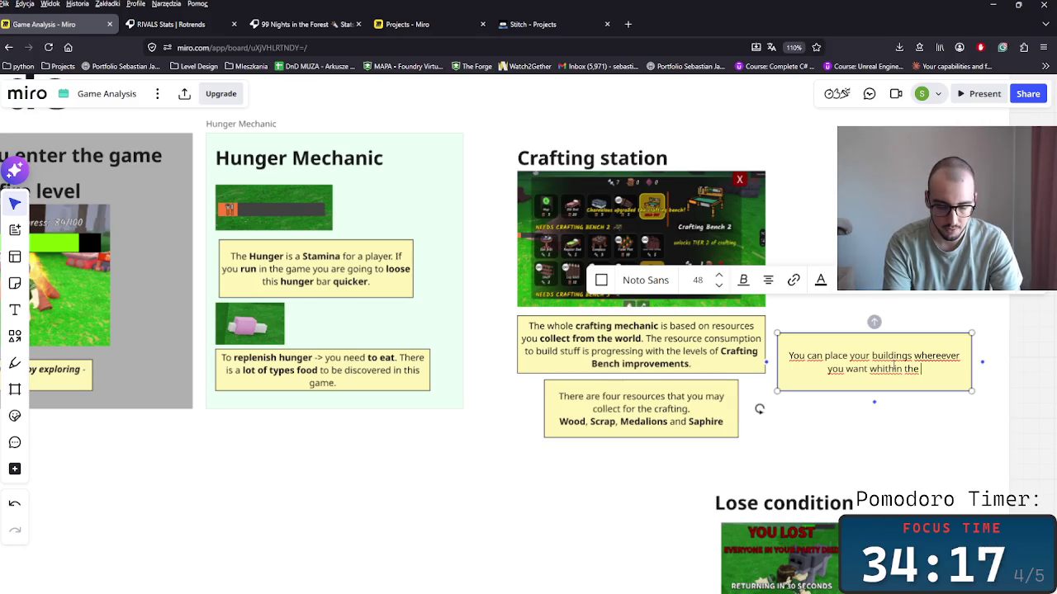
{"action": "type", "text": "Ca"}
{"action": "key", "text": "BackSpace"}
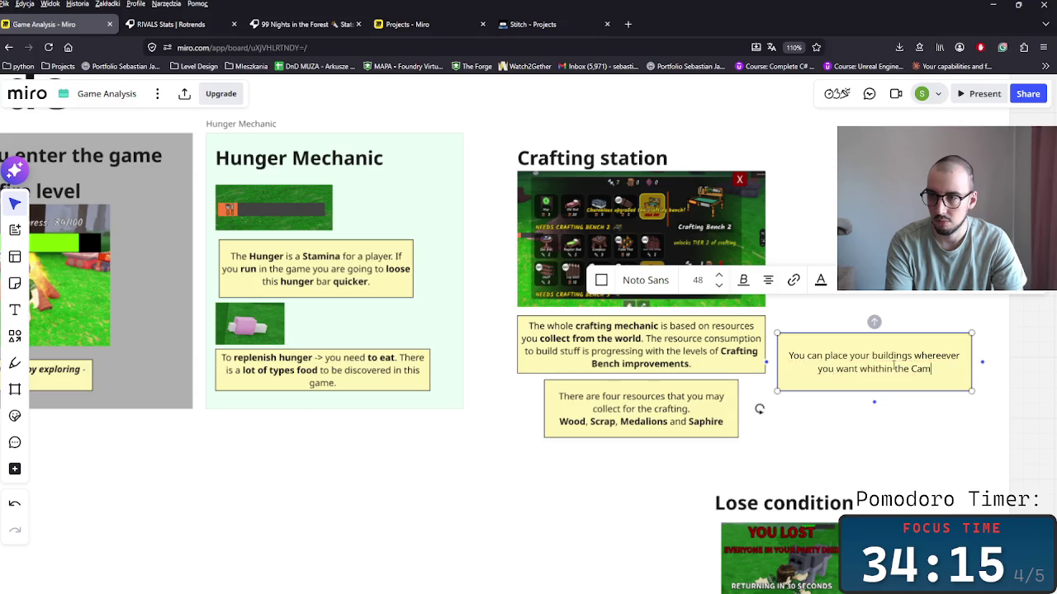
{"action": "type", "text": "Circle"}
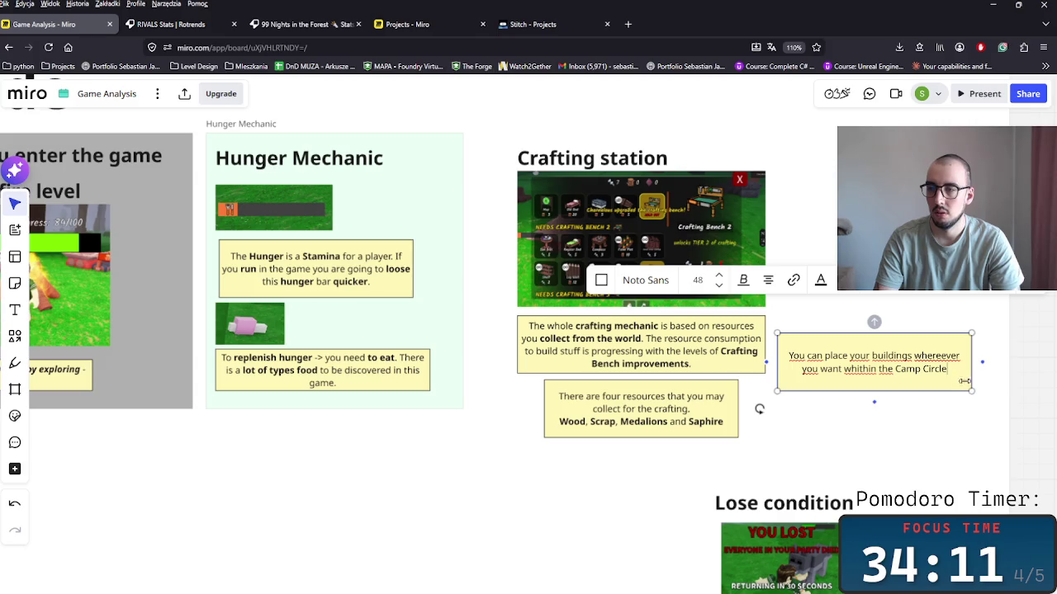
{"action": "left_click_drag", "start_coordinate": [947, 369], "coordinate": [898, 375]}
{"action": "key", "text": "ctrl+b"}
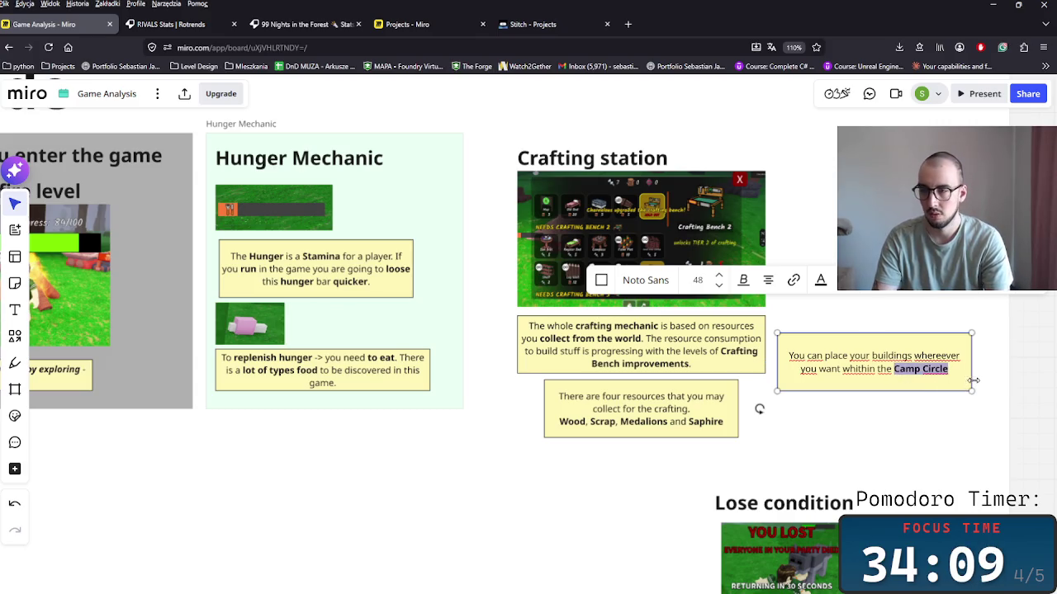
Finish the sentence saying this gives players creativity building their bases.
{"action": "left_click", "coordinate": [956, 372]}
{"action": "type", "text": ", "}
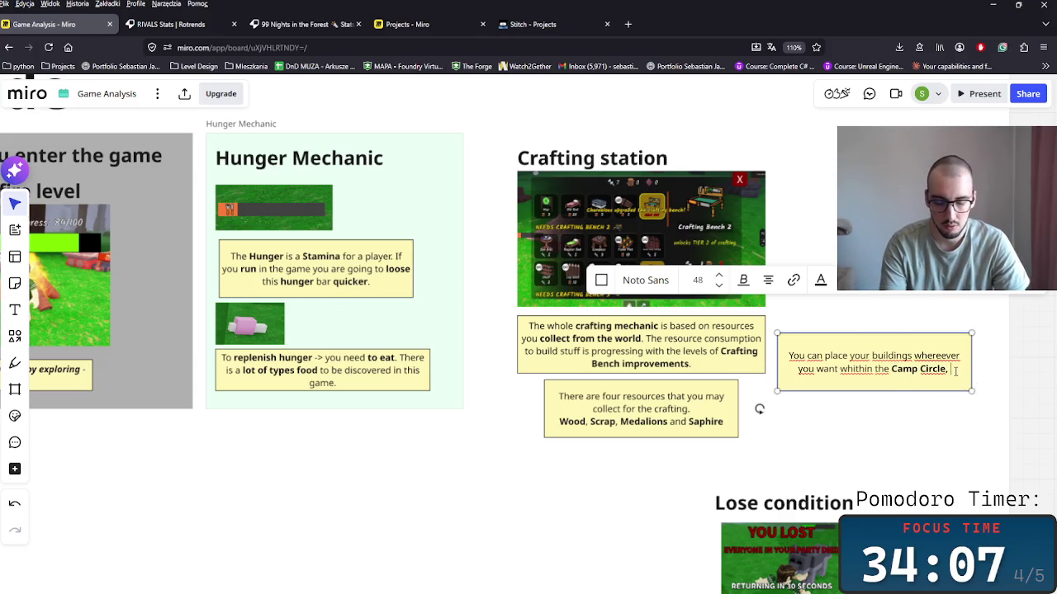
{"action": "type", "text": "which g"}
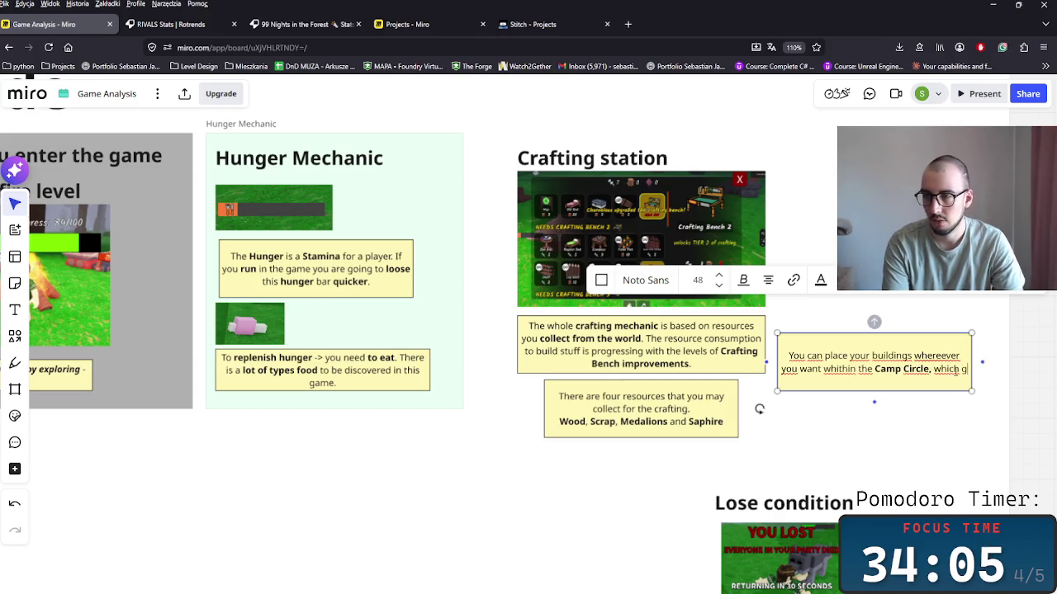
{"action": "type", "text": "ives"}
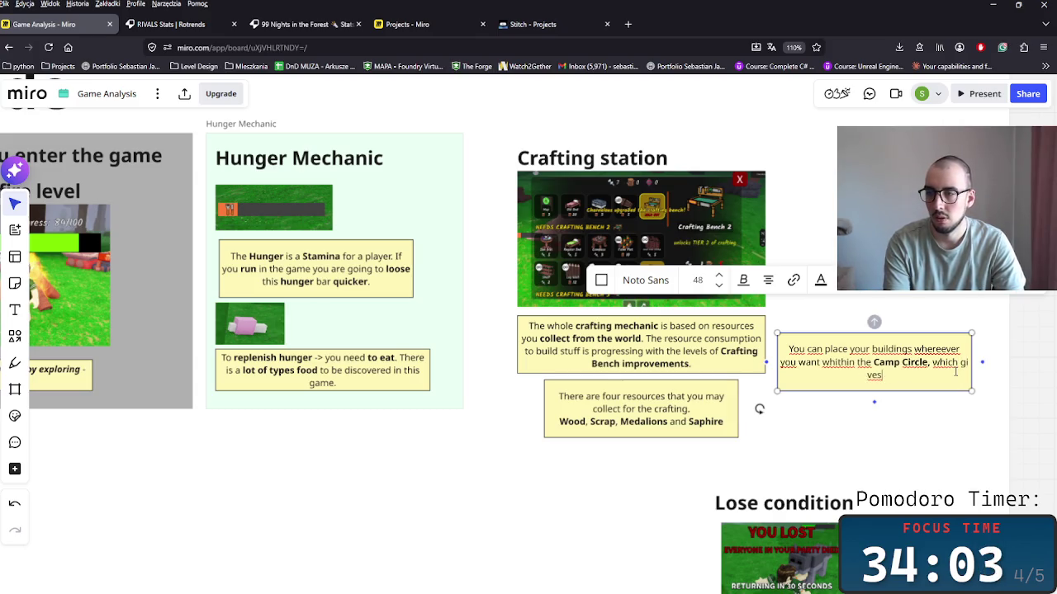
{"action": "type", "text": " a  a"}
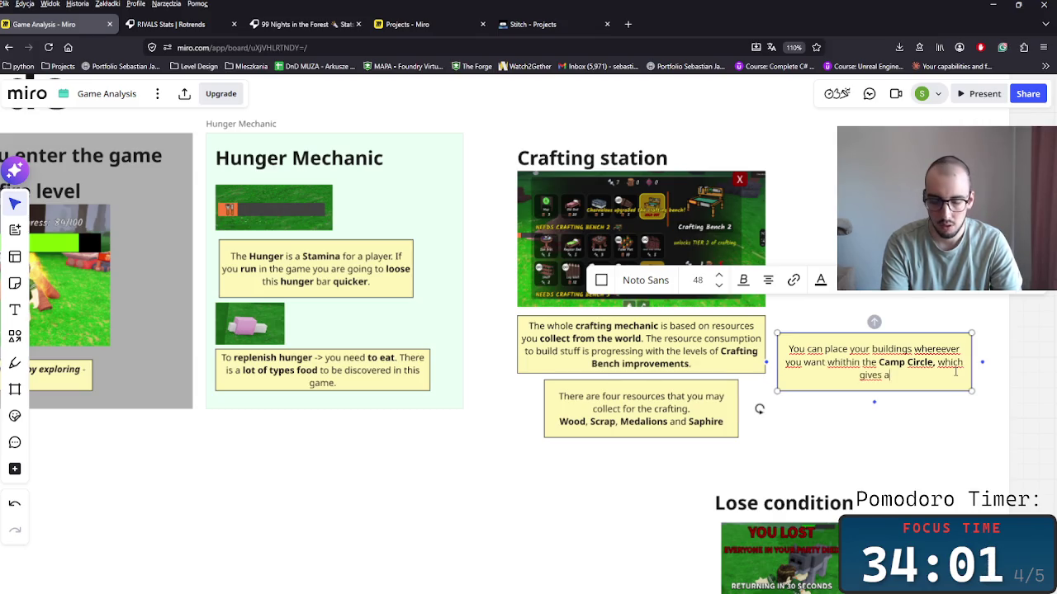
{"action": "type", "text": " lot"}
{"action": "type", "text": " of"}
{"action": "type", "text": " creativi"}
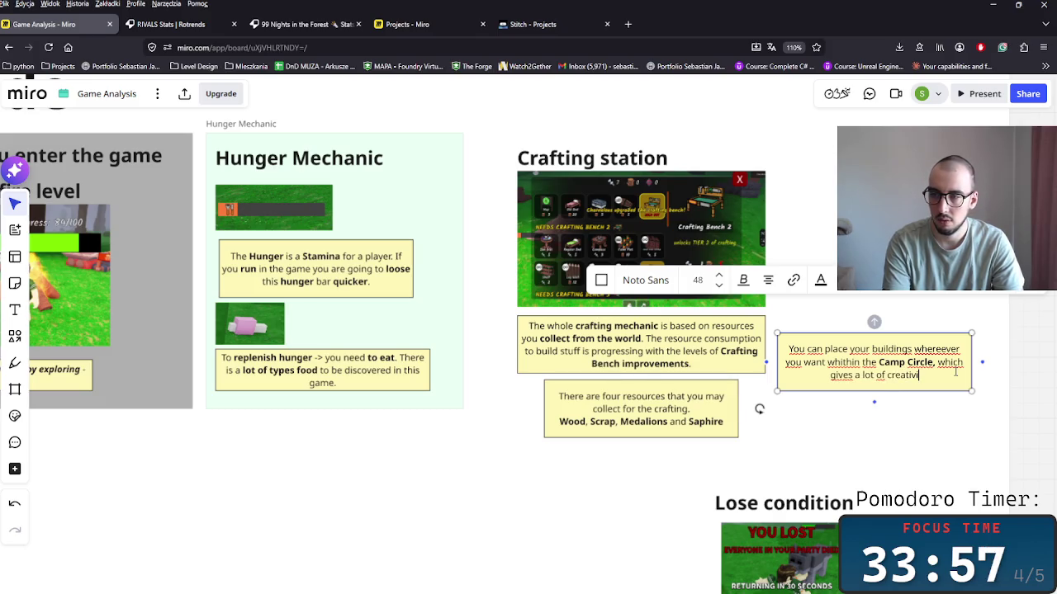
{"action": "type", "text": "ty"}
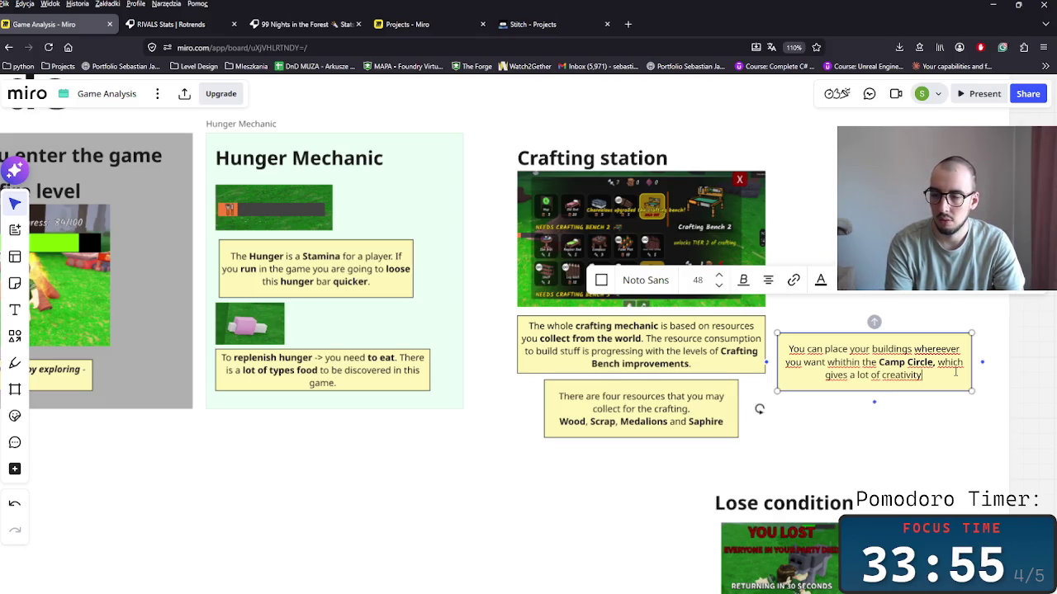
{"action": "type", "text": " or a player to buil"}
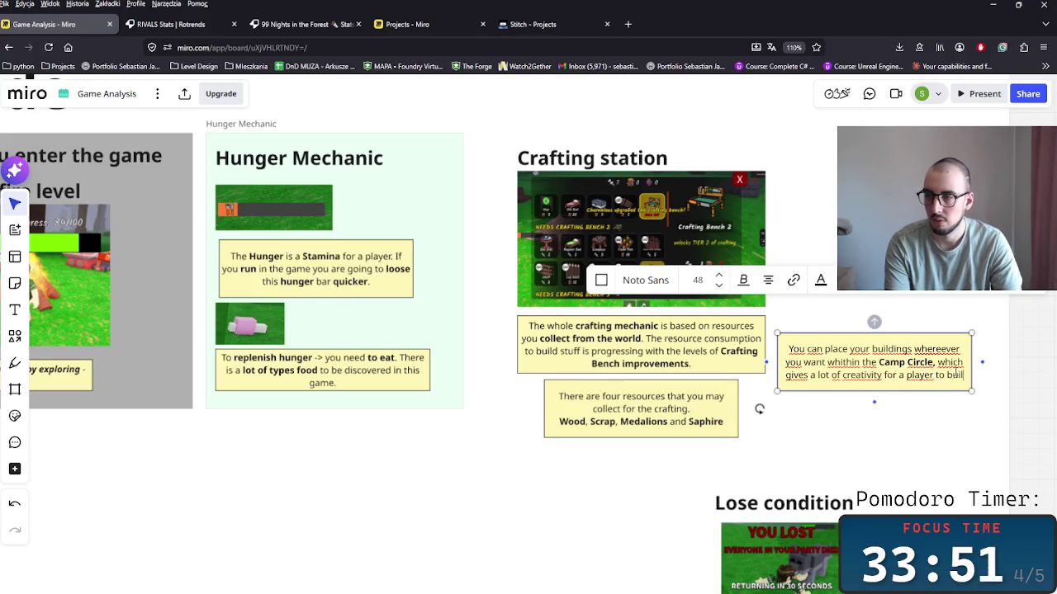
{"action": "type", "text": "d it's"}
{"action": "key", "text": "BackSpace"}
{"action": "key", "text": "BackSpace"}
{"action": "key", "text": "BackSpace"}
{"action": "type", "text": "thei"}
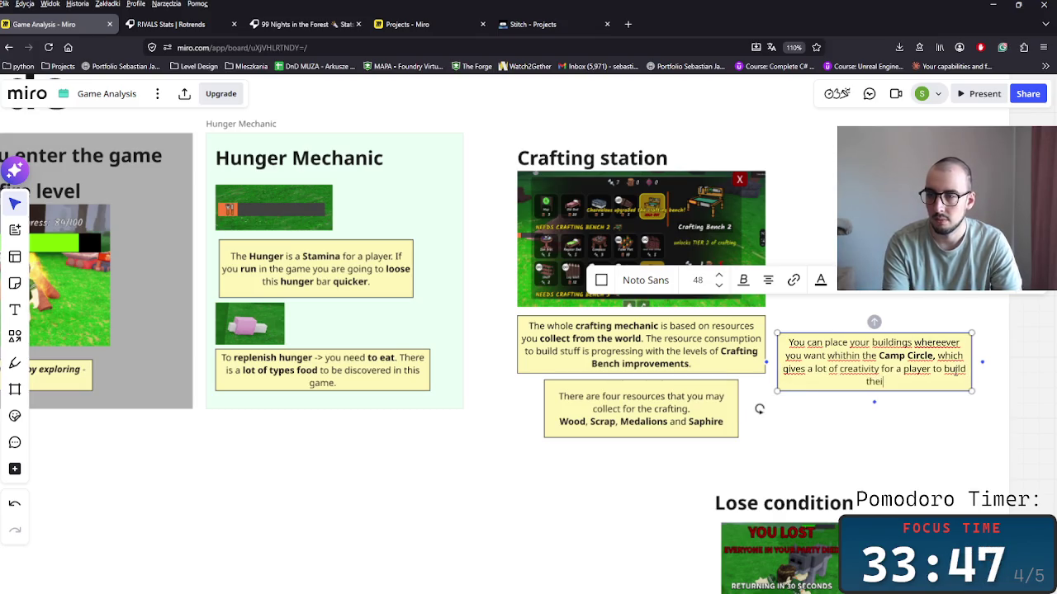
{"action": "type", "text": "rs' bases."}
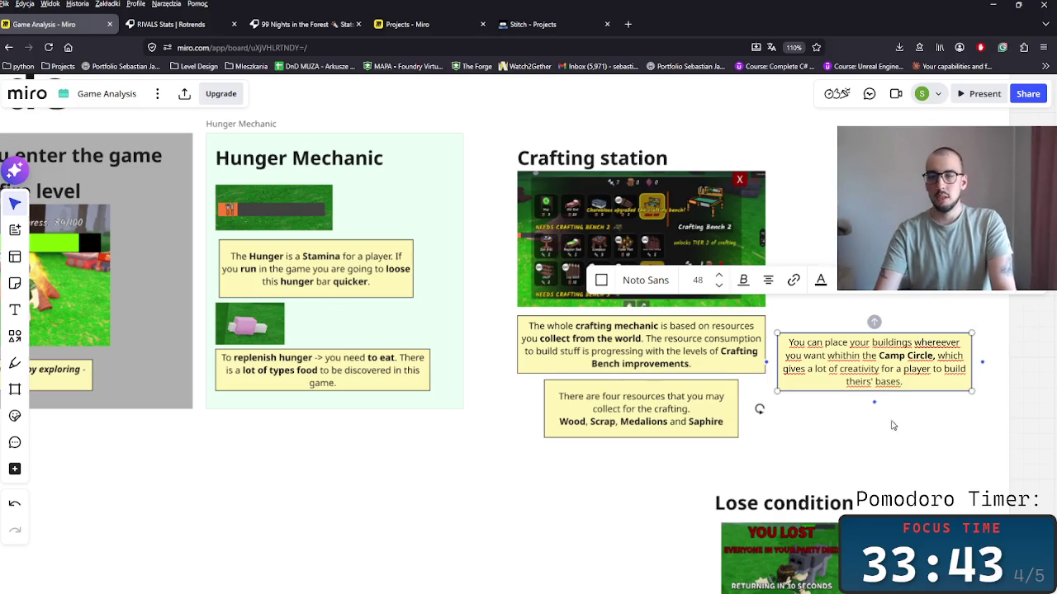
{"action": "key", "text": "Escape"}
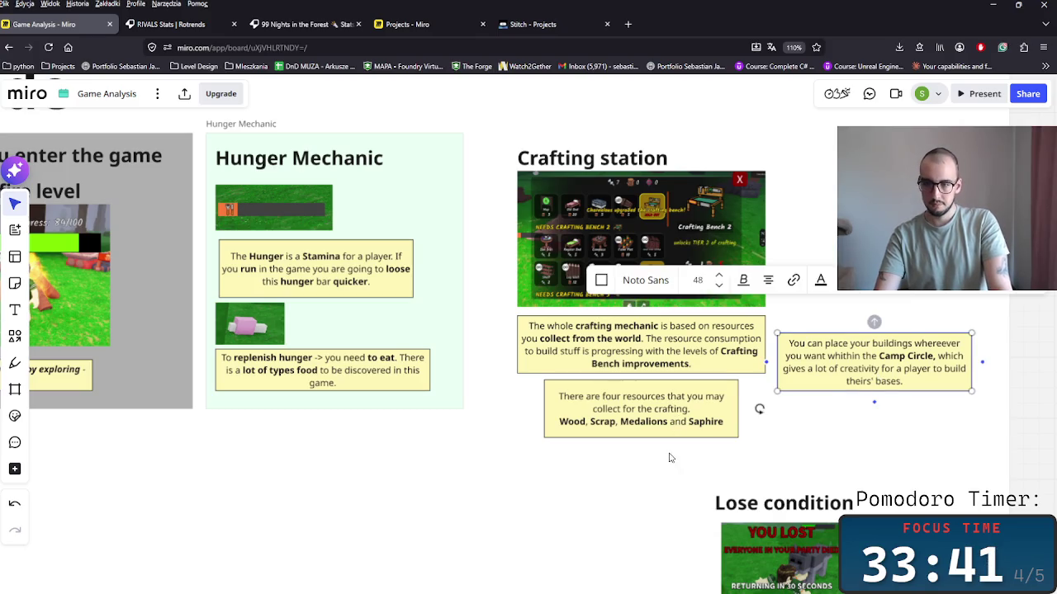
Move the crafting text notes and the title with its screenshot upward.
{"action": "left_click_drag", "start_coordinate": [670, 458], "coordinate": [627, 330]}
{"action": "left_click_drag", "start_coordinate": [644, 368], "coordinate": [644, 359]}
{"action": "left_click", "coordinate": [658, 256]}
{"action": "left_click_drag", "start_coordinate": [618, 251], "coordinate": [618, 239]}
{"action": "left_click", "coordinate": [491, 332]}
Align the crafting notes, placing the Camp Circle note beside the crafting description.
{"action": "left_click_drag", "start_coordinate": [842, 386], "coordinate": [838, 424]}
{"action": "left_click", "coordinate": [726, 396]}
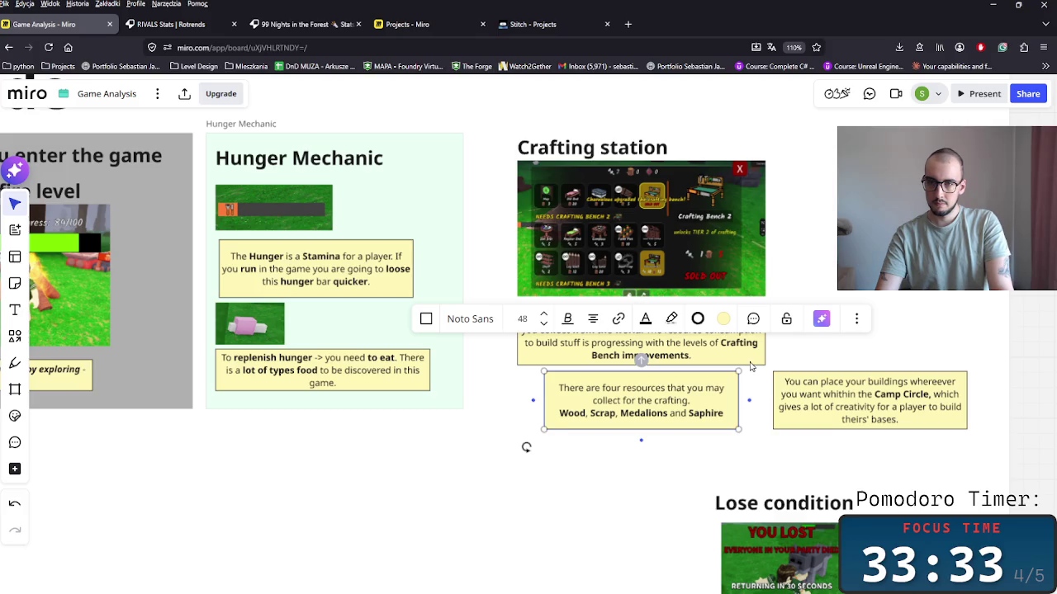
{"action": "left_click", "coordinate": [751, 363]}
{"action": "left_click_drag", "start_coordinate": [858, 409], "coordinate": [842, 409]}
{"action": "left_click_drag", "start_coordinate": [727, 353], "coordinate": [727, 351]}
{"action": "left_click_drag", "start_coordinate": [674, 388], "coordinate": [674, 388]}
{"action": "left_click", "coordinate": [746, 408]}
{"action": "left_click_drag", "start_coordinate": [840, 405], "coordinate": [878, 339]}
{"action": "left_click", "coordinate": [654, 515]}
Rename the section title from 'Crafting station' to 'Crafting Mechanic'.
{"action": "left_click_drag", "start_coordinate": [618, 148], "coordinate": [619, 142]}
{"action": "left_click", "coordinate": [617, 141]}
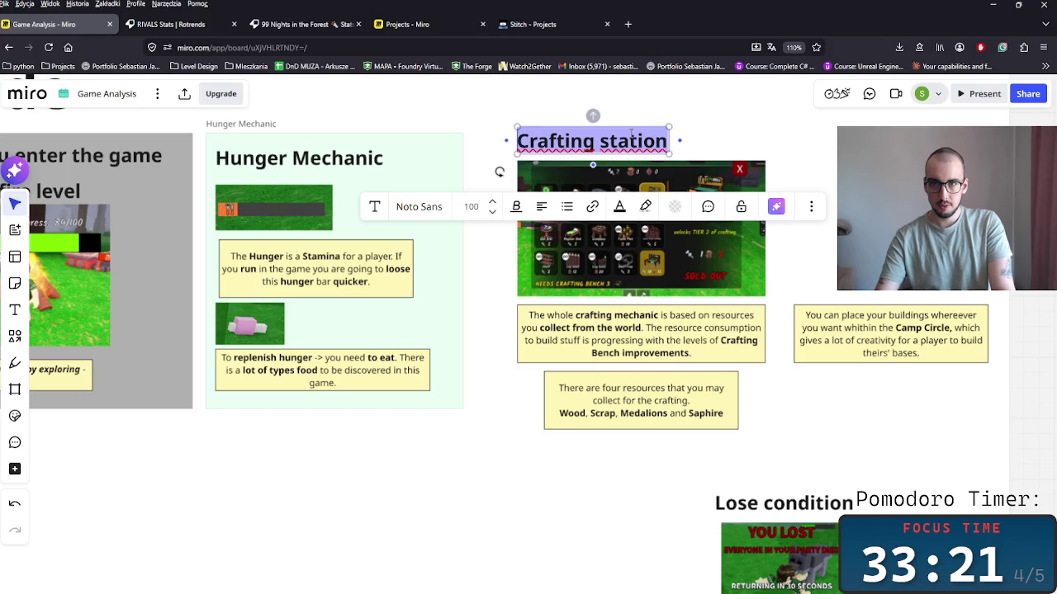
{"action": "double_click", "coordinate": [633, 137]}
{"action": "type", "text": "Mecha"}
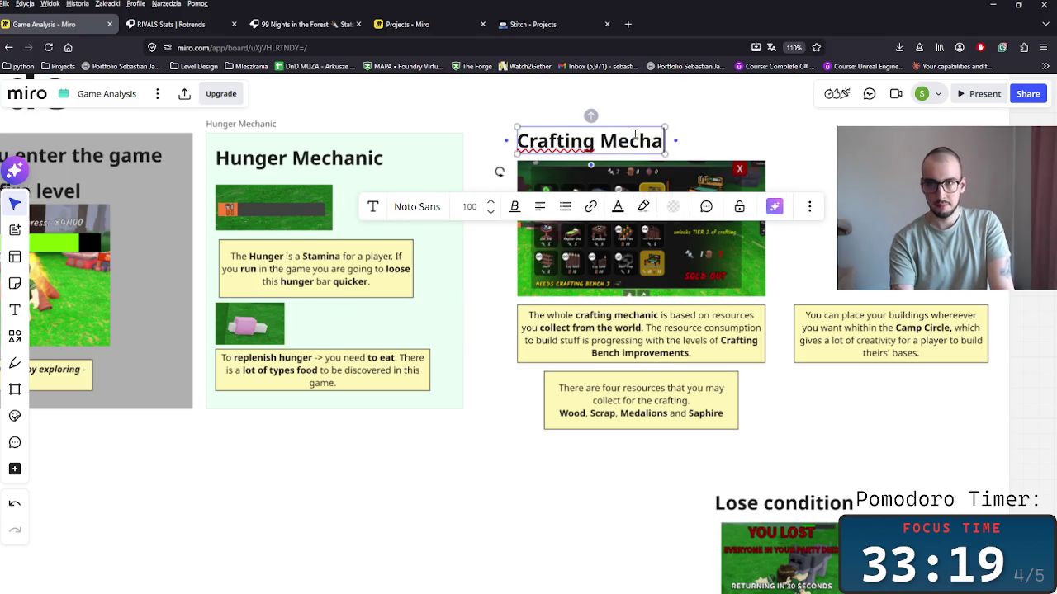
{"action": "type", "text": "nic"}
{"action": "left_click", "coordinate": [707, 137]}
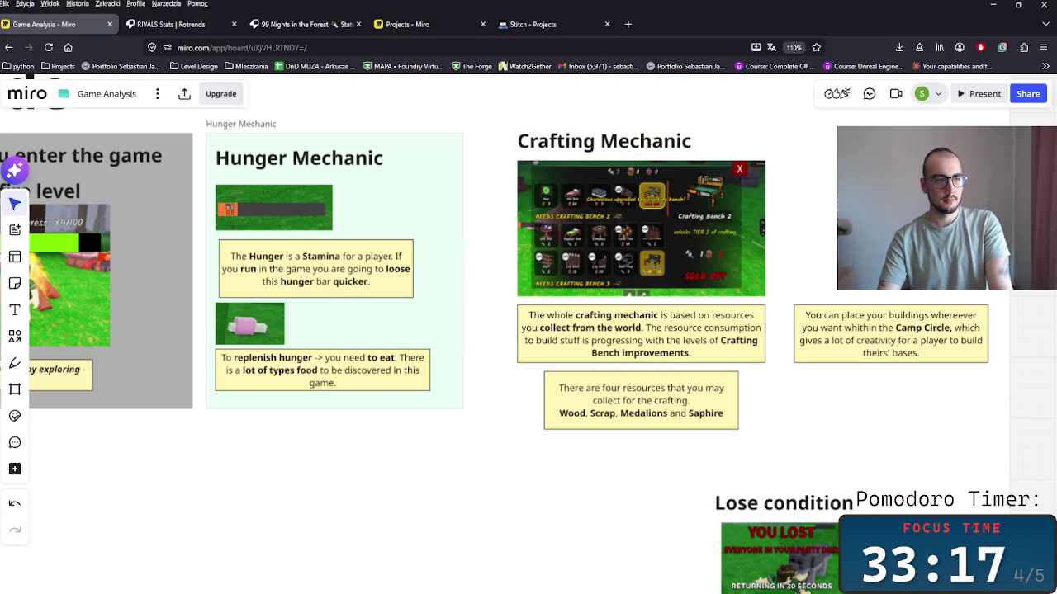
{"action": "scroll", "coordinate": [652, 330], "scroll_direction": "down", "scroll_amount": 3}
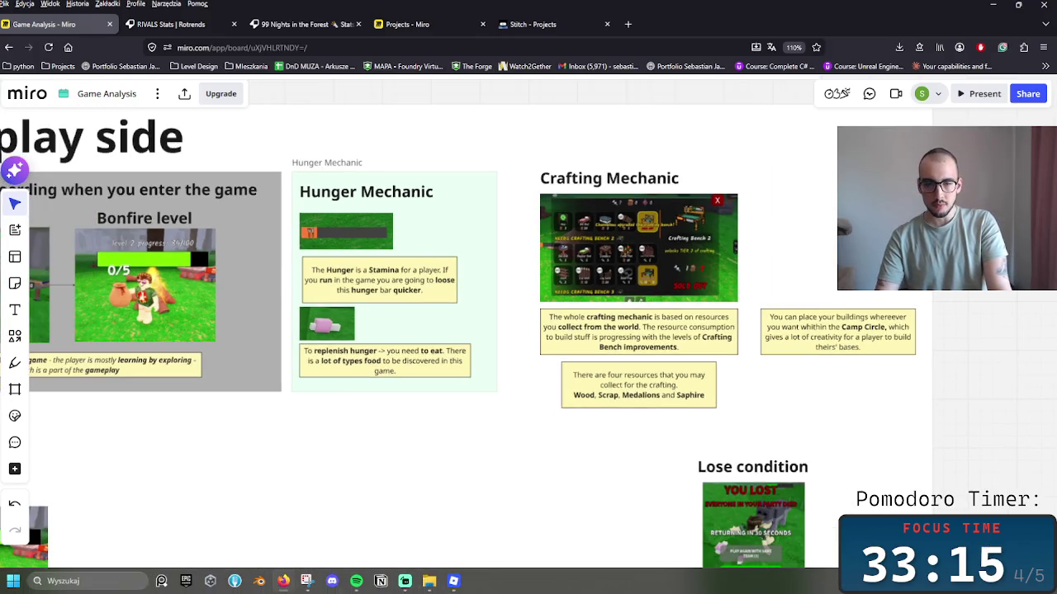
{"action": "left_click", "coordinate": [454, 581]}
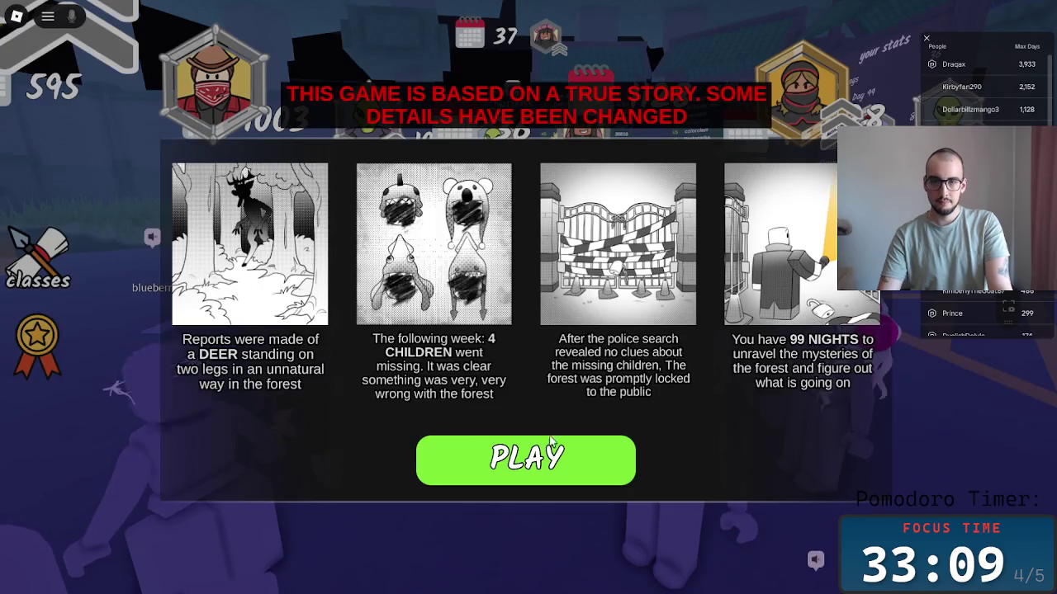
Walk onto the party pad and create a solo party of size 1.
{"action": "key", "text": "w"}
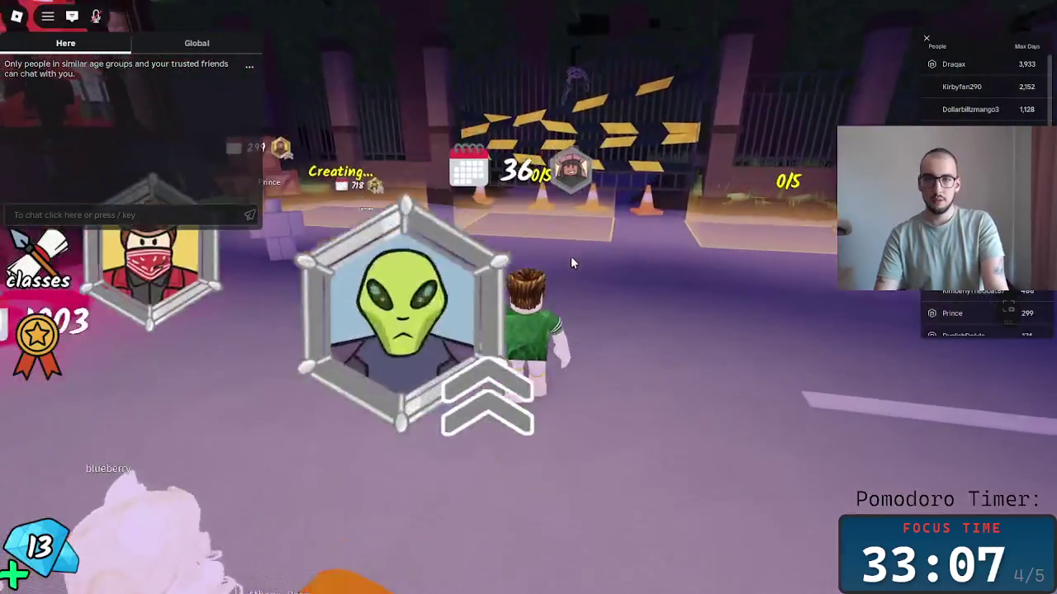
{"action": "key", "text": "w"}
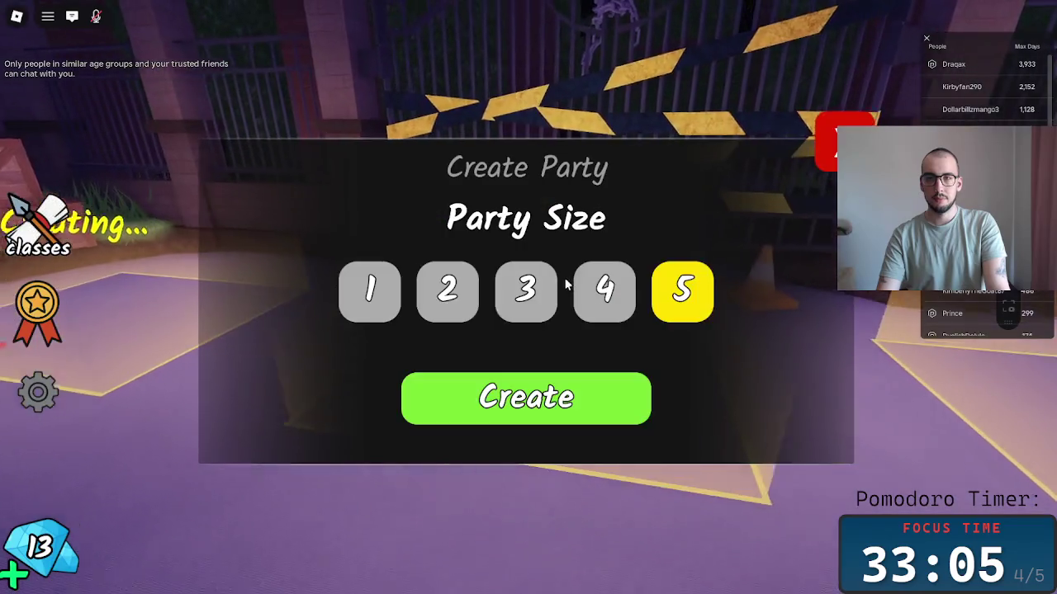
{"action": "left_click", "coordinate": [393, 293]}
{"action": "left_click", "coordinate": [532, 399]}
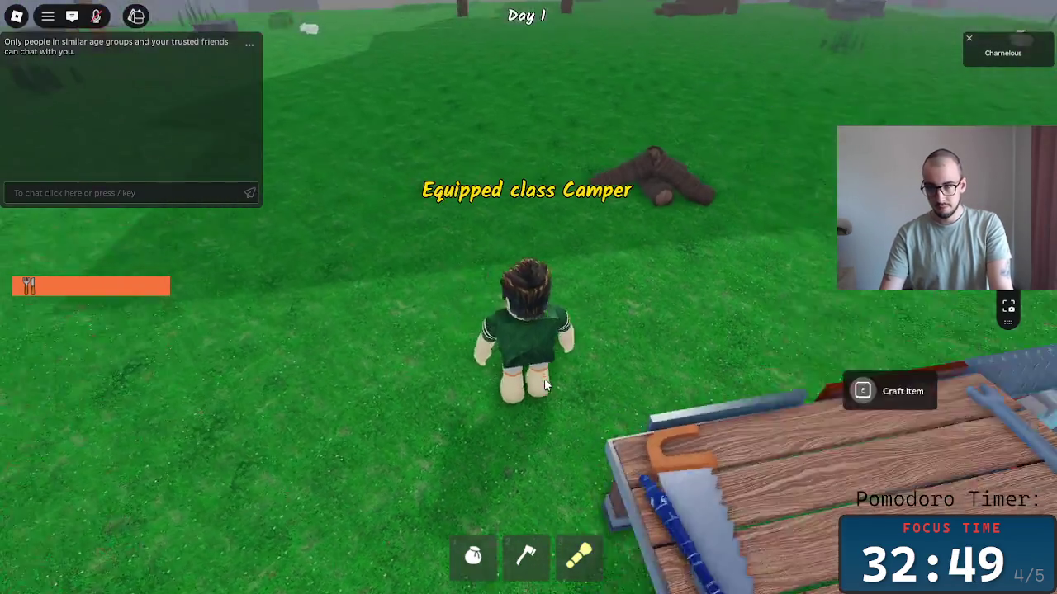
Chop down a tree with the axe, gather its logs in the sack, and return to the campfire.
{"action": "key", "text": "2"}
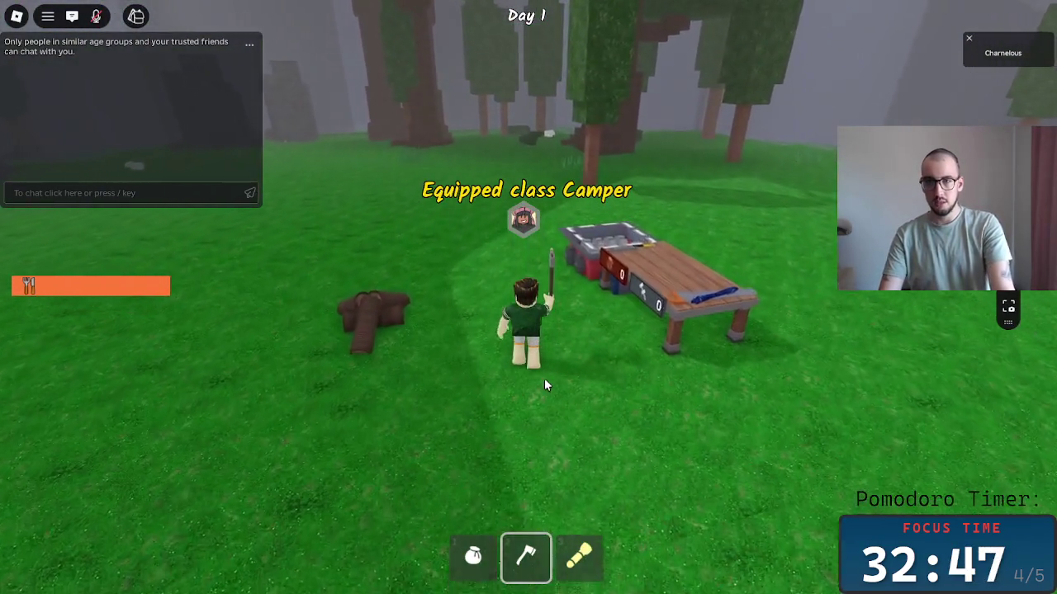
{"action": "key", "text": "w"}
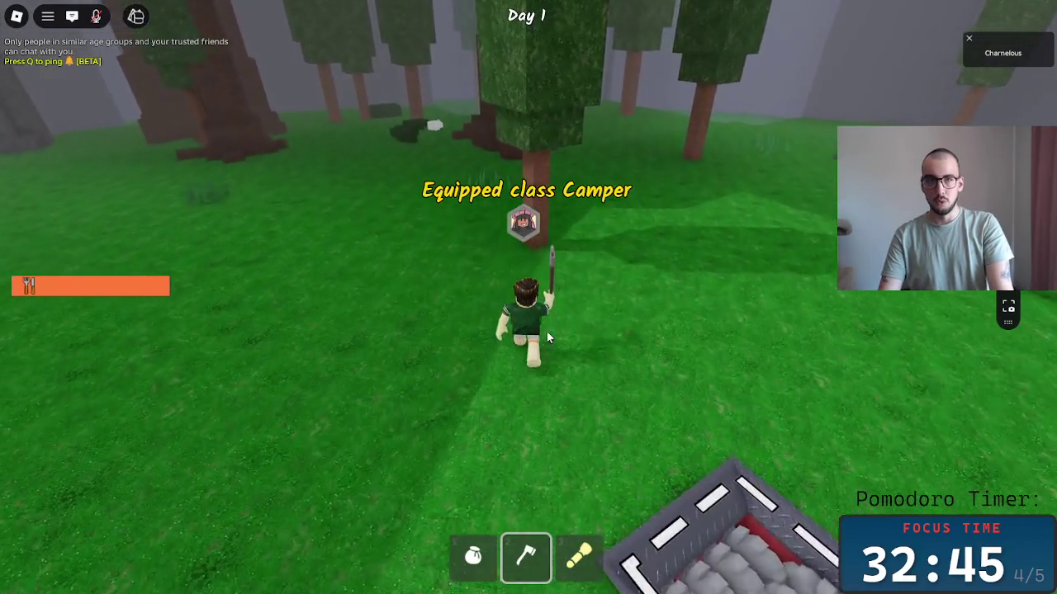
{"action": "left_click", "coordinate": [554, 299]}
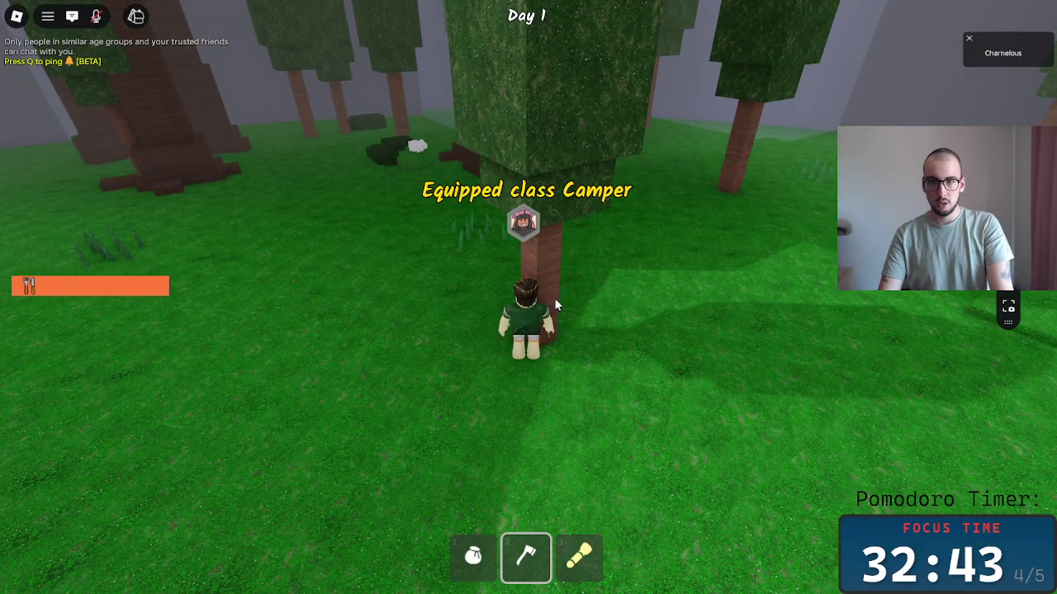
{"action": "left_click", "coordinate": [555, 300]}
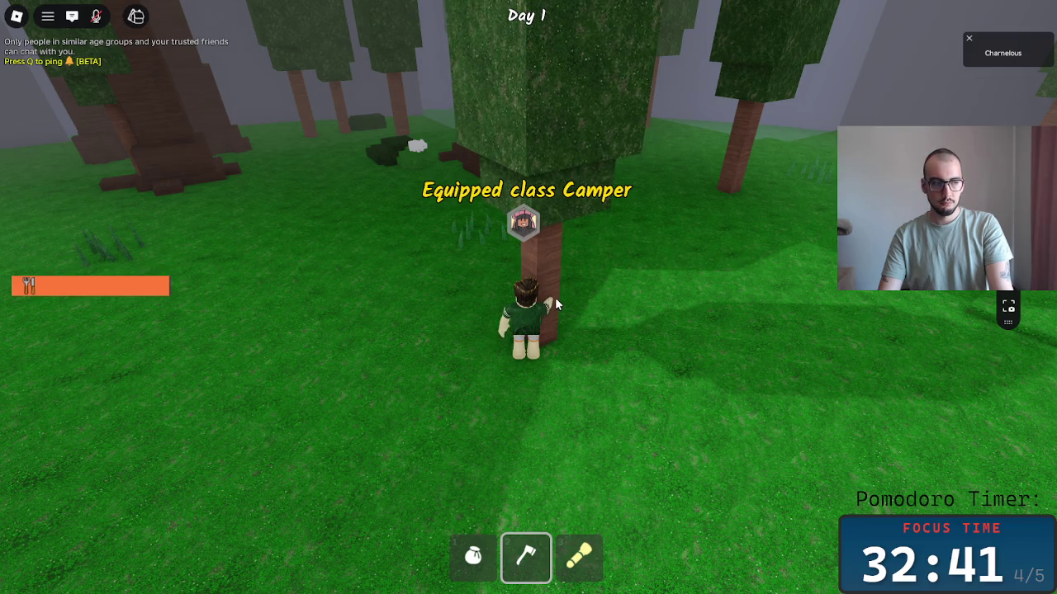
{"action": "left_click", "coordinate": [555, 297]}
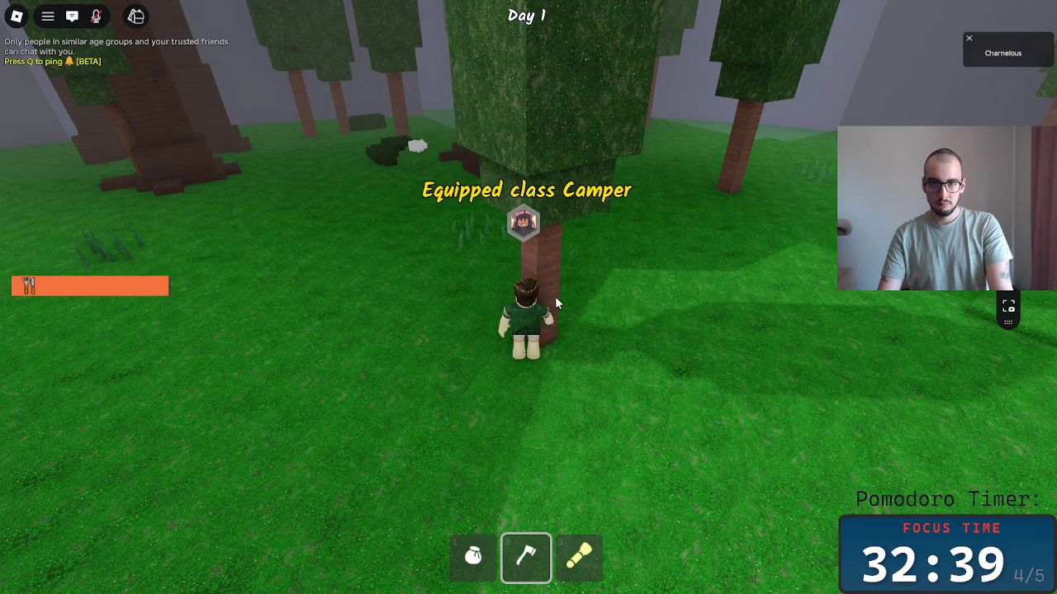
{"action": "left_click", "coordinate": [554, 297]}
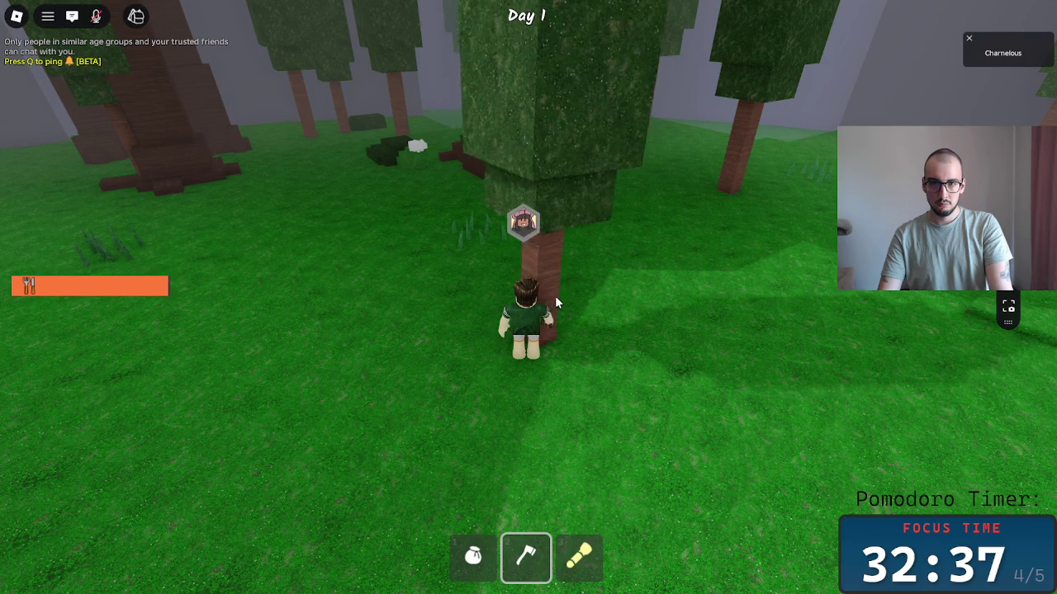
{"action": "key", "text": "1"}
{"action": "left_click", "coordinate": [531, 297]}
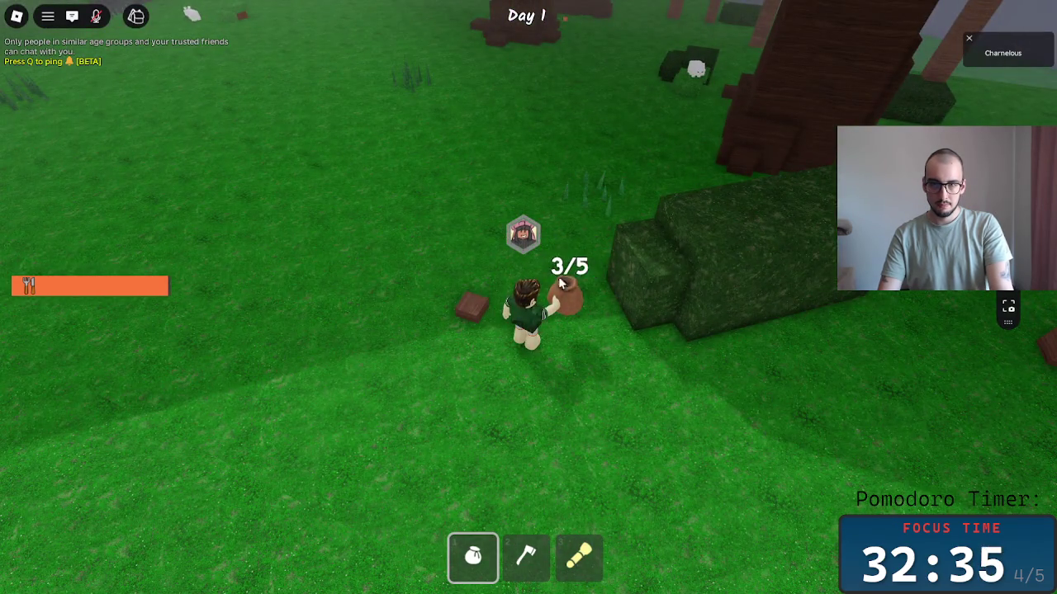
{"action": "key", "text": "w"}
{"action": "key", "text": "w"}
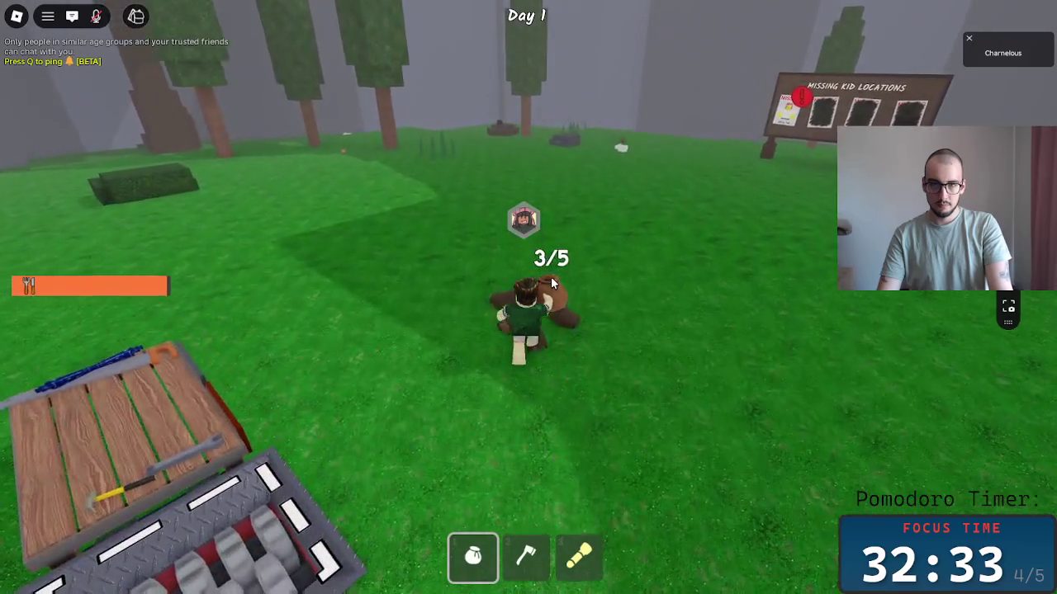
{"action": "scroll", "coordinate": [552, 279], "scroll_direction": "down", "scroll_amount": 3}
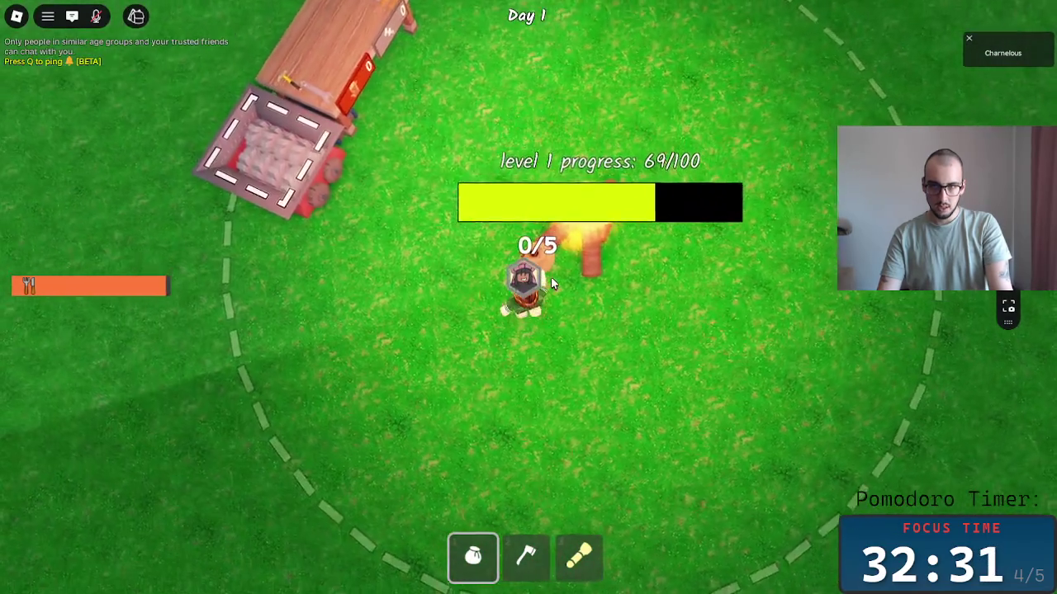
{"action": "scroll", "coordinate": [614, 296], "scroll_direction": "up", "scroll_amount": 3}
{"action": "key", "text": "2"}
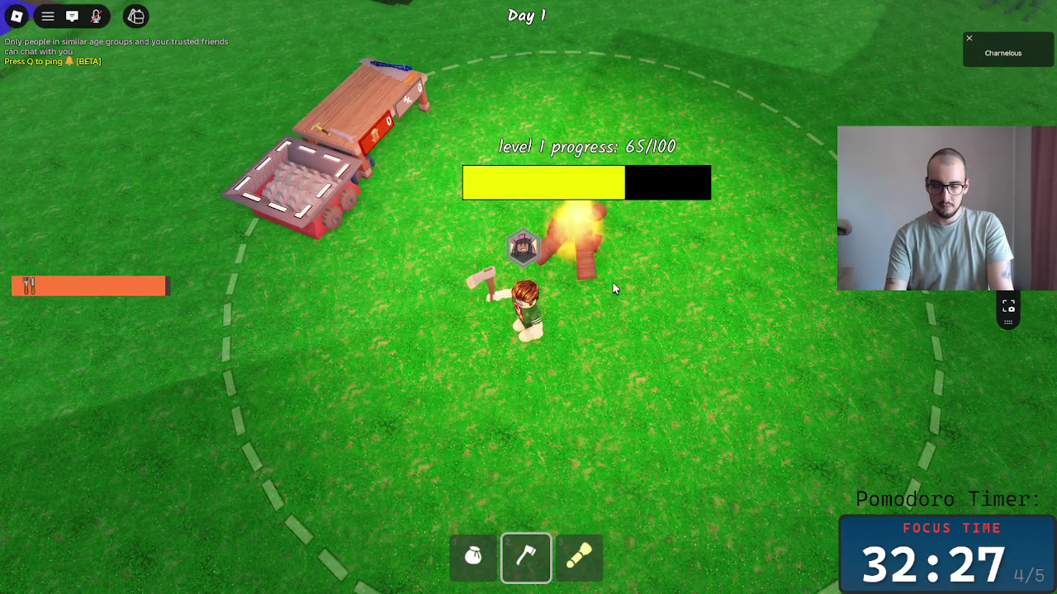
Capture a screenshot of the game view around the campfire circle.
{"action": "key", "text": "alt+Tab"}
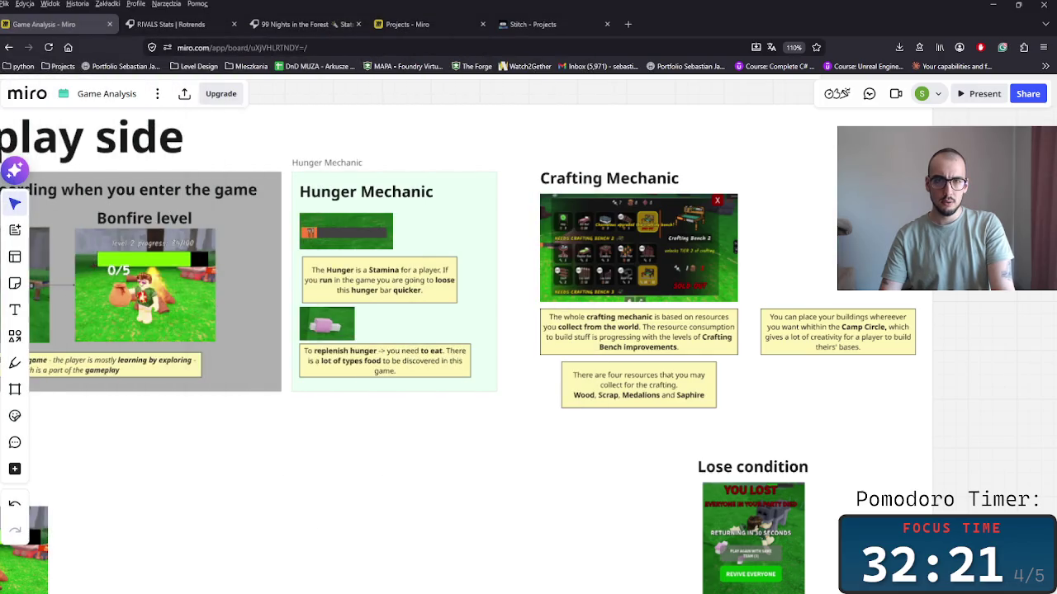
{"action": "key", "text": "alt+Tab"}
{"action": "key", "text": "Tab"}
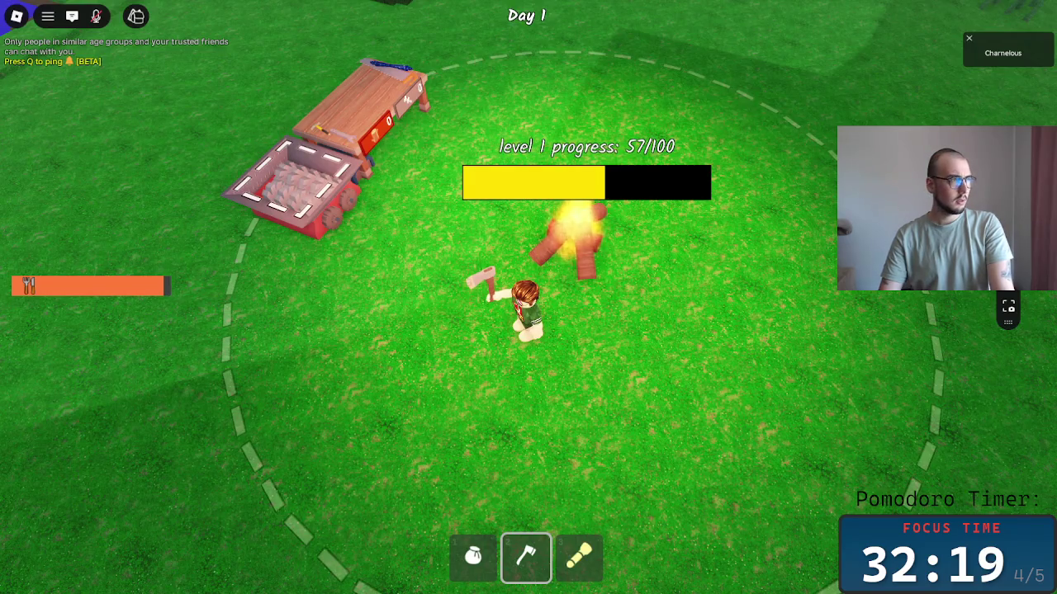
{"action": "key", "text": "super+shift+s"}
{"action": "mouse_move", "coordinate": [169, 36]}
{"action": "left_mouse_down"}
{"action": "mouse_move", "coordinate": [1023, 593]}
{"action": "mouse_move", "coordinate": [994, 592]}
{"action": "left_mouse_up"}
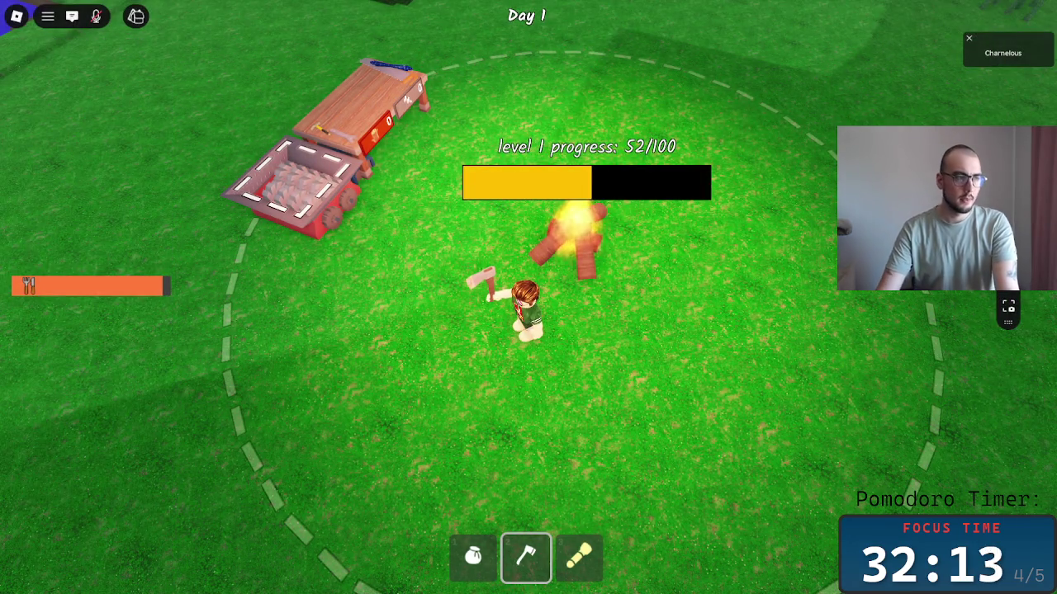
{"action": "key", "text": "alt+Tab"}
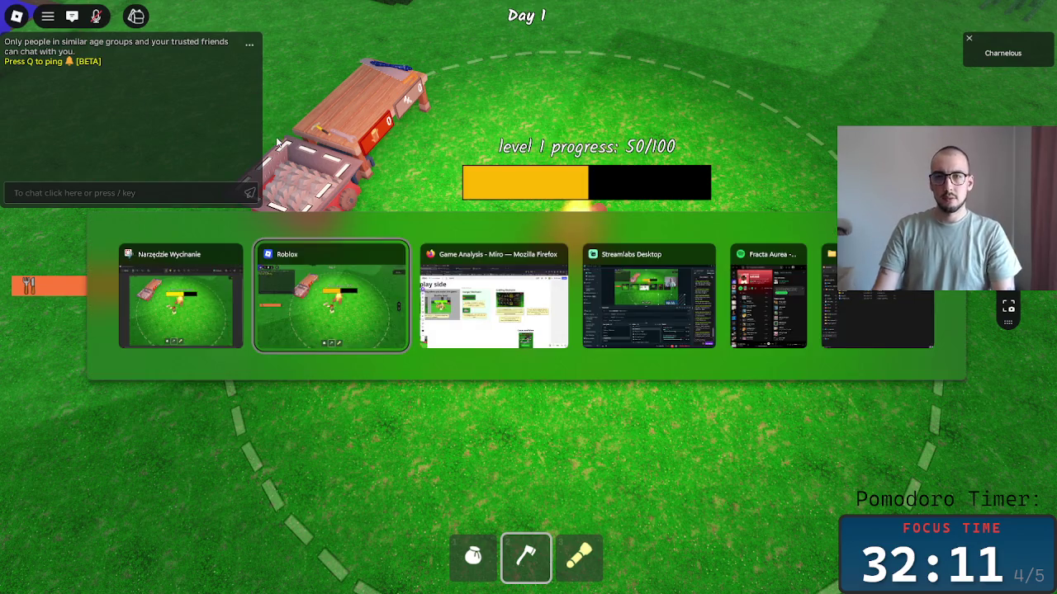
Paste the camp circle screenshot beside the notes, resize it, and nudge the title up.
{"action": "left_click", "coordinate": [436, 264]}
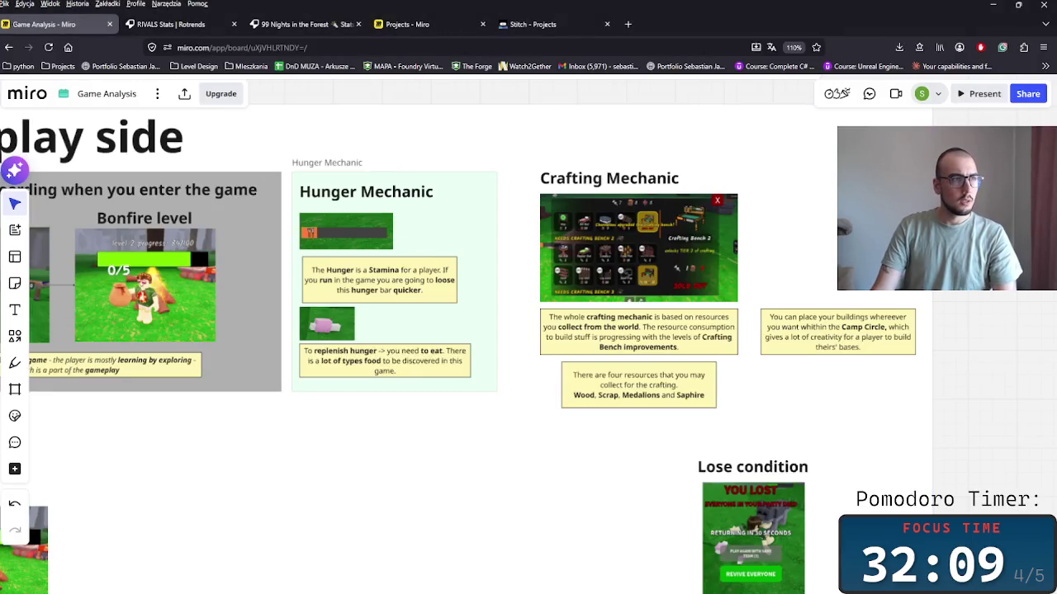
{"action": "key", "text": "ctrl+v"}
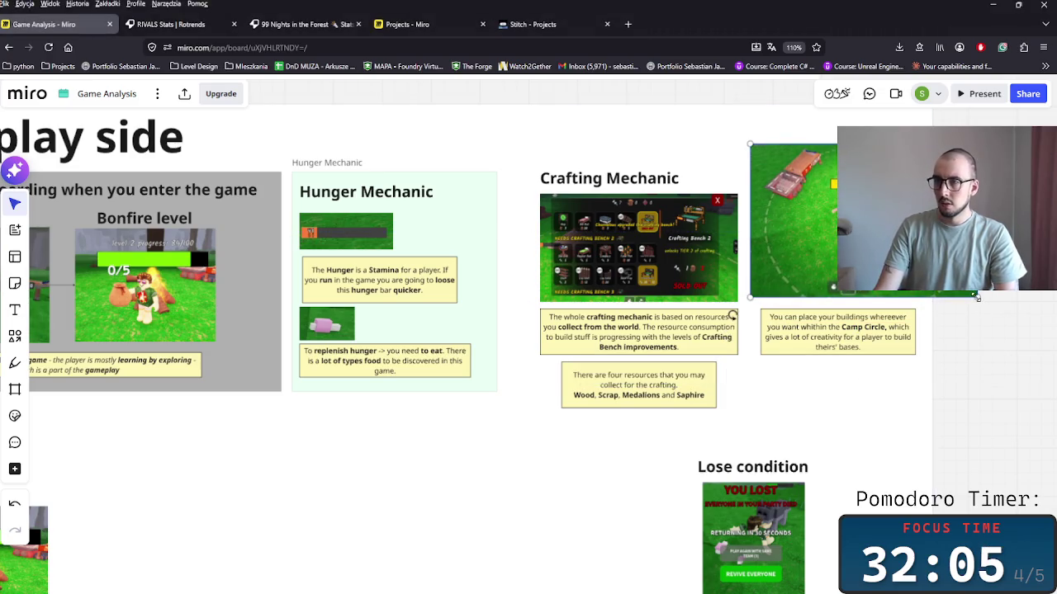
{"action": "left_click_drag", "start_coordinate": [977, 297], "coordinate": [932, 266]}
{"action": "left_click_drag", "start_coordinate": [853, 251], "coordinate": [847, 286]}
{"action": "left_click", "coordinate": [967, 328]}
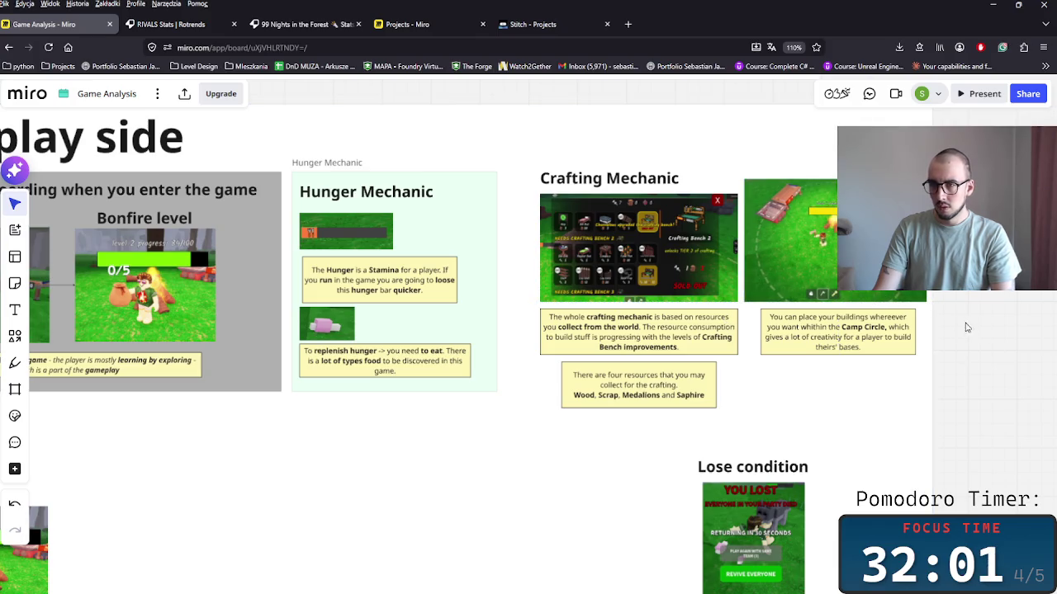
{"action": "left_click", "coordinate": [612, 191]}
{"action": "left_click_drag", "start_coordinate": [612, 191], "coordinate": [612, 181]}
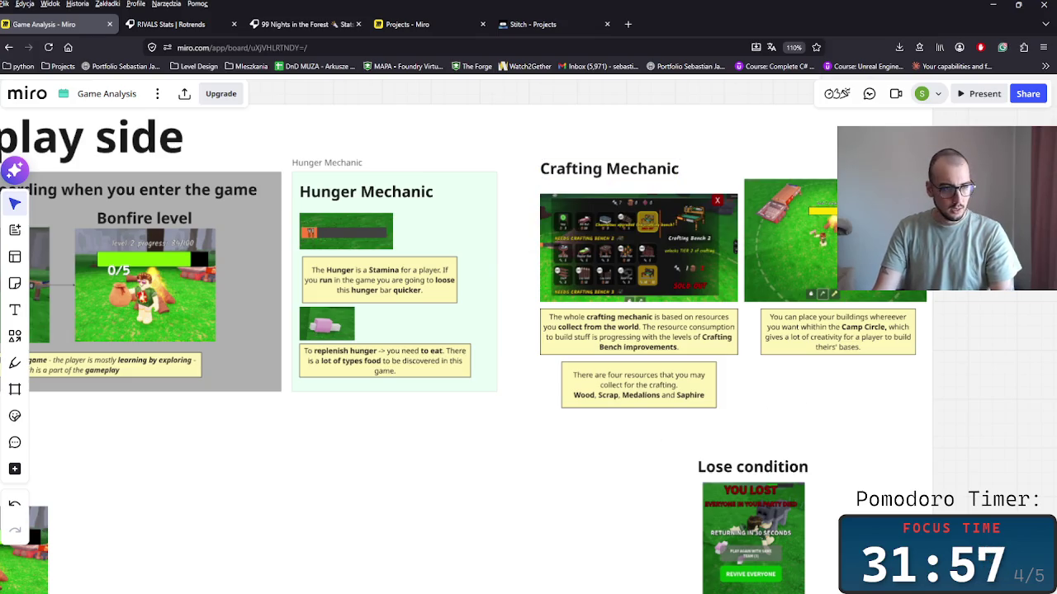
Draw a rectangle over the Crafting Mechanic section and send it to the back.
{"action": "left_click", "coordinate": [14, 336]}
{"action": "left_click_drag", "start_coordinate": [528, 147], "coordinate": [932, 440]}
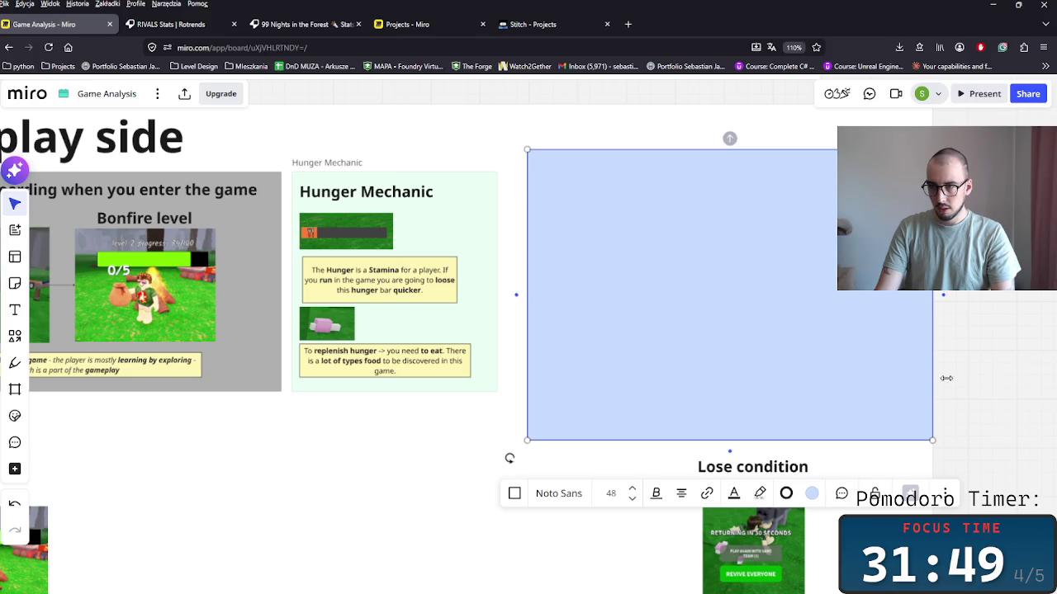
{"action": "right_click", "coordinate": [892, 334]}
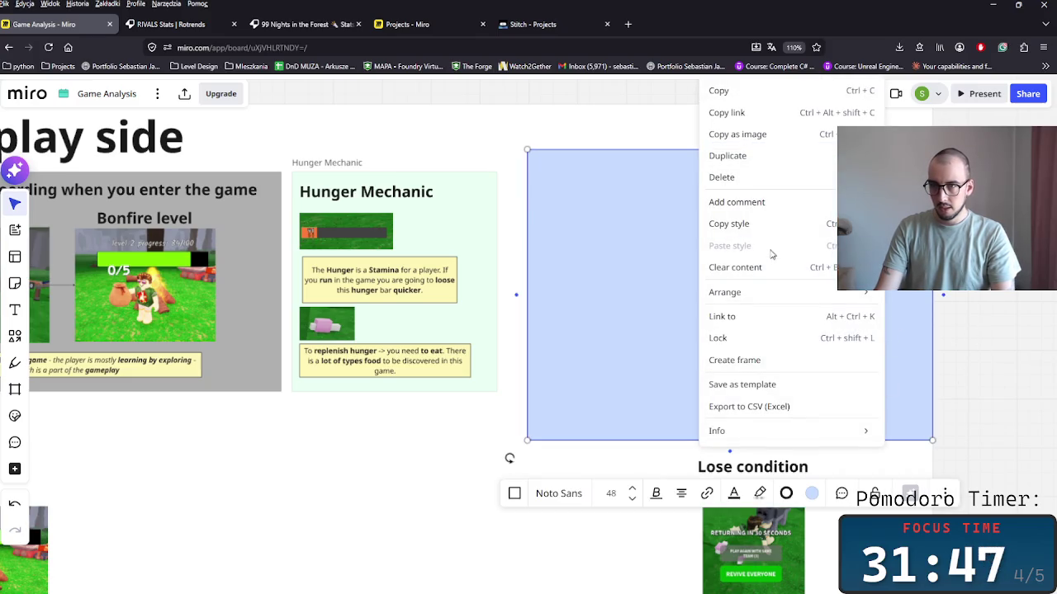
{"action": "left_click", "coordinate": [939, 357]}
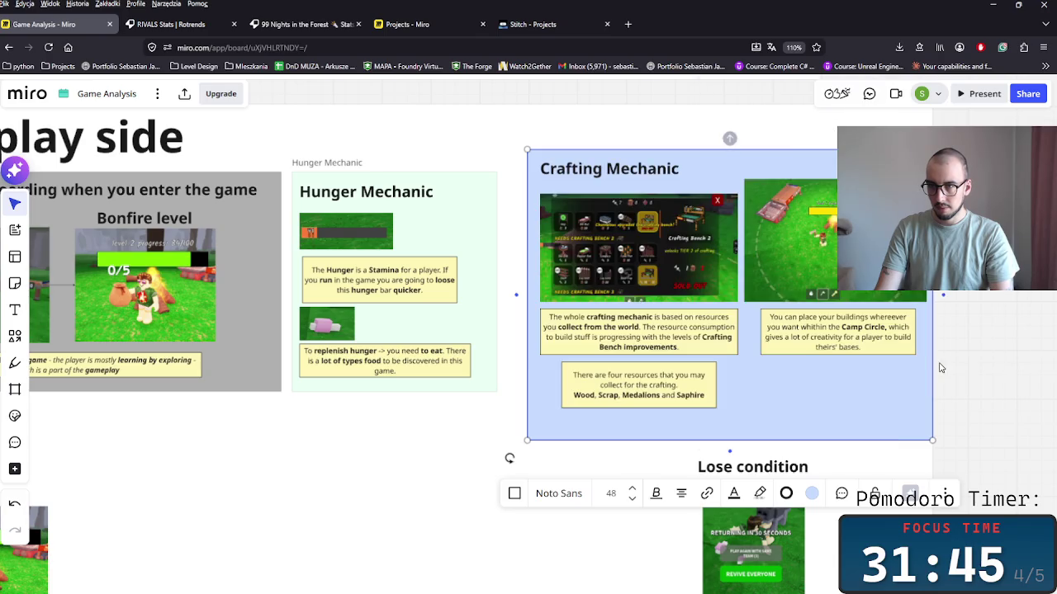
{"action": "left_click", "coordinate": [509, 458]}
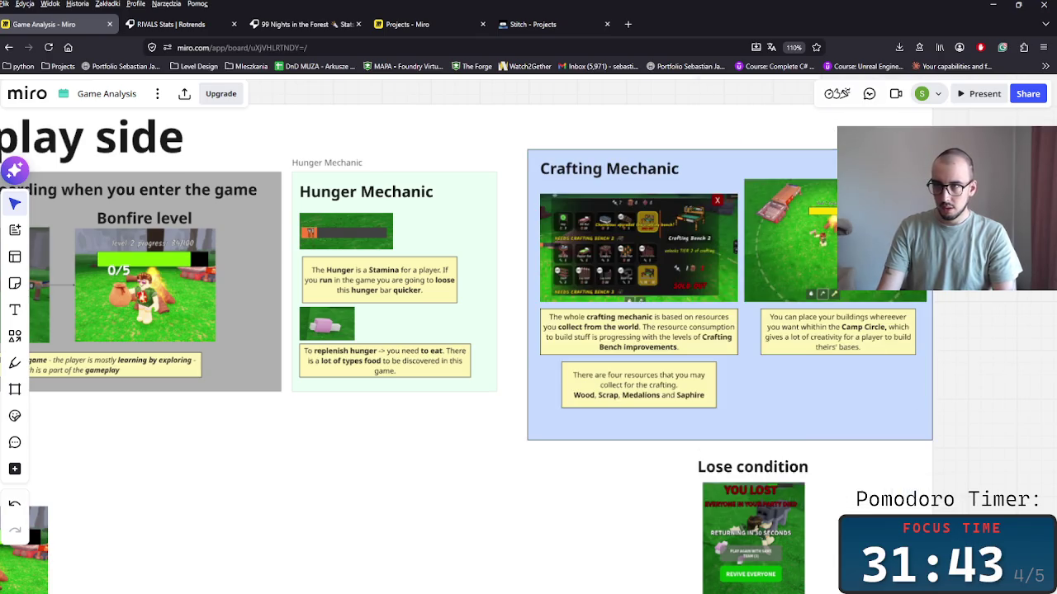
Pan around the board to review the Crafting Mechanic section and nearby content.
{"action": "left_click_drag", "start_coordinate": [464, 123], "coordinate": [705, 359]}
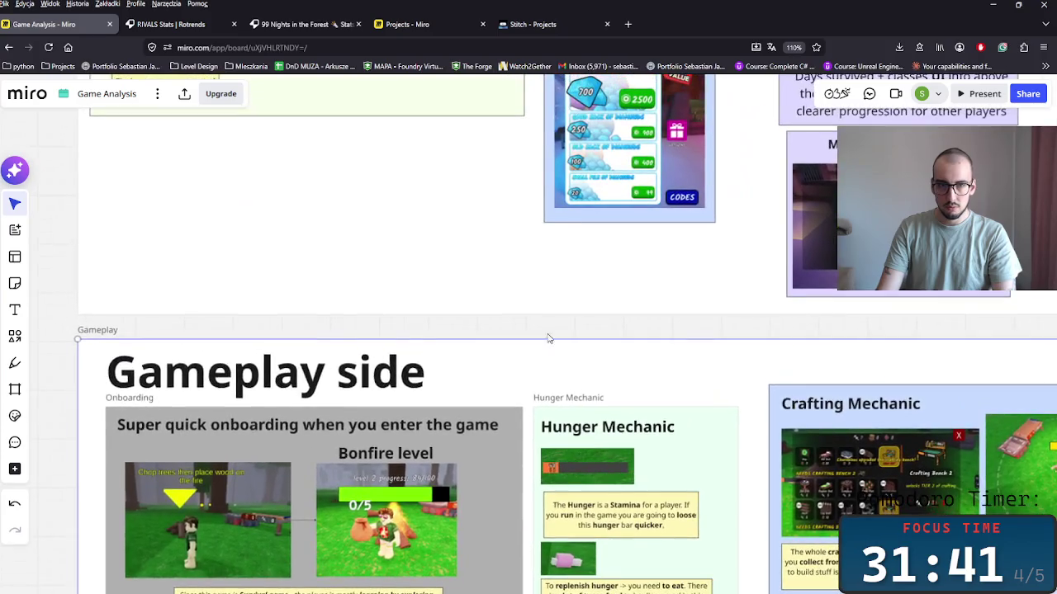
{"action": "scroll", "coordinate": [706, 358], "scroll_direction": "right", "scroll_amount": 7}
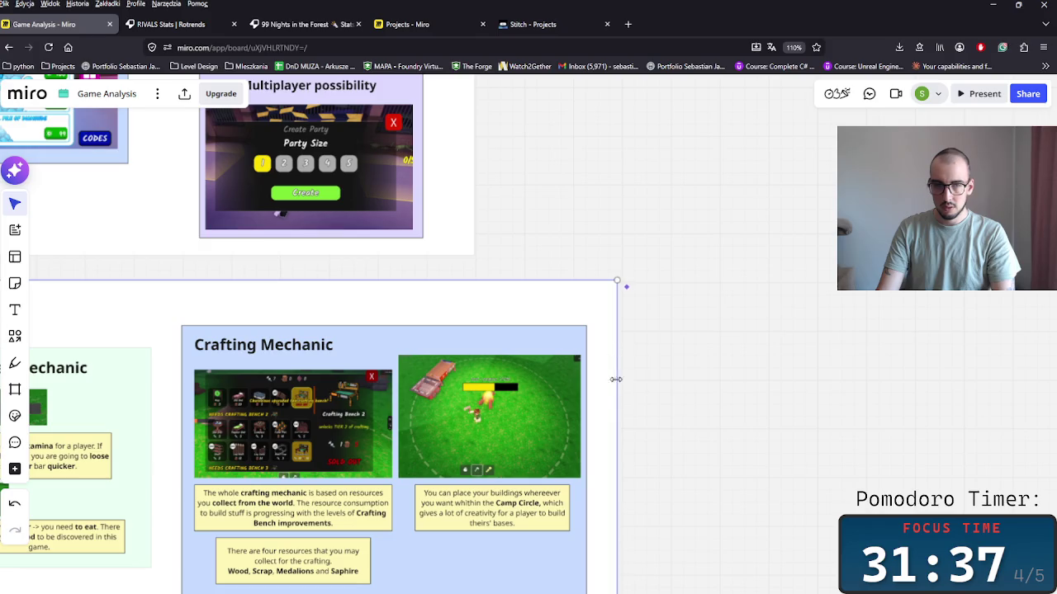
{"action": "scroll", "coordinate": [696, 354], "scroll_direction": "down", "scroll_amount": 5}
{"action": "scroll", "coordinate": [696, 354], "scroll_direction": "left", "scroll_amount": 5}
{"action": "scroll", "coordinate": [442, 413], "scroll_direction": "up", "scroll_amount": 3}
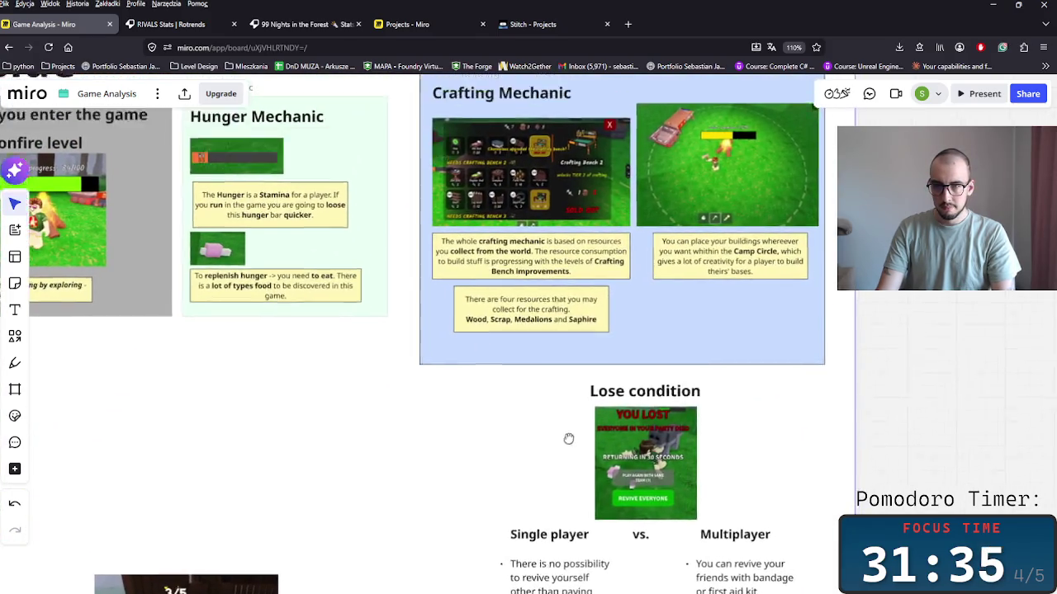
{"action": "scroll", "coordinate": [569, 438], "scroll_direction": "left", "scroll_amount": 3}
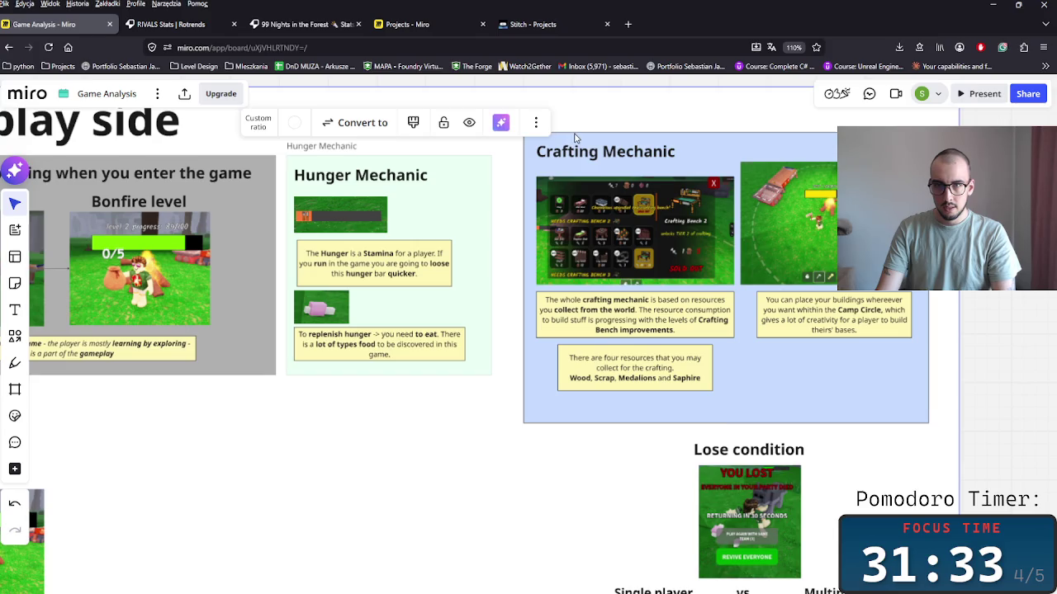
{"action": "left_click", "coordinate": [575, 138]}
{"action": "scroll", "coordinate": [575, 248], "scroll_direction": "down", "scroll_amount": 3}
{"action": "scroll", "coordinate": [521, 299], "scroll_direction": "up", "scroll_amount": 3}
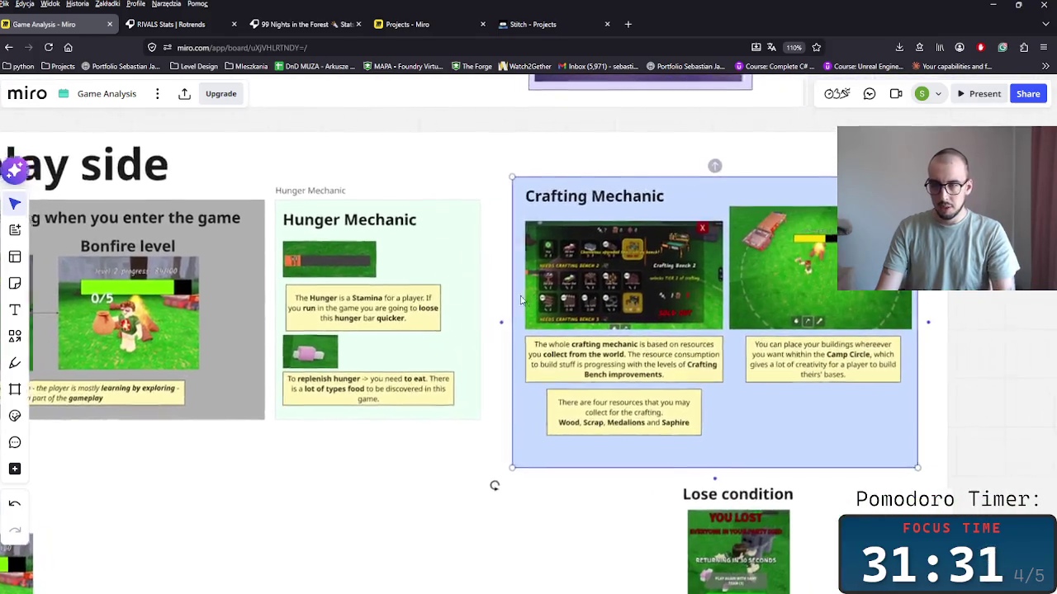
{"action": "scroll", "coordinate": [521, 300], "scroll_direction": "right", "scroll_amount": 1}
{"action": "scroll", "coordinate": [496, 355], "scroll_direction": "left", "scroll_amount": 2}
{"action": "scroll", "coordinate": [469, 417], "scroll_direction": "down", "scroll_amount": 3}
{"action": "scroll", "coordinate": [468, 417], "scroll_direction": "left", "scroll_amount": 3}
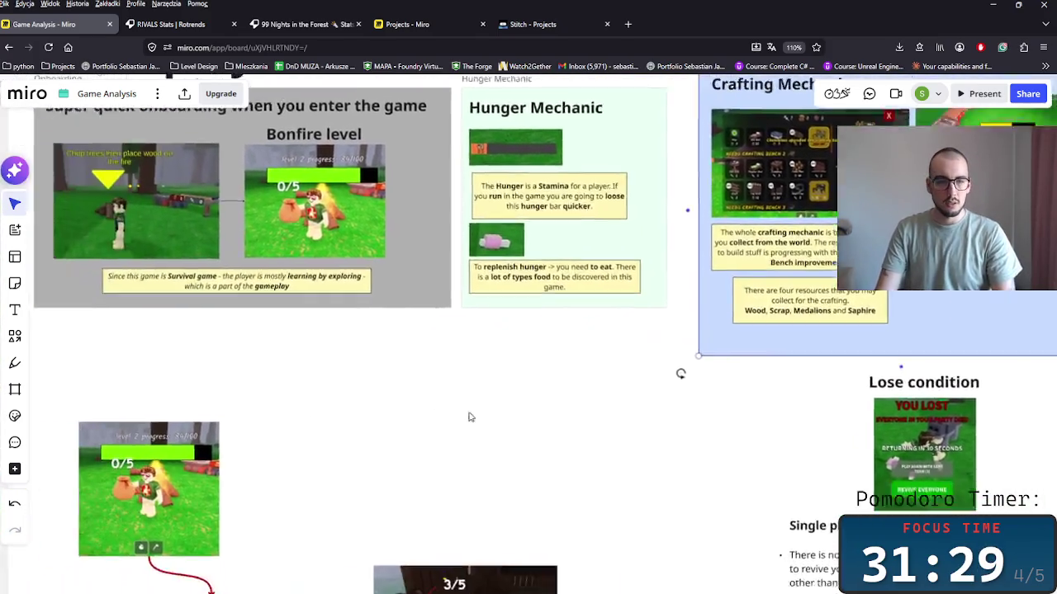
{"action": "scroll", "coordinate": [468, 417], "scroll_direction": "down", "scroll_amount": 3}
{"action": "scroll", "coordinate": [468, 417], "scroll_direction": "left", "scroll_amount": 4}
{"action": "scroll", "coordinate": [434, 413], "scroll_direction": "right", "scroll_amount": 1}
{"action": "scroll", "coordinate": [446, 372], "scroll_direction": "down", "scroll_amount": 2}
{"action": "scroll", "coordinate": [446, 371], "scroll_direction": "left", "scroll_amount": 1}
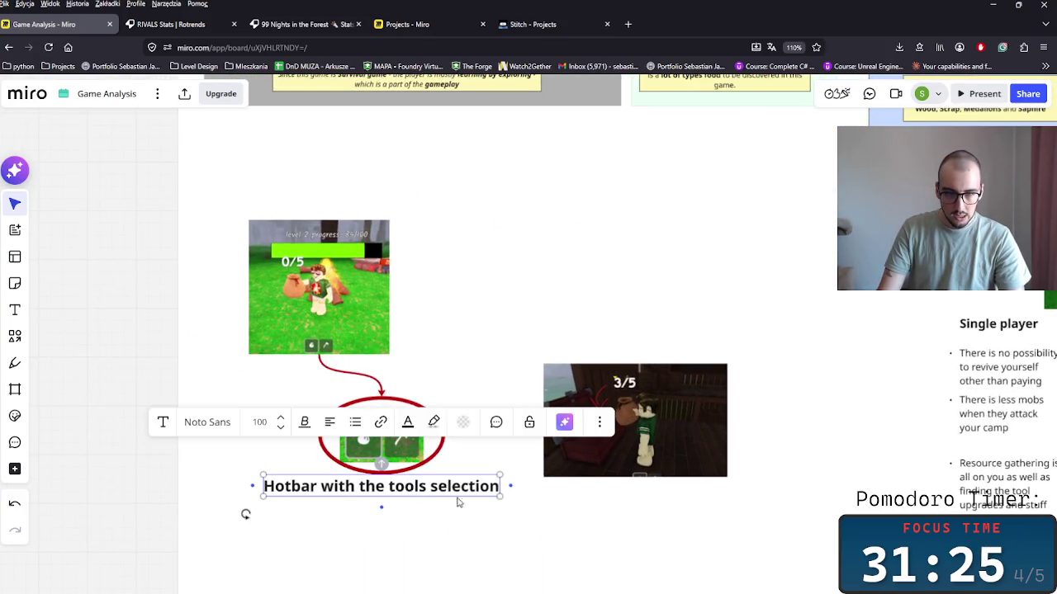
Place the hotbar image group and the 3/5 screenshot side by side.
{"action": "left_click_drag", "start_coordinate": [450, 523], "coordinate": [235, 216]}
{"action": "left_click_drag", "start_coordinate": [356, 367], "coordinate": [327, 273]}
{"action": "left_click", "coordinate": [431, 318]}
{"action": "mouse_move", "coordinate": [650, 451]}
{"action": "left_mouse_down"}
{"action": "mouse_move", "coordinate": [538, 231]}
{"action": "mouse_move", "coordinate": [584, 286]}
{"action": "left_mouse_up"}
{"action": "left_click_drag", "start_coordinate": [388, 341], "coordinate": [248, 189]}
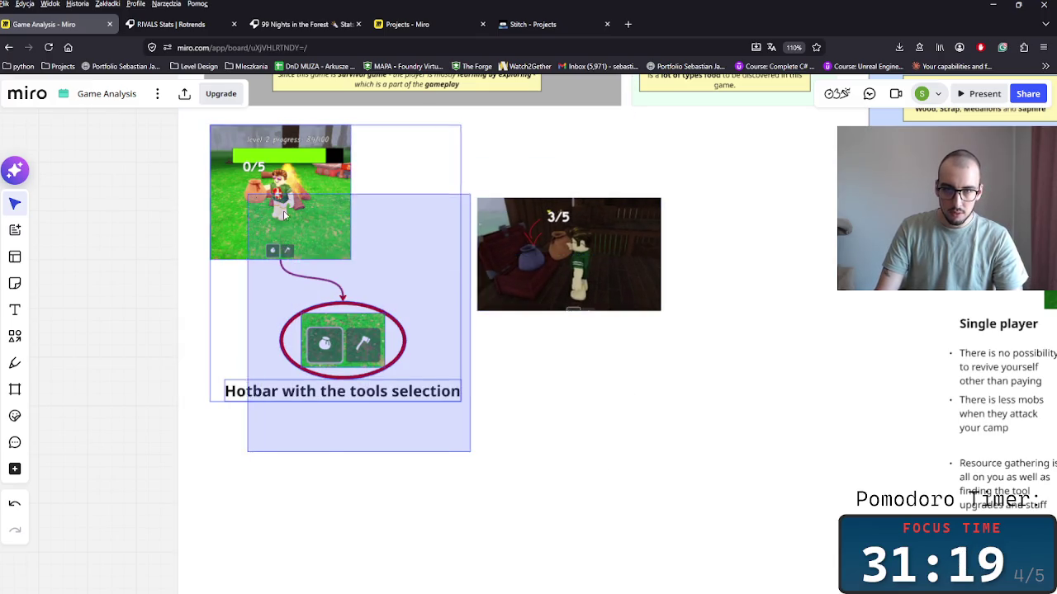
{"action": "left_click_drag", "start_coordinate": [342, 343], "coordinate": [359, 453]}
Rename the Crafting Mechanic heading to 'Tools'.
{"action": "scroll", "coordinate": [562, 312], "scroll_direction": "up", "scroll_amount": 3}
{"action": "scroll", "coordinate": [562, 311], "scroll_direction": "right", "scroll_amount": 5}
{"action": "scroll", "coordinate": [562, 311], "scroll_direction": "up", "scroll_amount": 3}
{"action": "scroll", "coordinate": [562, 311], "scroll_direction": "right", "scroll_amount": 3}
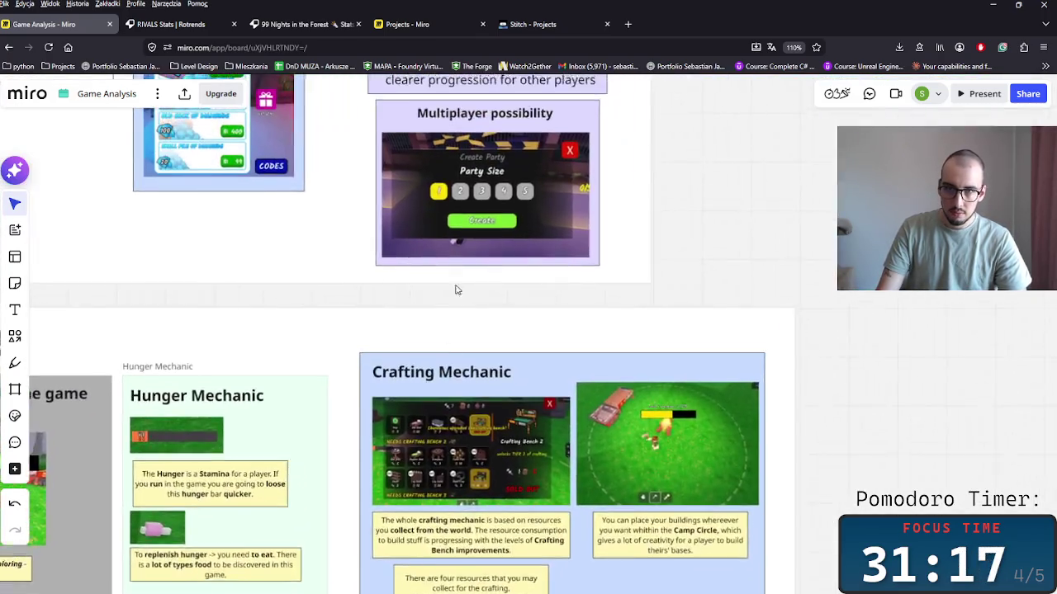
{"action": "left_click", "coordinate": [431, 388]}
{"action": "scroll", "coordinate": [432, 362], "scroll_direction": "down", "scroll_amount": 3}
{"action": "scroll", "coordinate": [432, 362], "scroll_direction": "left", "scroll_amount": 5}
{"action": "scroll", "coordinate": [336, 366], "scroll_direction": "down", "scroll_amount": 2}
{"action": "scroll", "coordinate": [336, 367], "scroll_direction": "left", "scroll_amount": 2}
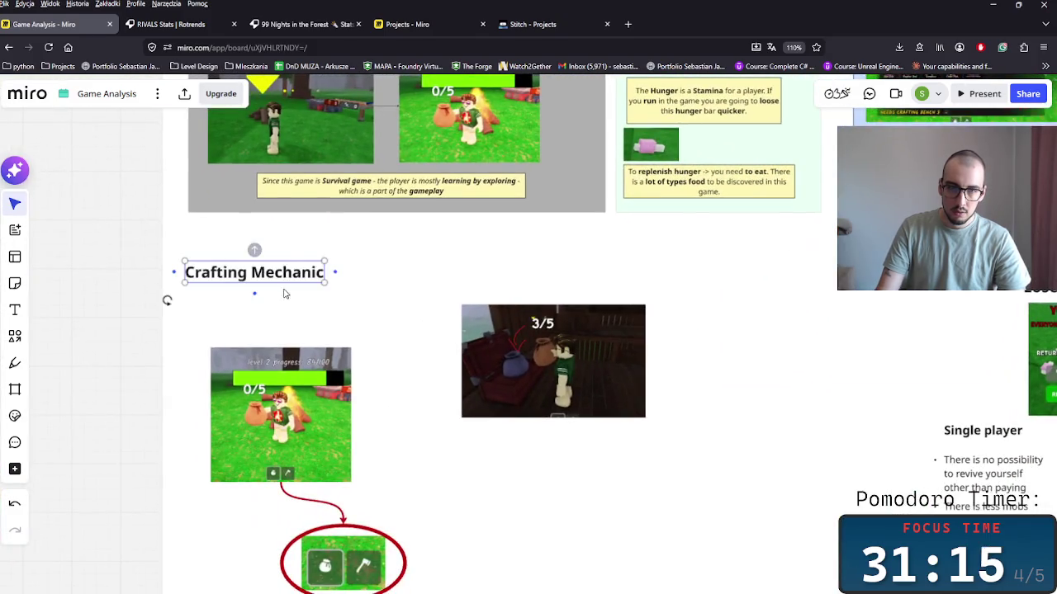
{"action": "double_click", "coordinate": [258, 254]}
{"action": "double_click", "coordinate": [289, 253]}
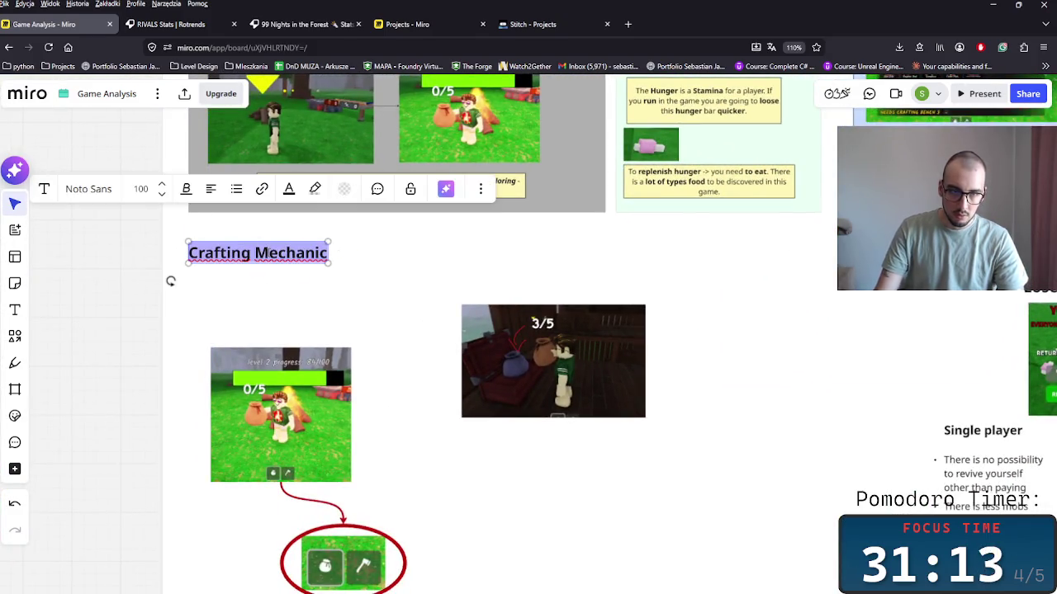
{"action": "type", "text": "Tools"}
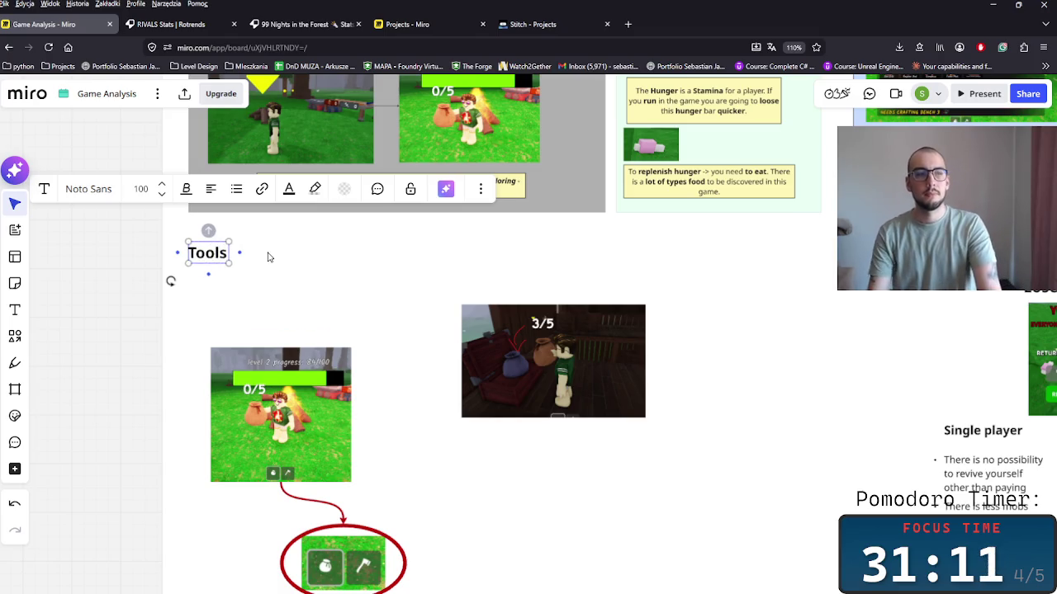
{"action": "left_click", "coordinate": [313, 284]}
Move the hotbar group under Tools, top-align the 3/5 screenshot, and draw a covering rectangle.
{"action": "scroll", "coordinate": [388, 479], "scroll_direction": "down", "scroll_amount": 1}
{"action": "left_click_drag", "start_coordinate": [408, 564], "coordinate": [406, 560]}
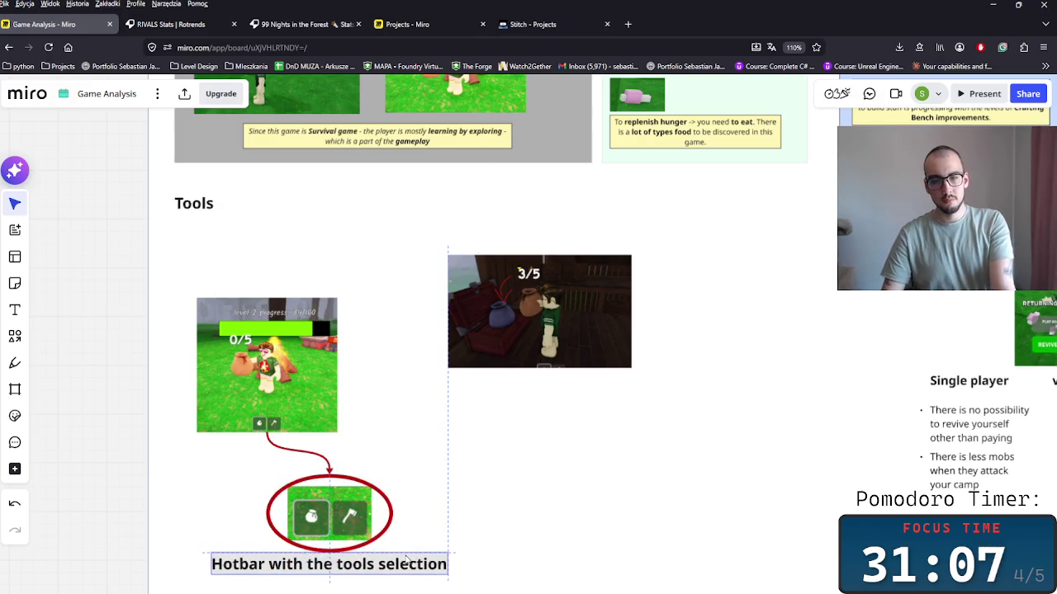
{"action": "left_click_drag", "start_coordinate": [362, 310], "coordinate": [227, 495]}
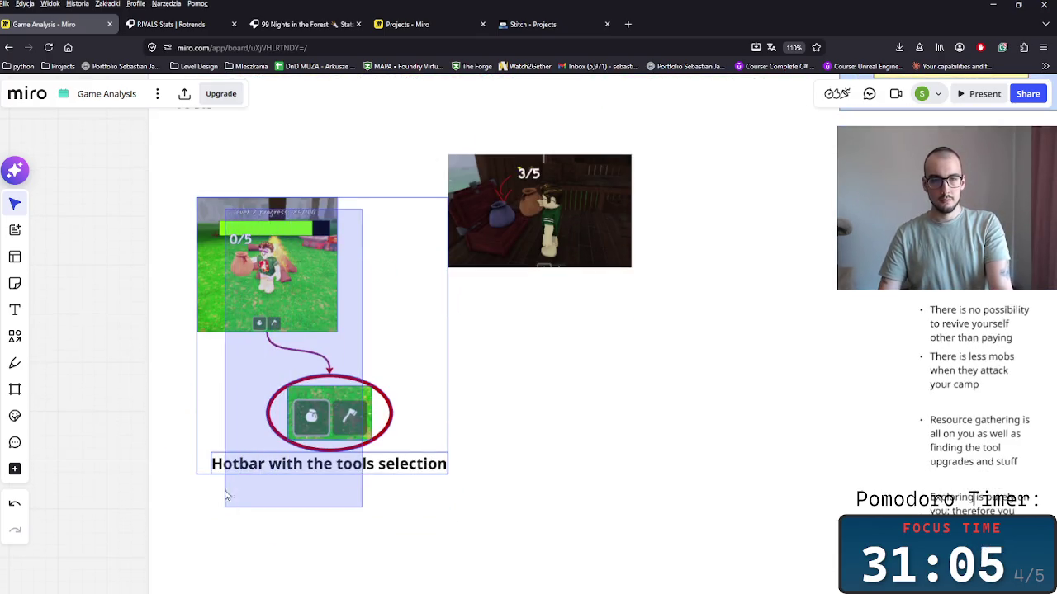
{"action": "left_click_drag", "start_coordinate": [272, 347], "coordinate": [255, 270]}
{"action": "scroll", "coordinate": [571, 312], "scroll_direction": "up", "scroll_amount": 2}
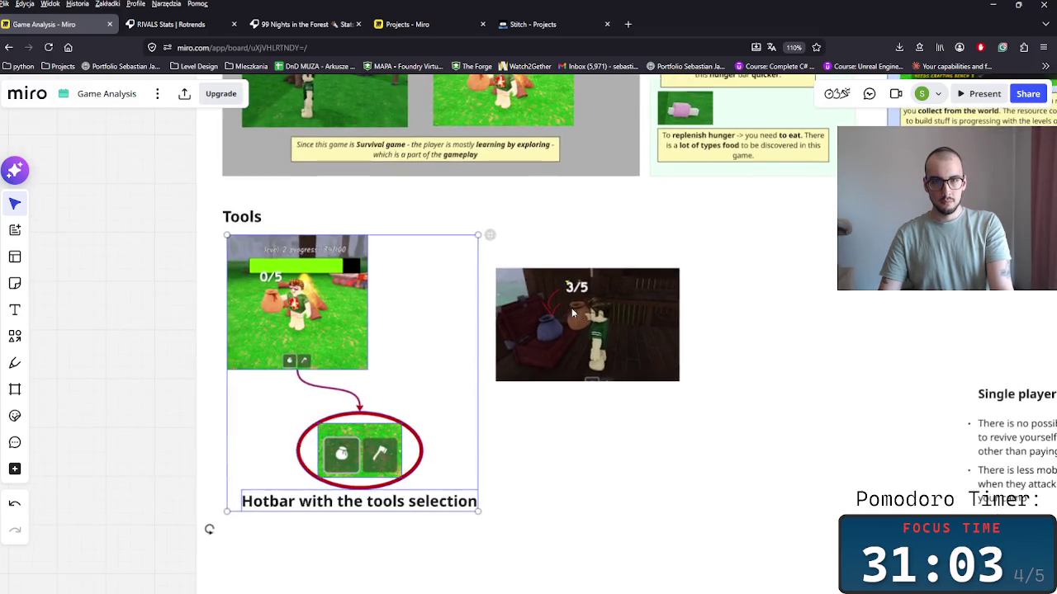
{"action": "left_click_drag", "start_coordinate": [572, 312], "coordinate": [513, 317]}
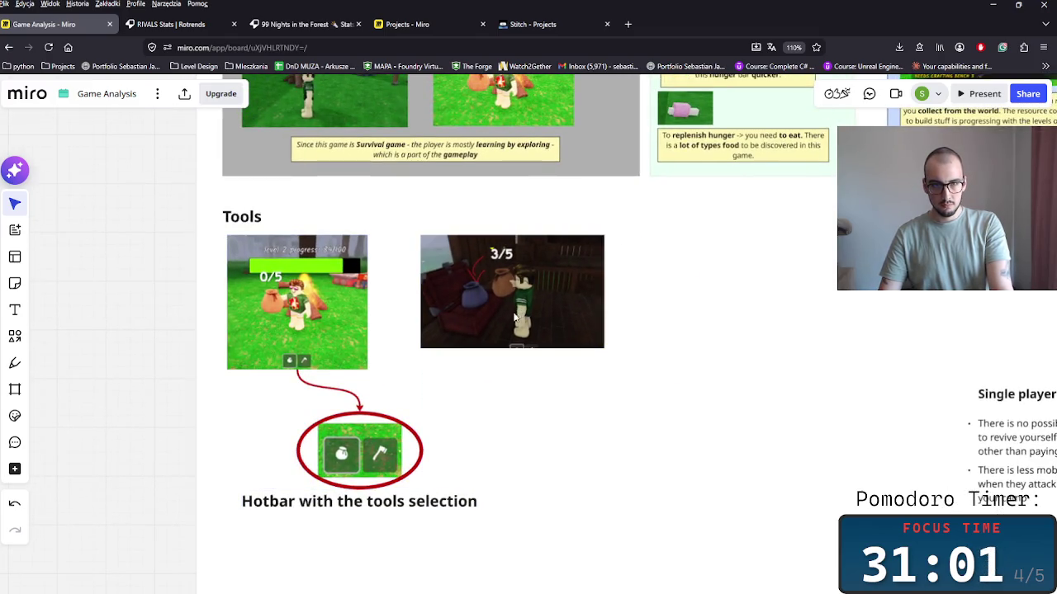
{"action": "left_click", "coordinate": [15, 337]}
{"action": "left_click_drag", "start_coordinate": [223, 206], "coordinate": [613, 525]}
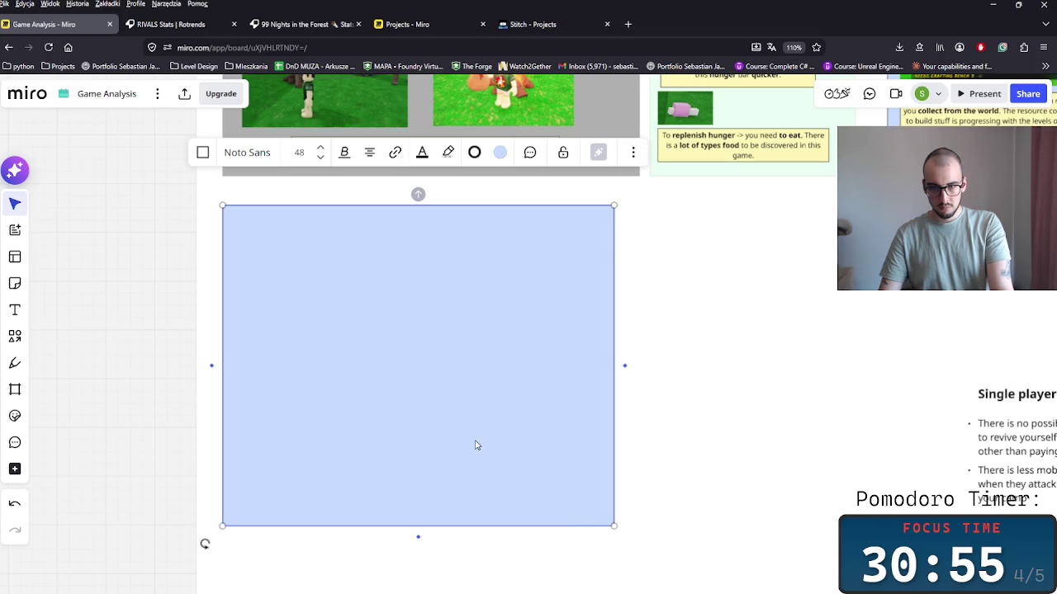
Send the Tools rectangle to the back and fill it very light green (#f6ffea).
{"action": "right_click", "coordinate": [558, 393]}
{"action": "mouse_move", "coordinate": [584, 292]}
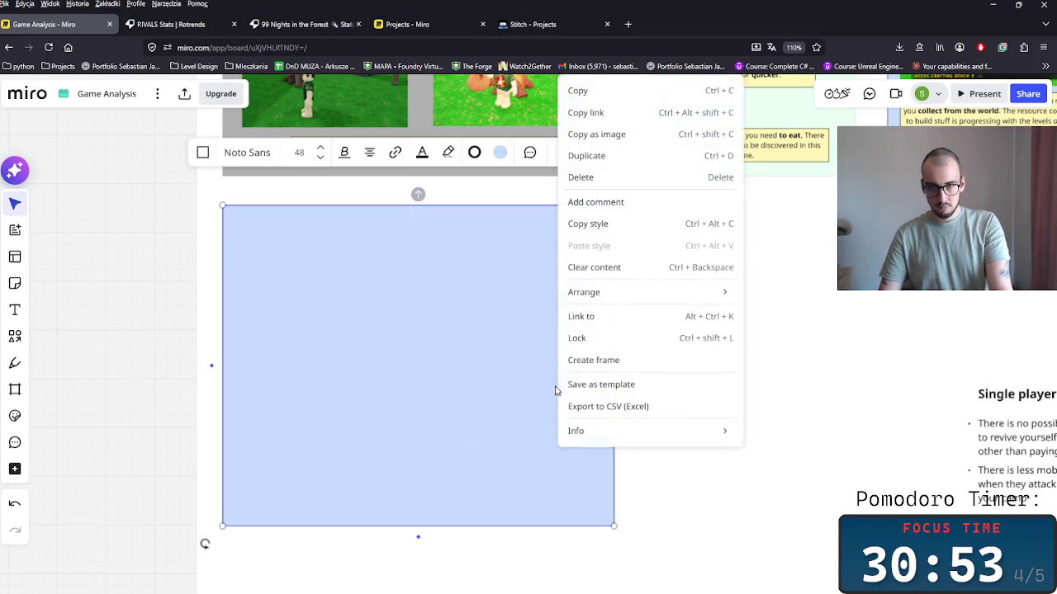
{"action": "left_click", "coordinate": [782, 358]}
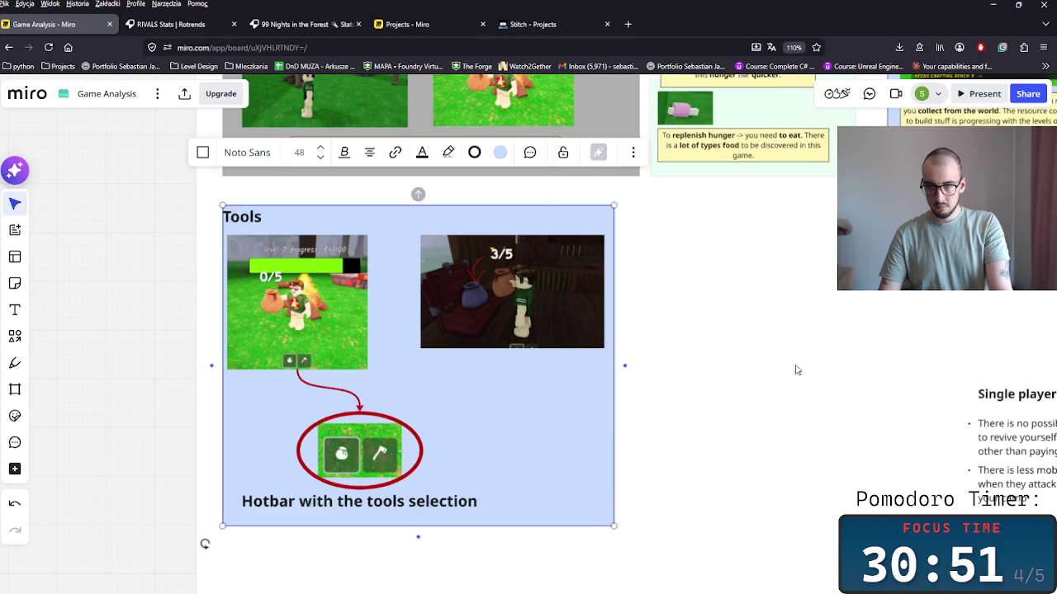
{"action": "left_click", "coordinate": [432, 224]}
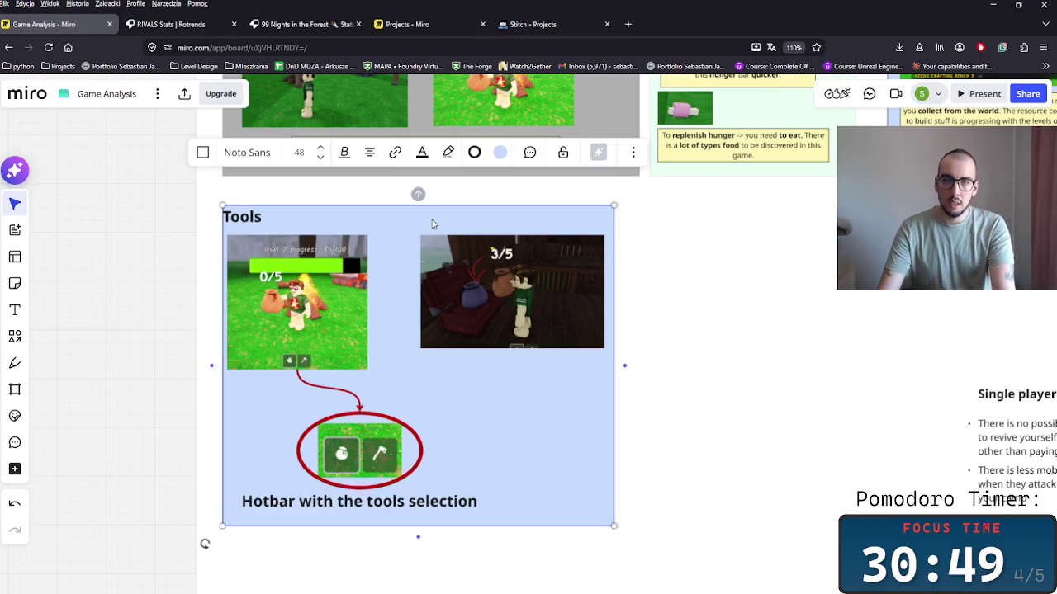
{"action": "left_click", "coordinate": [499, 152]}
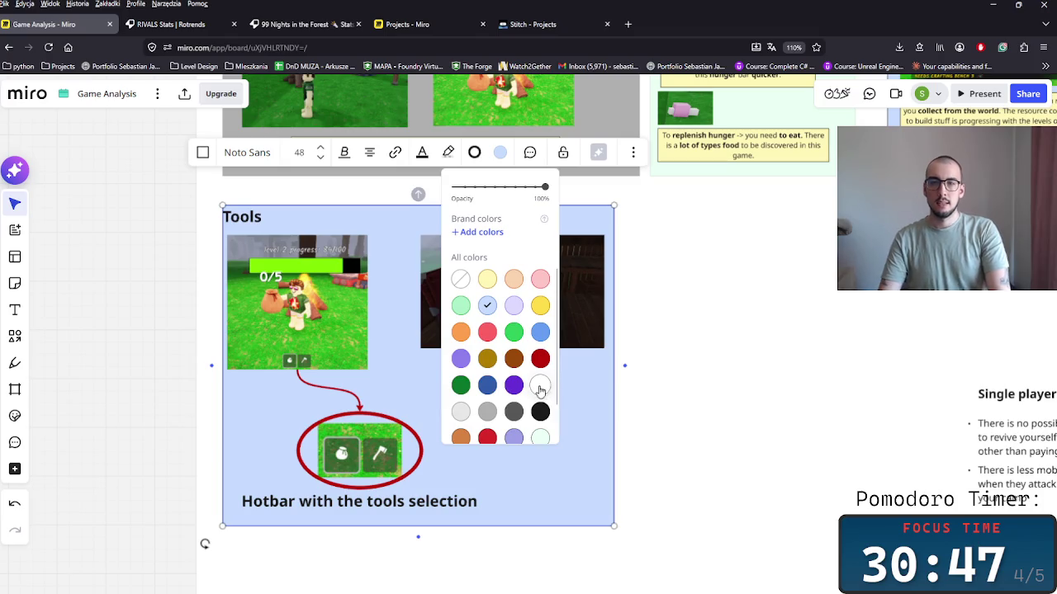
{"action": "scroll", "coordinate": [510, 401], "scroll_direction": "down", "scroll_amount": 2}
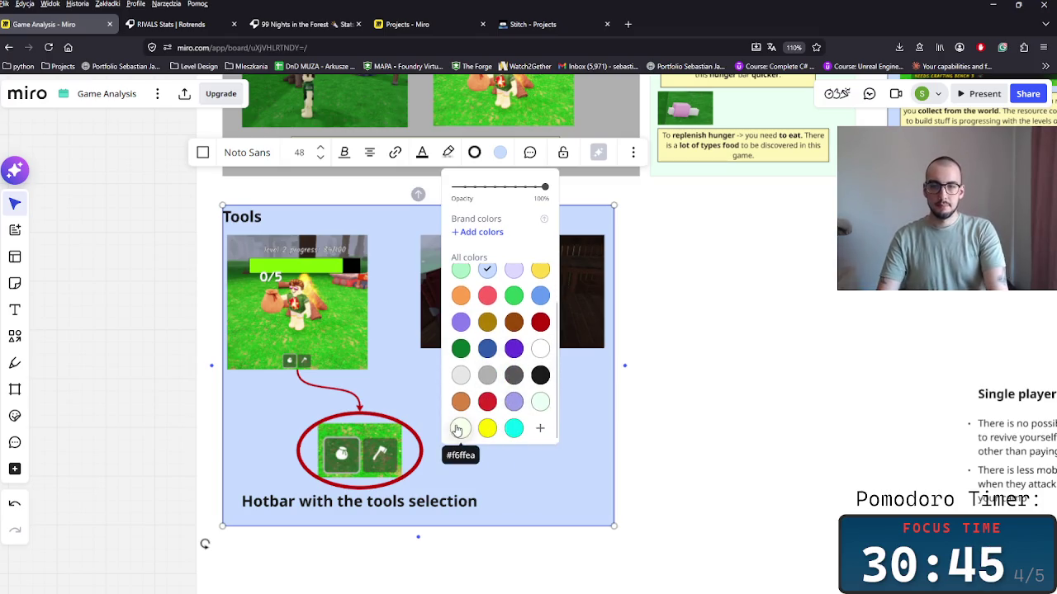
{"action": "left_click", "coordinate": [460, 427]}
{"action": "left_click", "coordinate": [689, 406]}
Move the 3/5 screenshot slightly lower.
{"action": "left_click", "coordinate": [611, 375]}
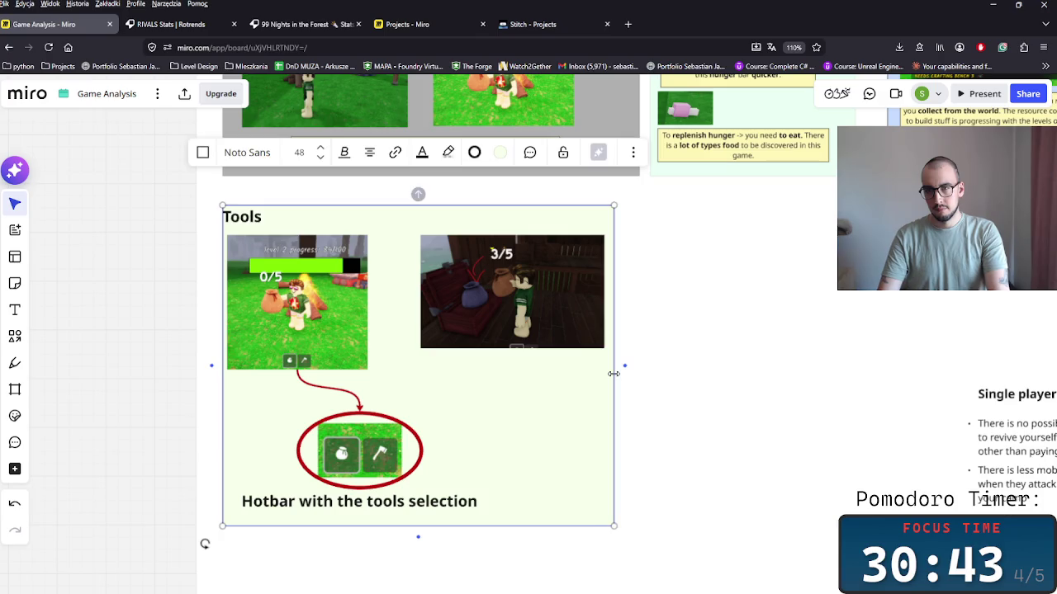
{"action": "left_click", "coordinate": [516, 338]}
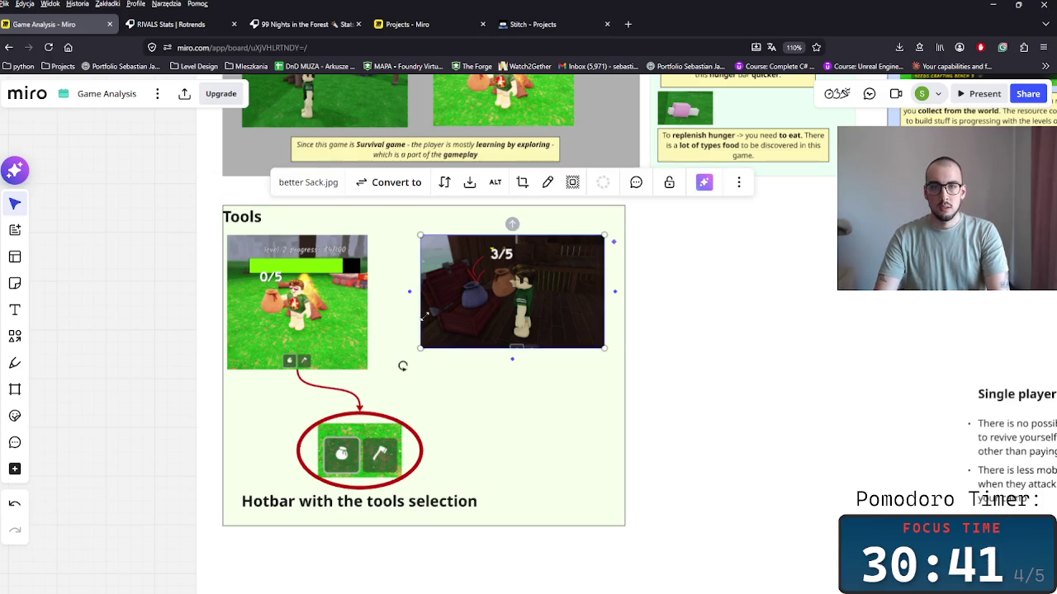
{"action": "mouse_move", "coordinate": [533, 312]}
{"action": "left_mouse_down"}
{"action": "mouse_move", "coordinate": [535, 345]}
{"action": "mouse_move", "coordinate": [532, 333]}
{"action": "left_mouse_up"}
{"action": "left_click", "coordinate": [501, 392]}
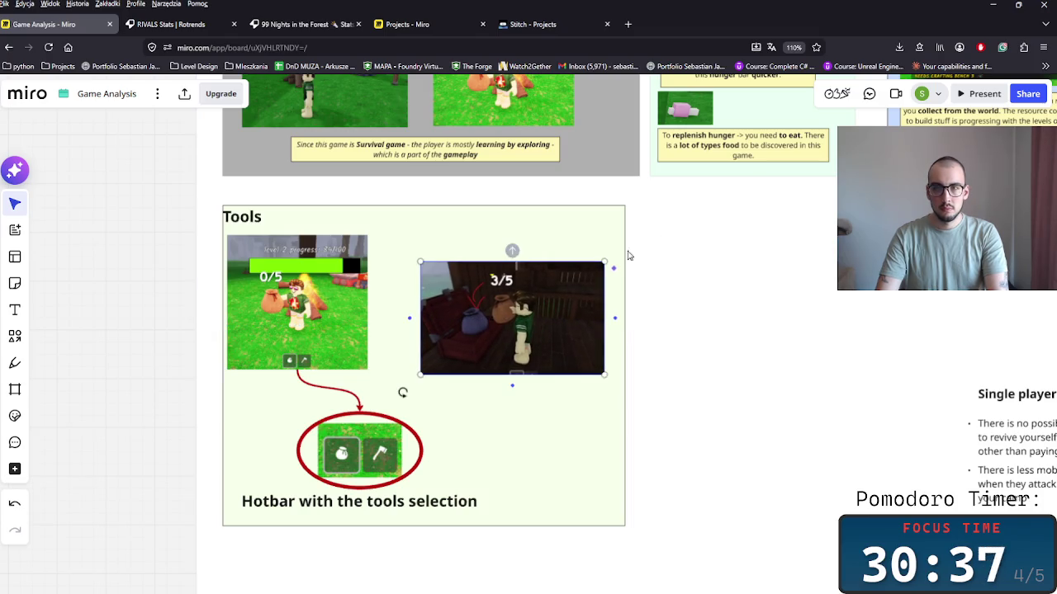
Paste a copy of the hunger sticky note beside the hotbar image, nudging the hotbar group left.
{"action": "key", "text": "ctrl+v"}
{"action": "left_click_drag", "start_coordinate": [471, 413], "coordinate": [530, 433]}
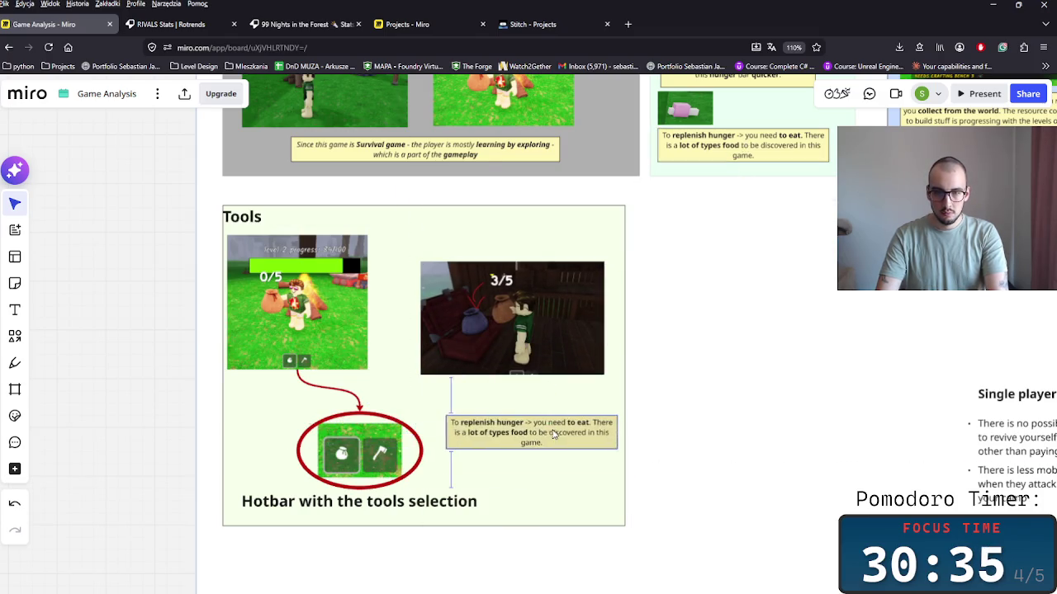
{"action": "left_click", "coordinate": [369, 518]}
{"action": "left_click", "coordinate": [373, 472]}
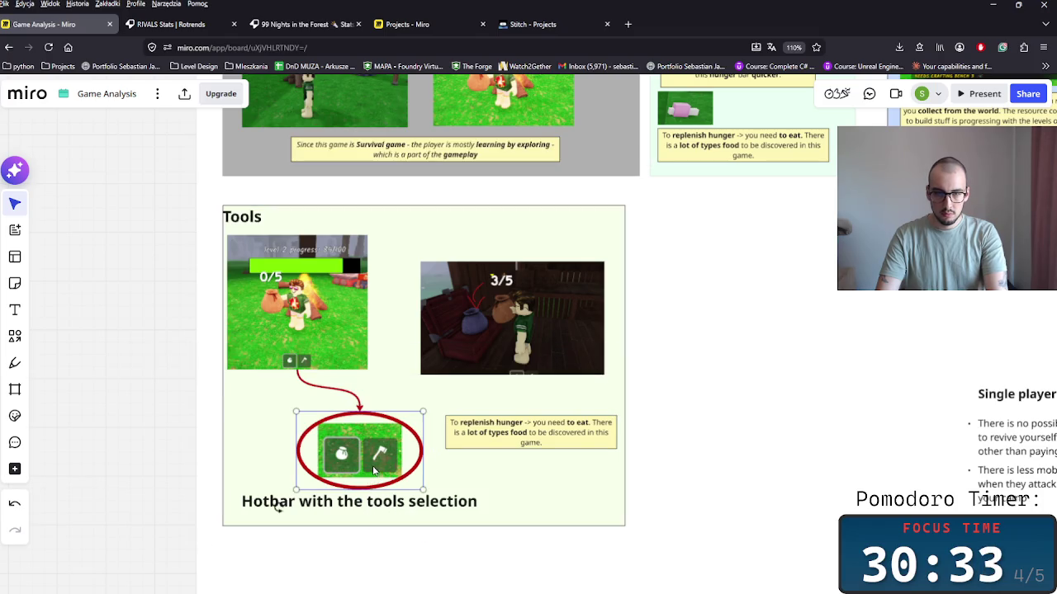
{"action": "left_click", "coordinate": [363, 505], "text": "shift"}
{"action": "left_click_drag", "start_coordinate": [381, 452], "coordinate": [367, 450]}
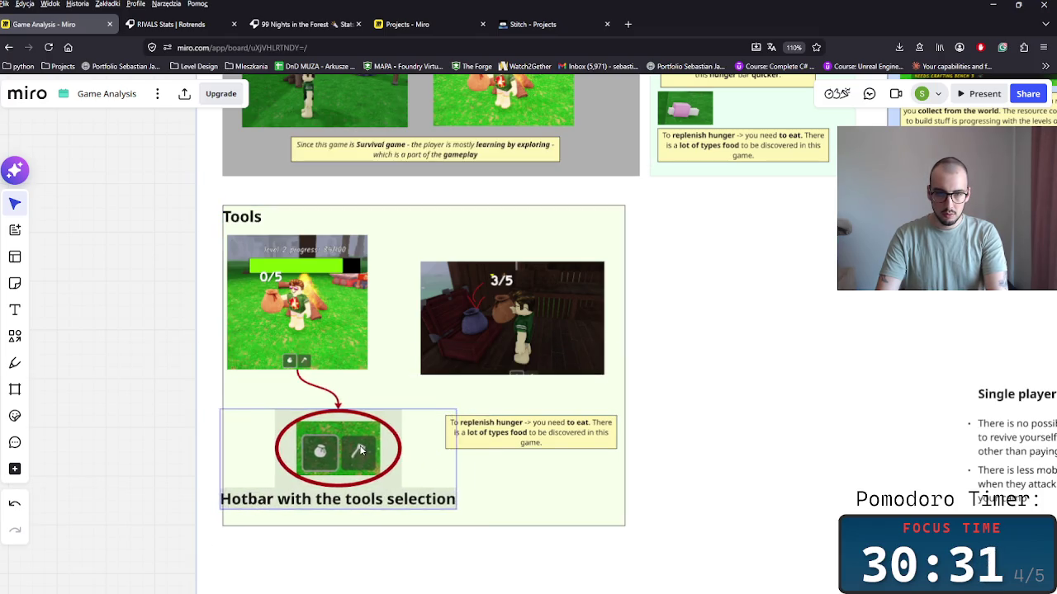
{"action": "left_click_drag", "start_coordinate": [531, 433], "coordinate": [495, 466]}
Change the note's text to 'You need to select your tool on the hotbar to use it.'.
{"action": "double_click", "coordinate": [482, 467]}
{"action": "key", "text": "ctrl+a"}
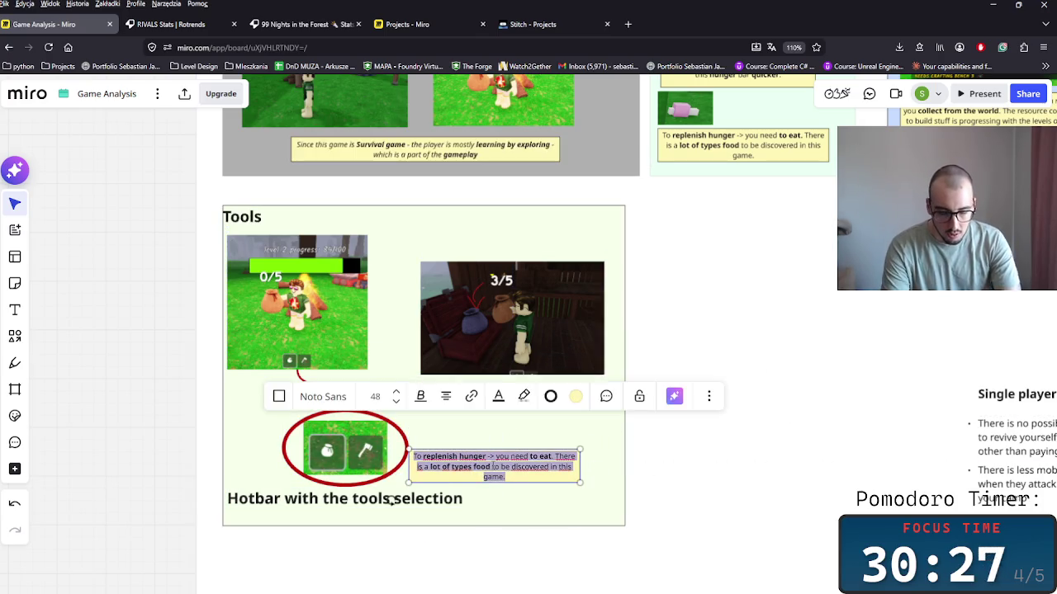
{"action": "type", "text": "You"}
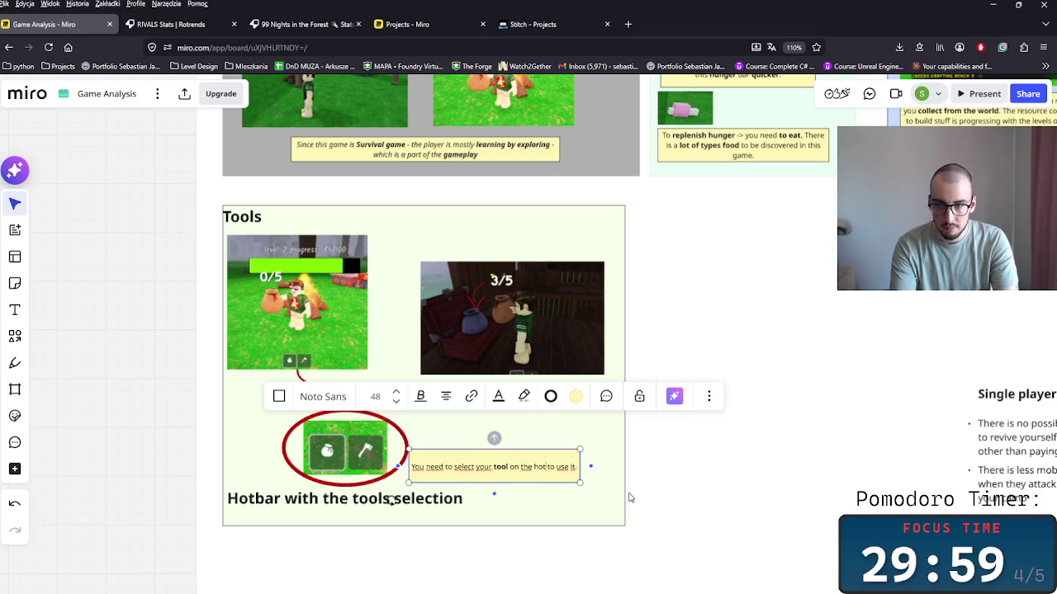
{"action": "left_click", "coordinate": [541, 514]}
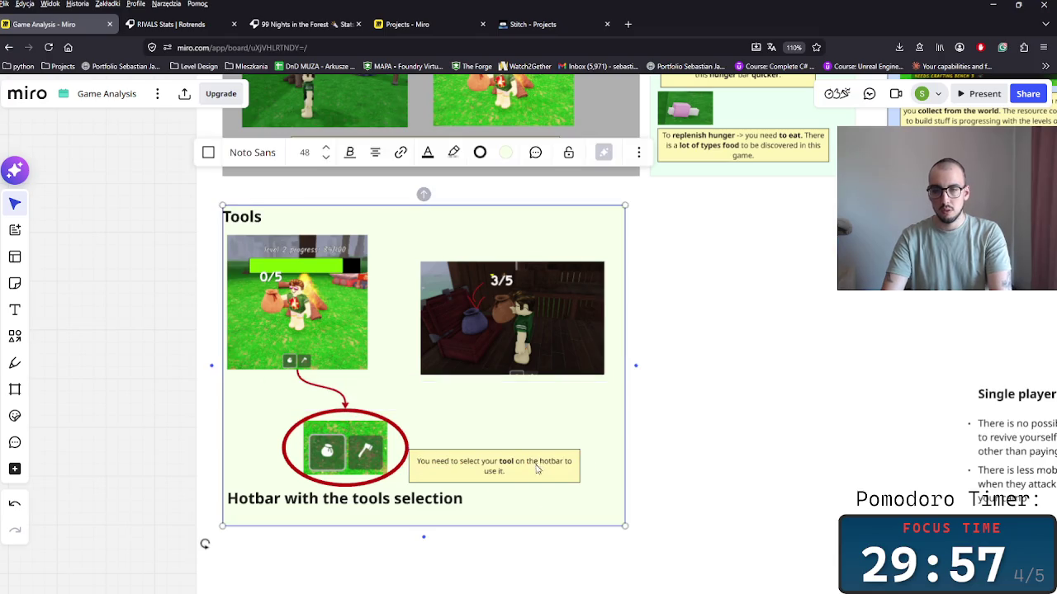
{"action": "left_click", "coordinate": [535, 472]}
{"action": "left_click", "coordinate": [392, 499]}
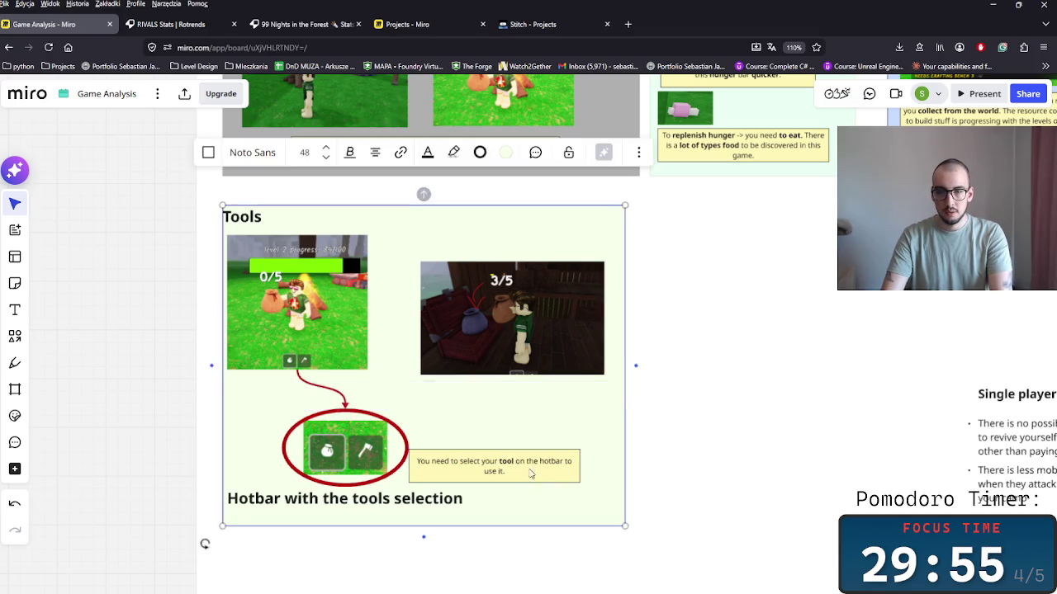
Copy the note under the 3/5 screenshot and add a 'Tools' upgrades' heading.
{"action": "left_click", "coordinate": [535, 471]}
{"action": "left_click_drag", "start_coordinate": [535, 471], "coordinate": [518, 391]}
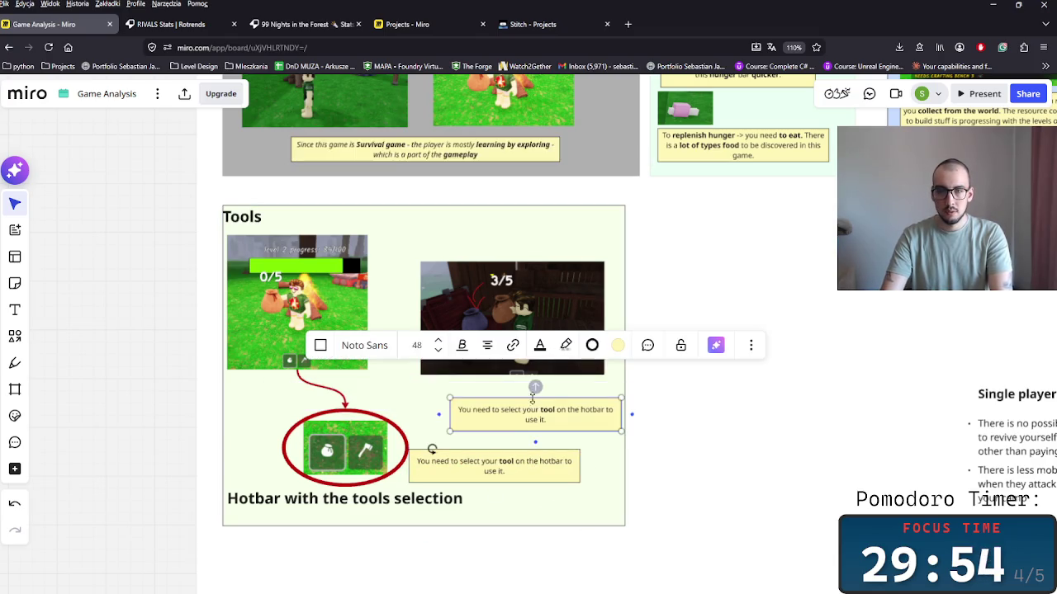
{"action": "double_click", "coordinate": [254, 218]}
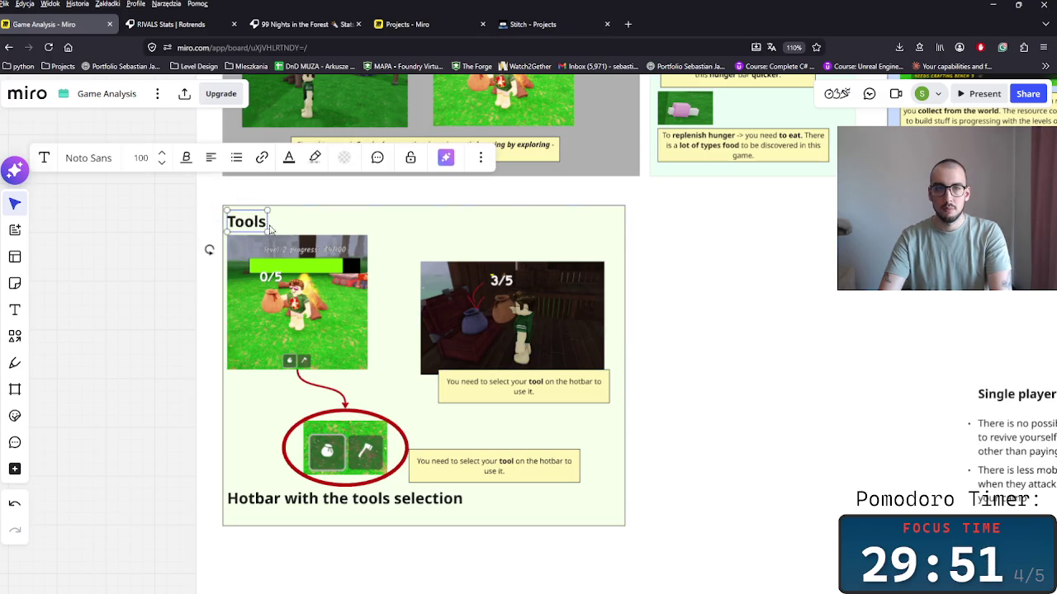
{"action": "key", "text": "ctrl+v"}
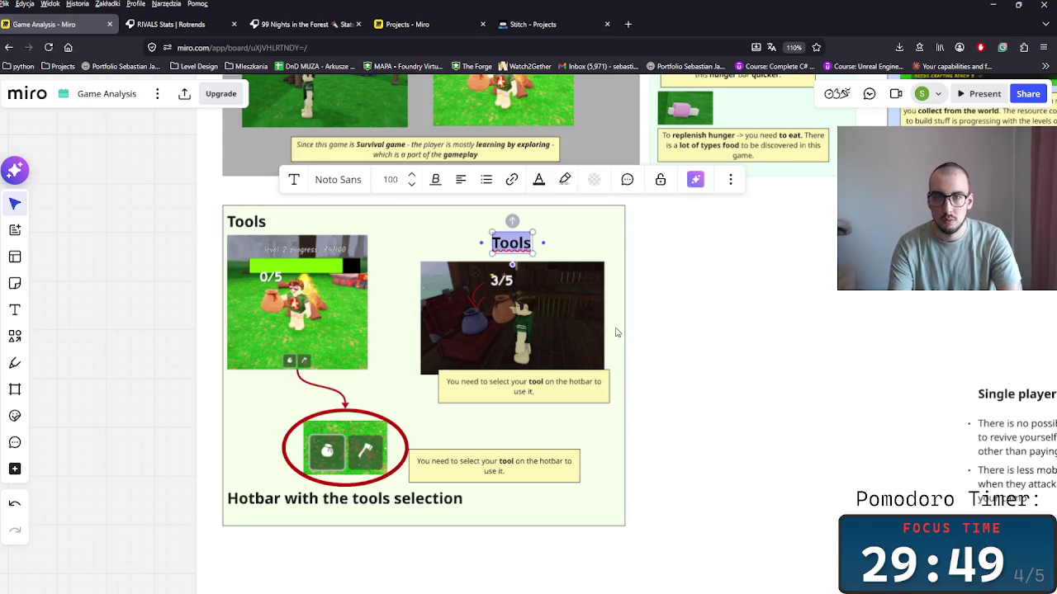
{"action": "key", "text": "BackSpace"}
{"action": "type", "text": "To"}
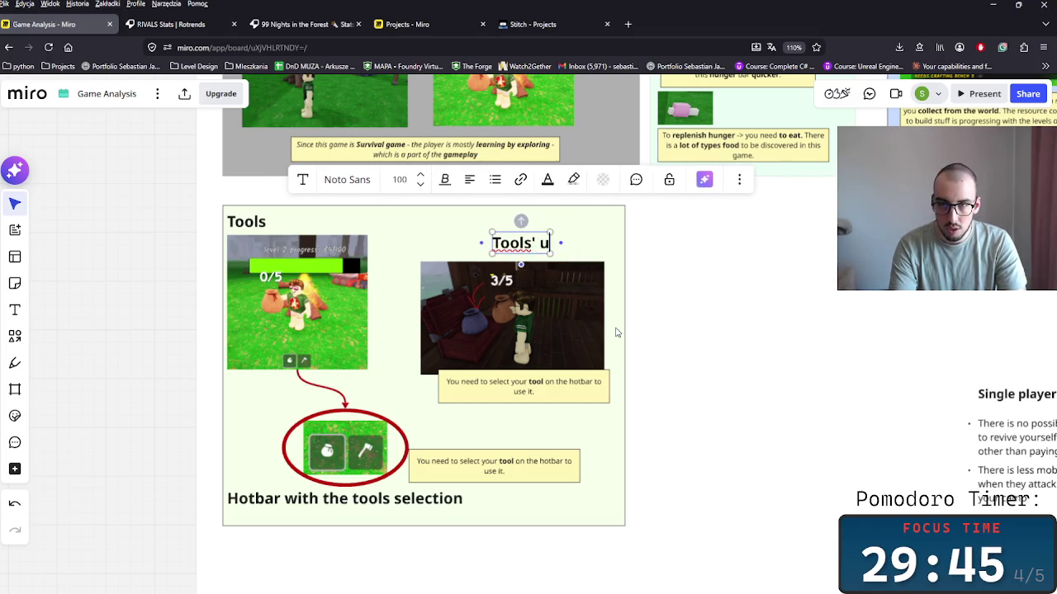
{"action": "type", "text": "pgrades"}
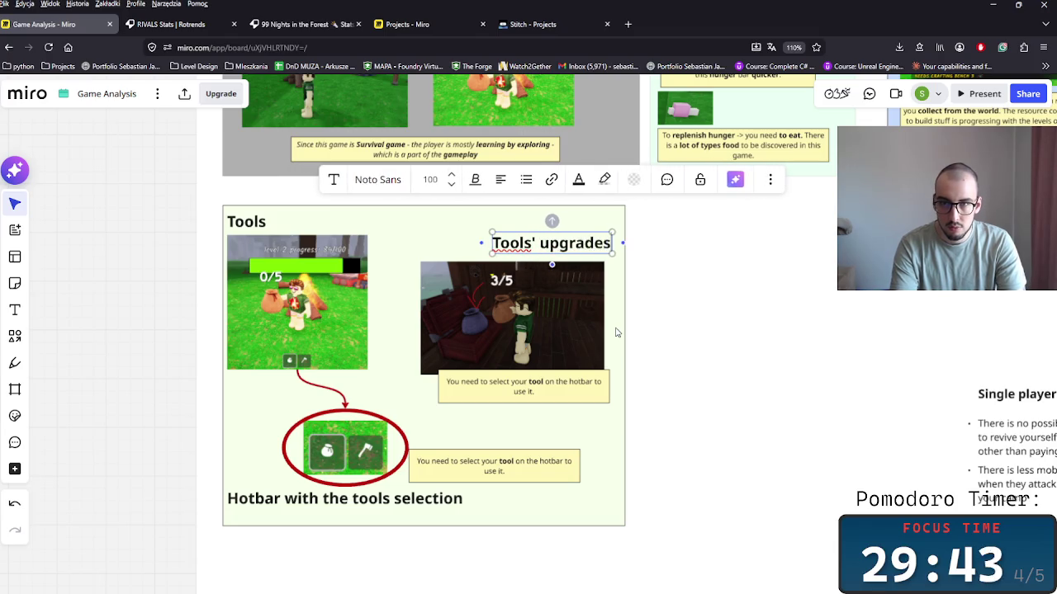
{"action": "left_click", "coordinate": [729, 334]}
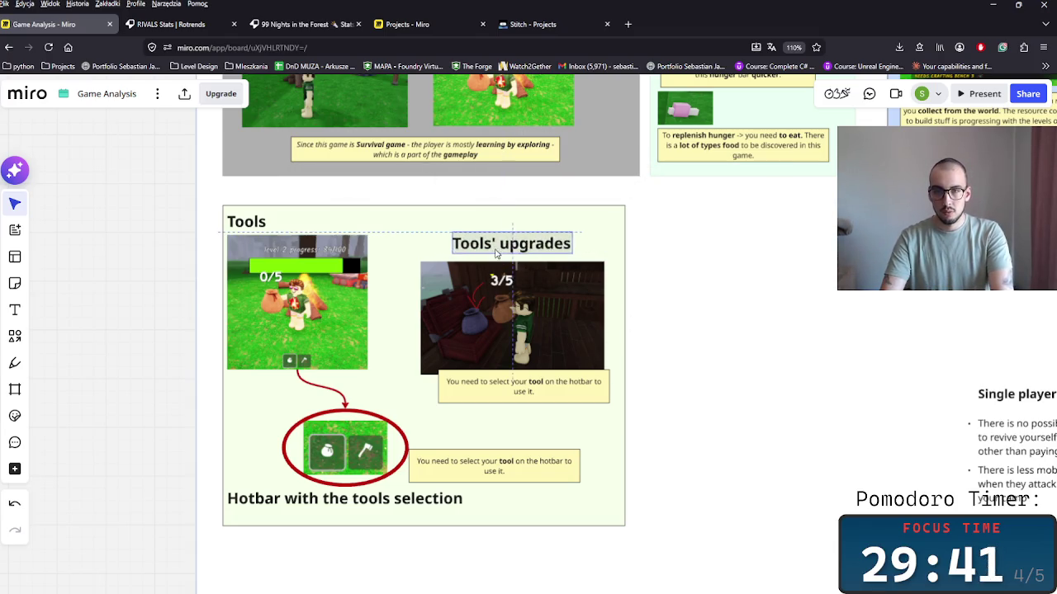
Make the upgrades note say better tools, like a bigger bag and better axe, can be found.
{"action": "left_click_drag", "start_coordinate": [538, 399], "coordinate": [530, 399]}
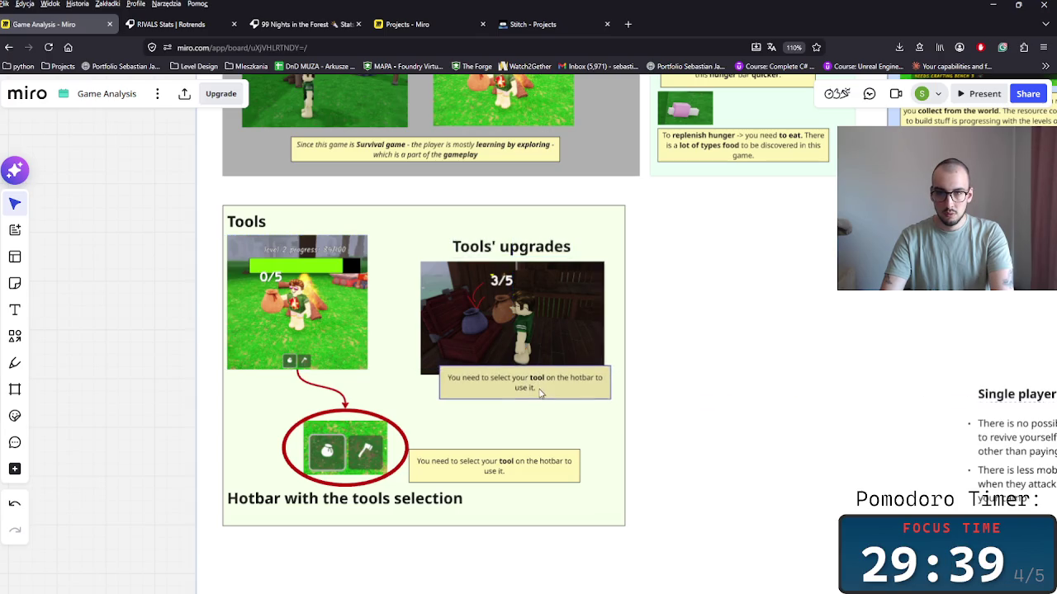
{"action": "double_click", "coordinate": [539, 387]}
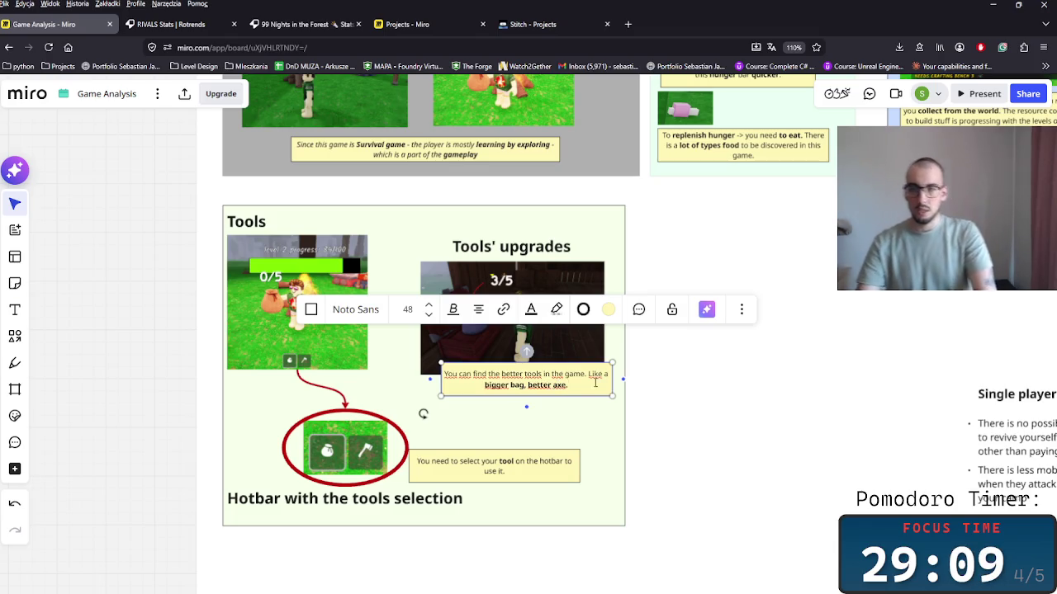
{"action": "left_click", "coordinate": [694, 388]}
Widen the Tools frame to the right.
{"action": "scroll", "coordinate": [649, 382], "scroll_direction": "right", "scroll_amount": 2}
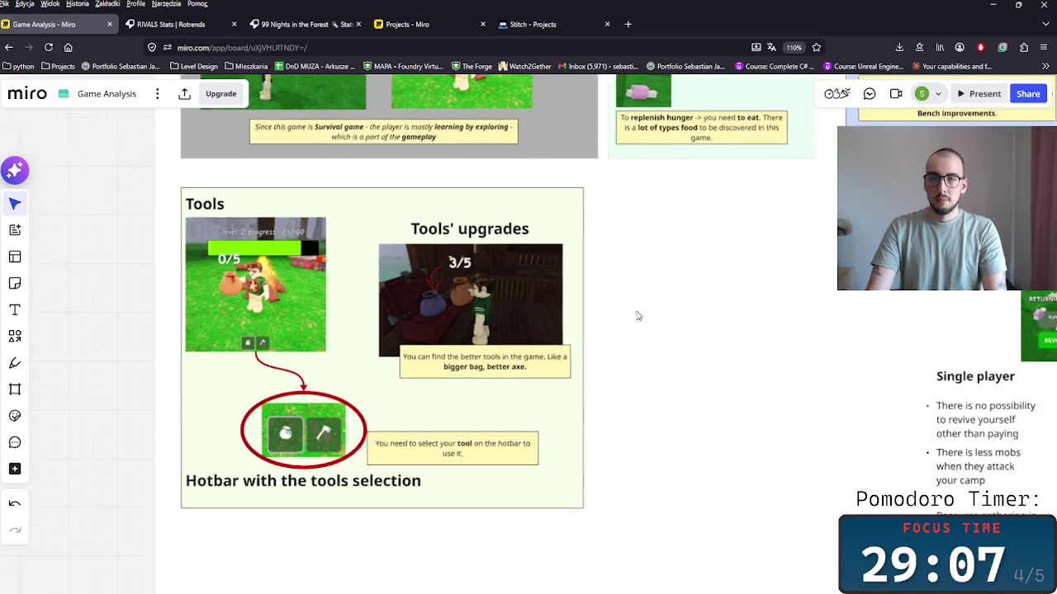
{"action": "scroll", "coordinate": [635, 314], "scroll_direction": "right", "scroll_amount": 2}
{"action": "left_click", "coordinate": [538, 271]}
{"action": "left_click_drag", "start_coordinate": [540, 266], "coordinate": [801, 265]}
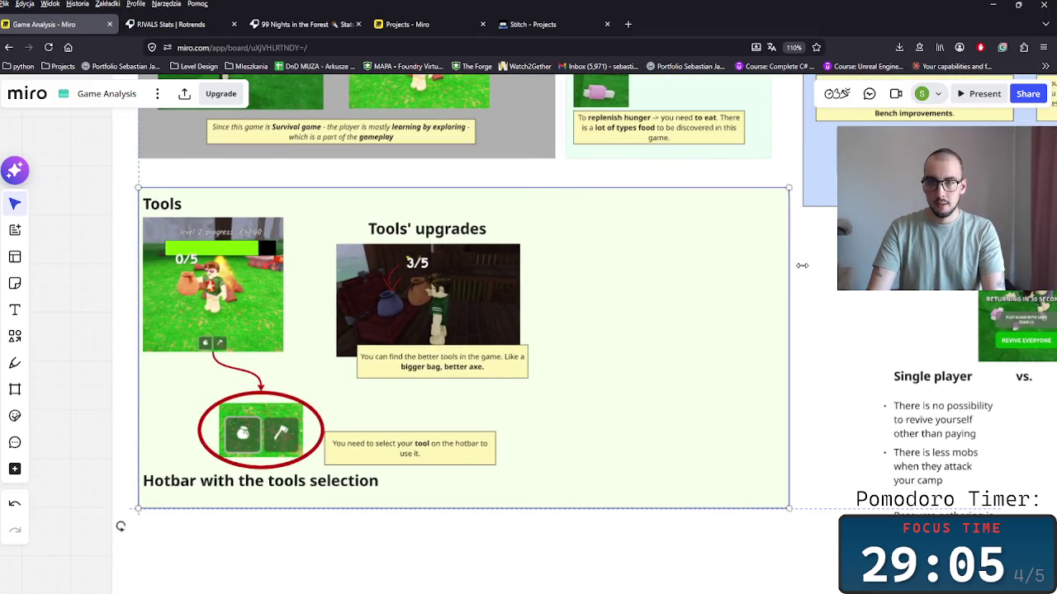
Duplicate the Tools' upgrades heading and retitle the section 'Tools and Weapons'.
{"action": "left_click", "coordinate": [463, 237]}
{"action": "key", "text": "ctrl+d"}
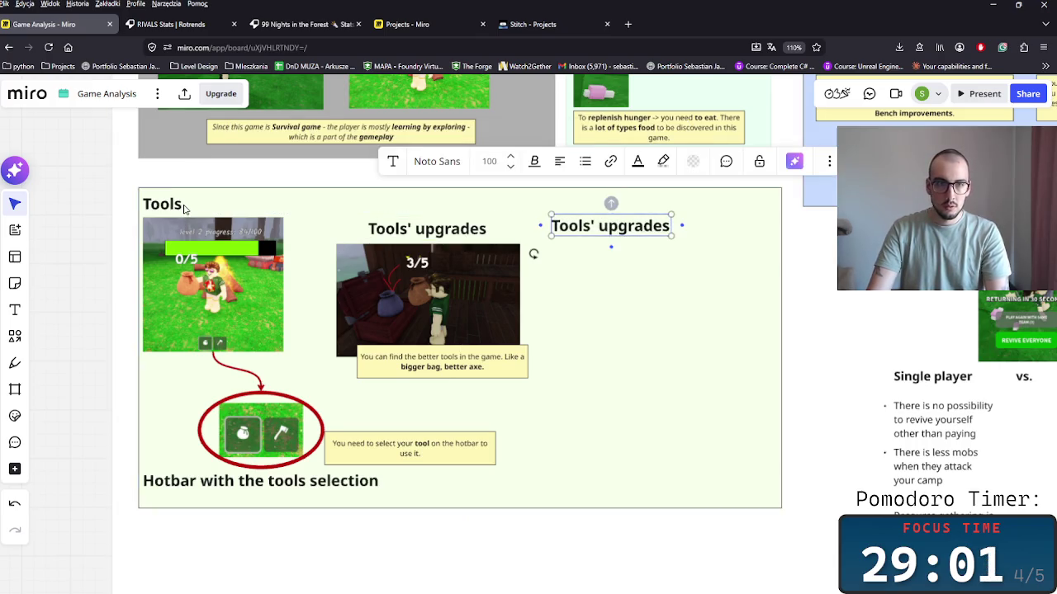
{"action": "left_click", "coordinate": [183, 208]}
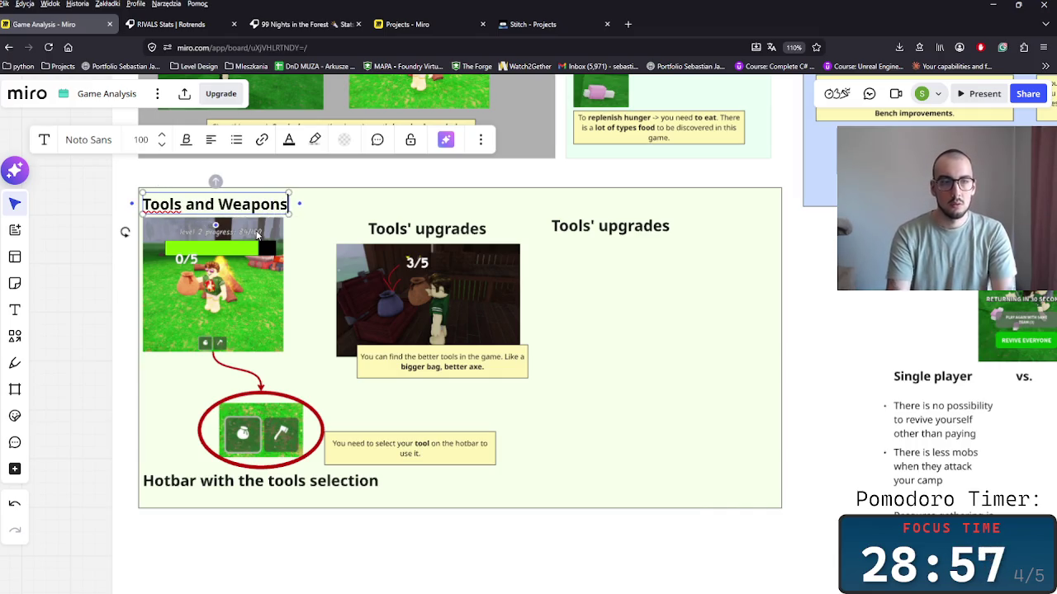
{"action": "left_click", "coordinate": [655, 302]}
Retype the duplicated heading as 'Weapons' and align it with Tools' upgrades.
{"action": "left_click_drag", "start_coordinate": [610, 227], "coordinate": [614, 216]}
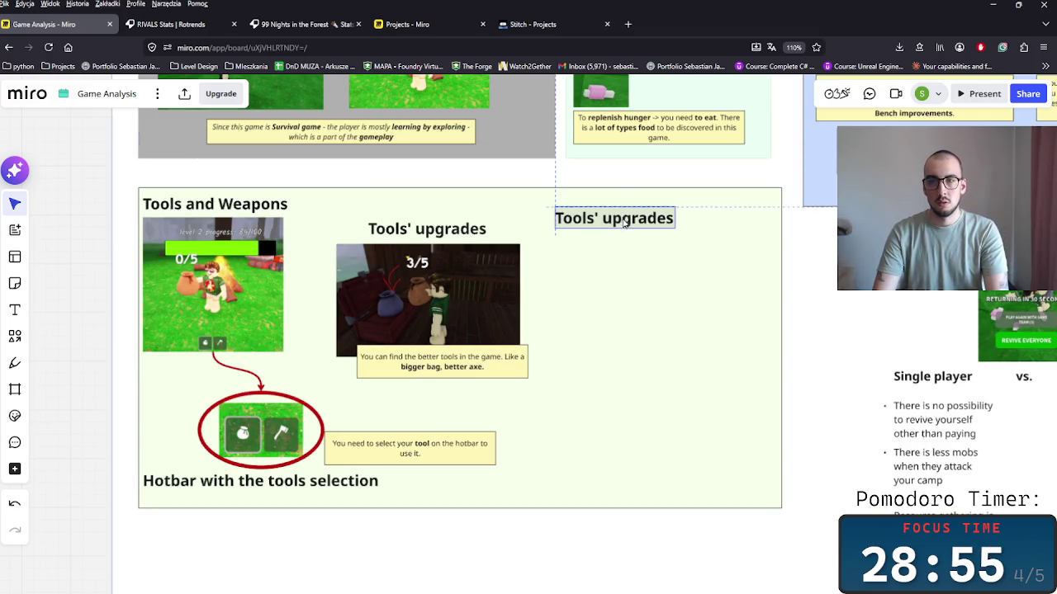
{"action": "double_click", "coordinate": [637, 215]}
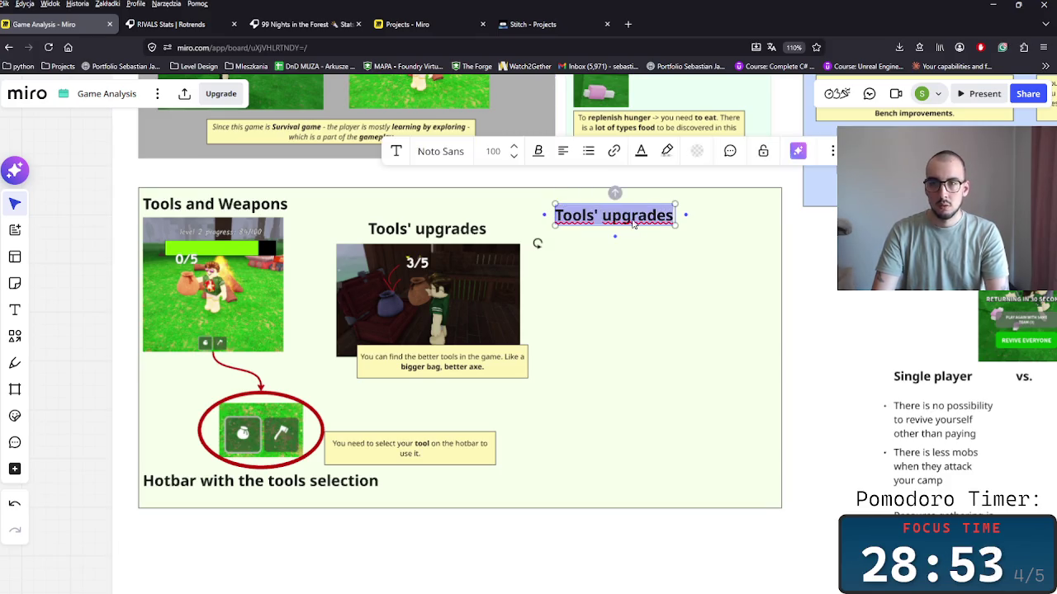
{"action": "key", "text": "ctrl+s"}
{"action": "type", "text": "W"}
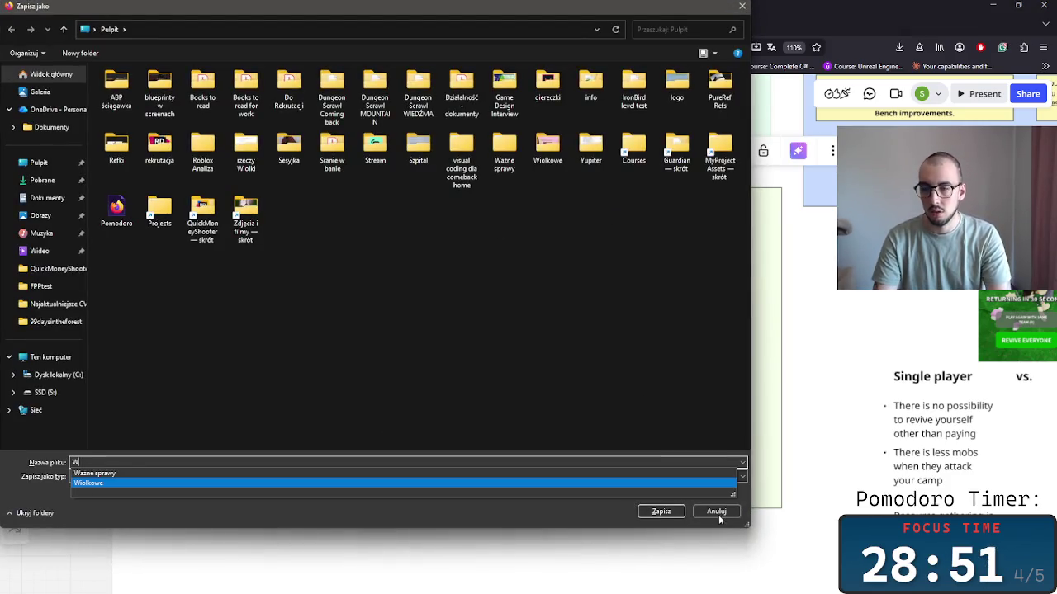
{"action": "left_click", "coordinate": [716, 511]}
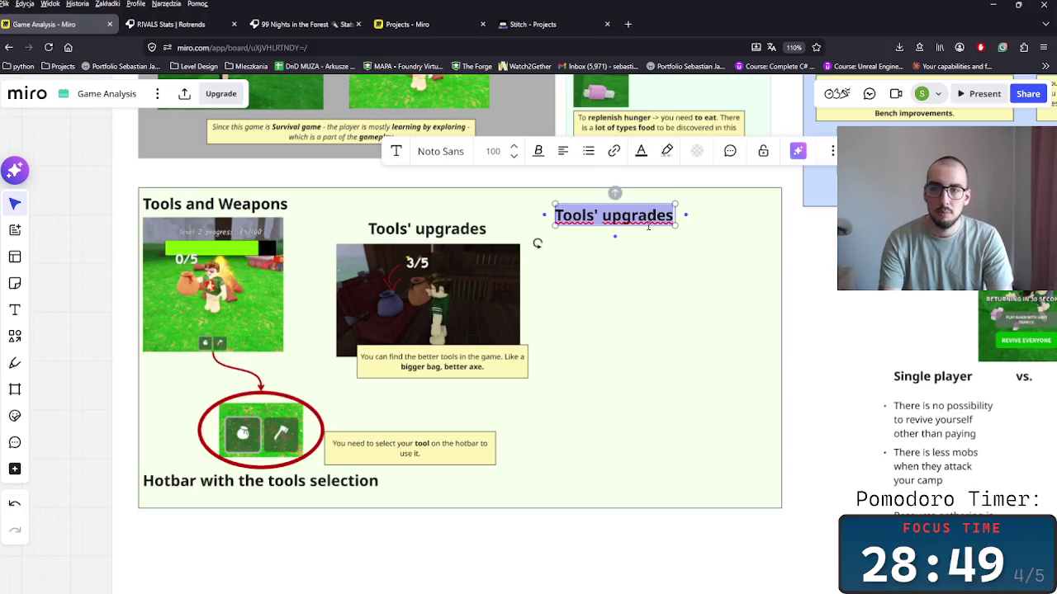
{"action": "type", "text": "Weapons"}
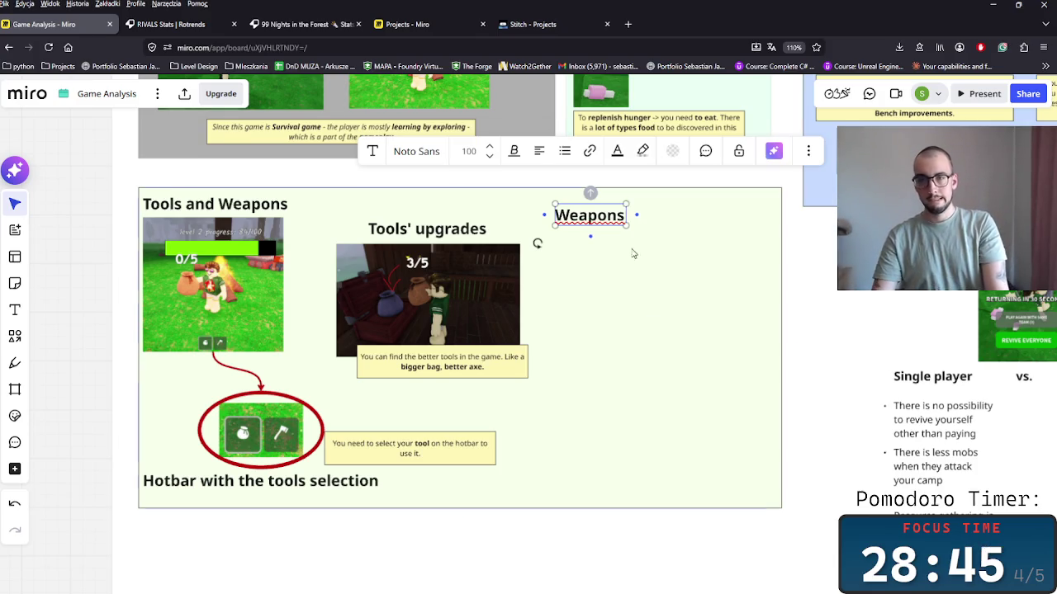
{"action": "left_click_drag", "start_coordinate": [620, 216], "coordinate": [619, 225]}
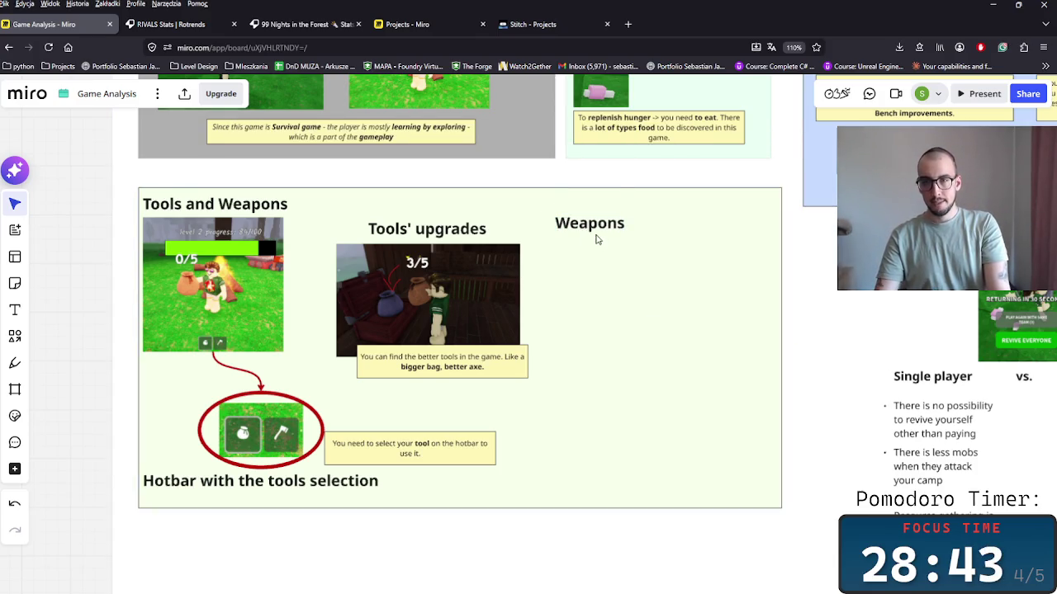
Scroll over the board, then switch back to the Roblox game.
{"action": "scroll", "coordinate": [902, 357], "scroll_direction": "down", "scroll_amount": 3}
{"action": "scroll", "coordinate": [704, 338], "scroll_direction": "up", "scroll_amount": 3}
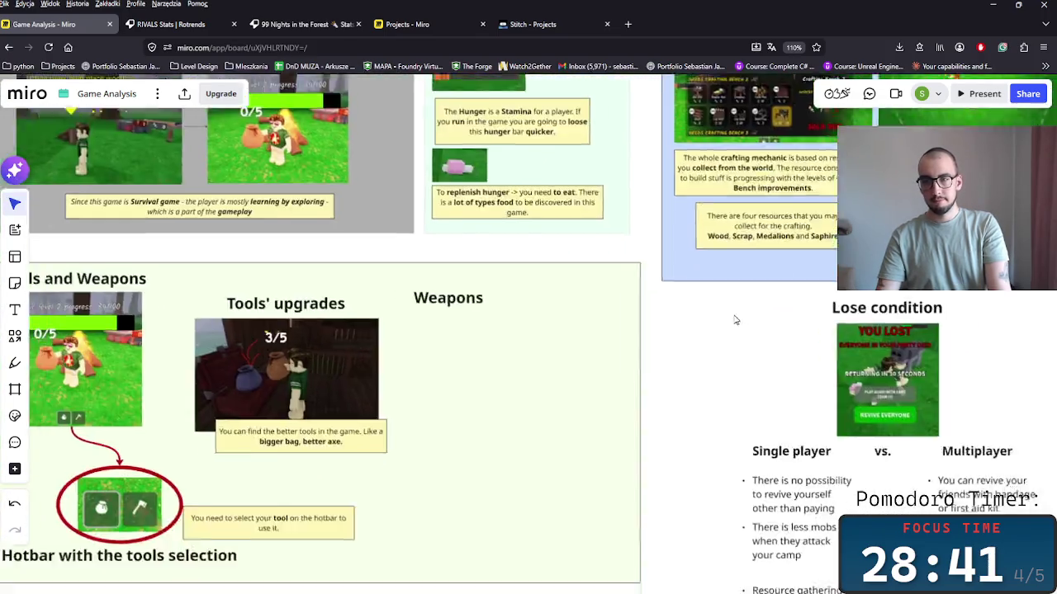
{"action": "scroll", "coordinate": [704, 339], "scroll_direction": "down", "scroll_amount": 1}
{"action": "scroll", "coordinate": [701, 339], "scroll_direction": "down", "scroll_amount": 1}
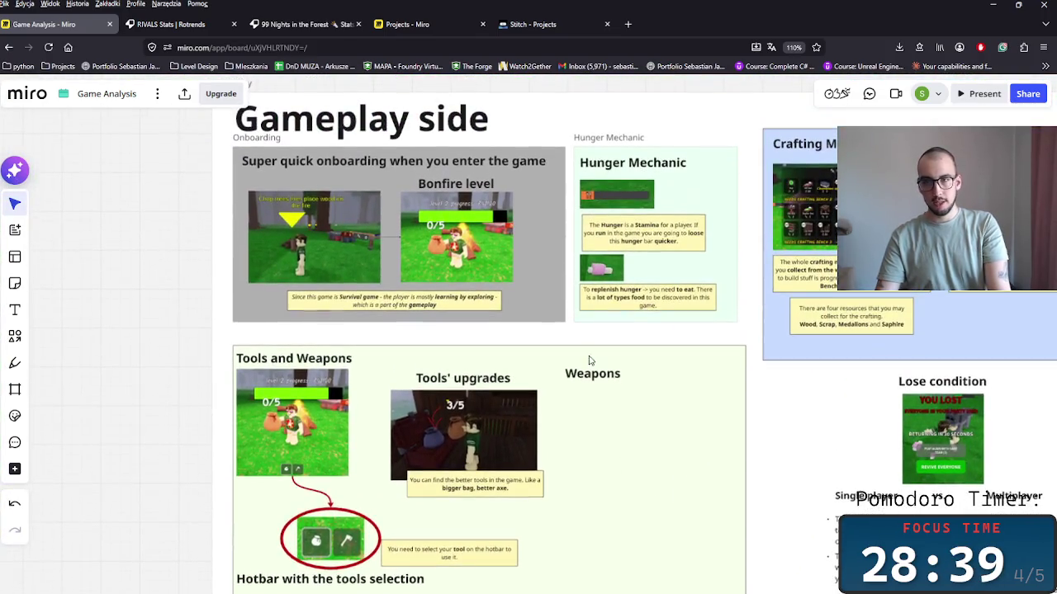
{"action": "key", "text": "alt+Tab"}
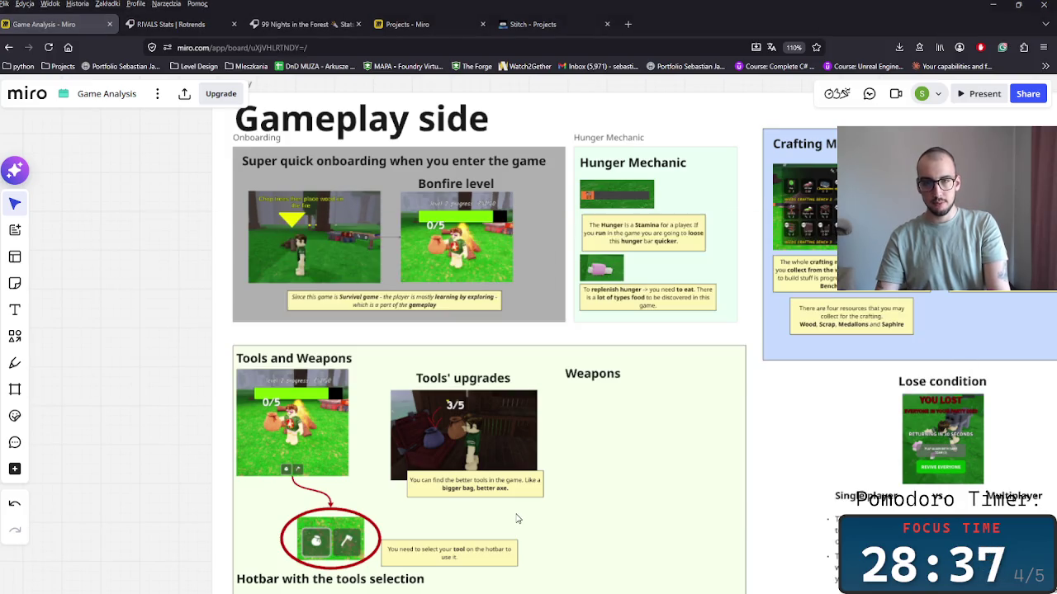
{"action": "key", "text": "alt+Tab"}
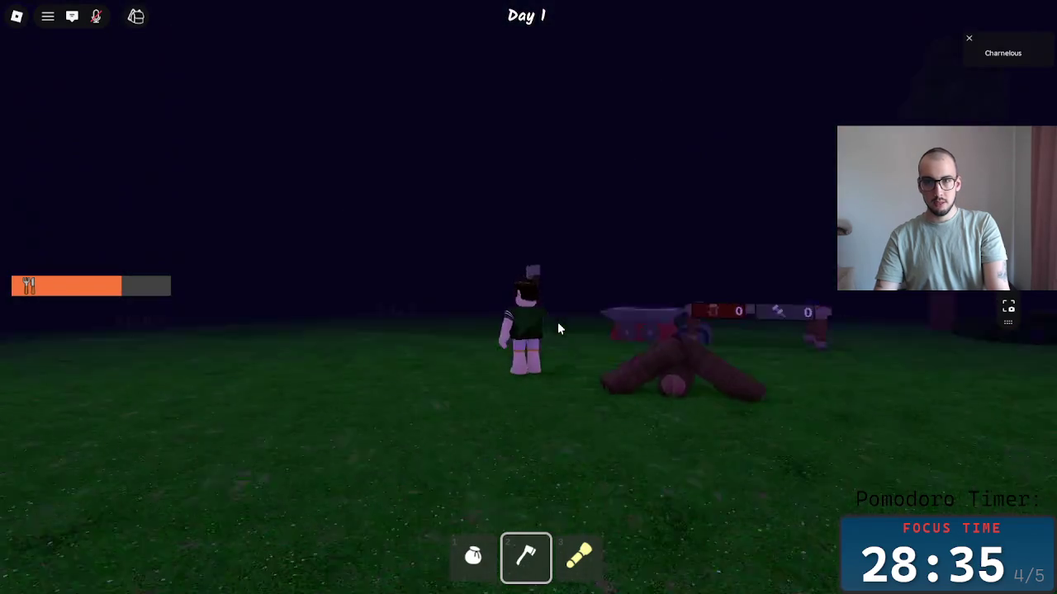
Walk around the night-time camp with the axe equipped, heading into the trees.
{"action": "key", "text": "w"}
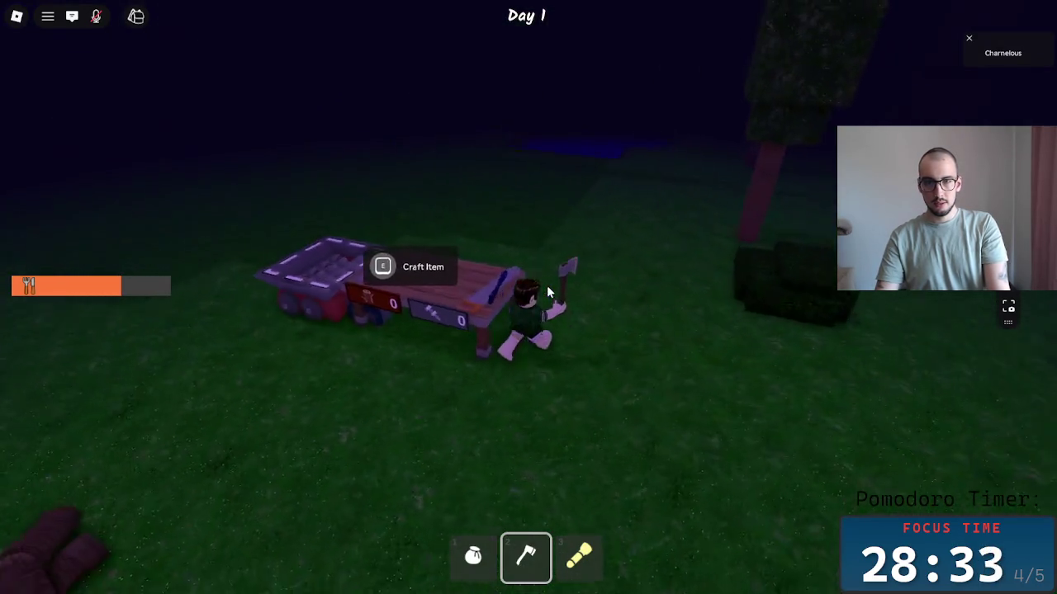
{"action": "key", "text": "a"}
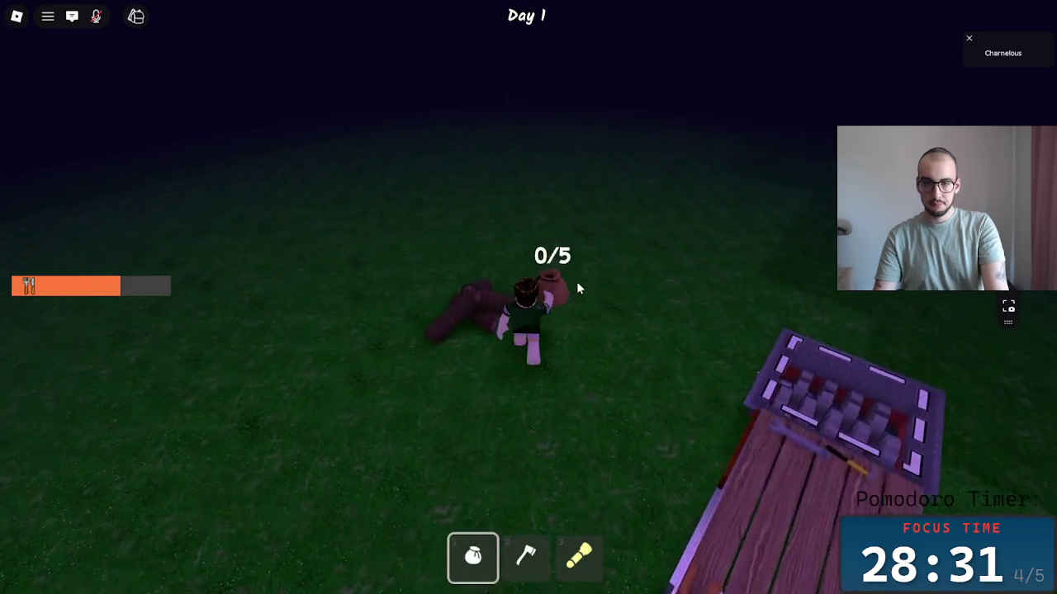
{"action": "key", "text": "a"}
{"action": "key", "text": "2"}
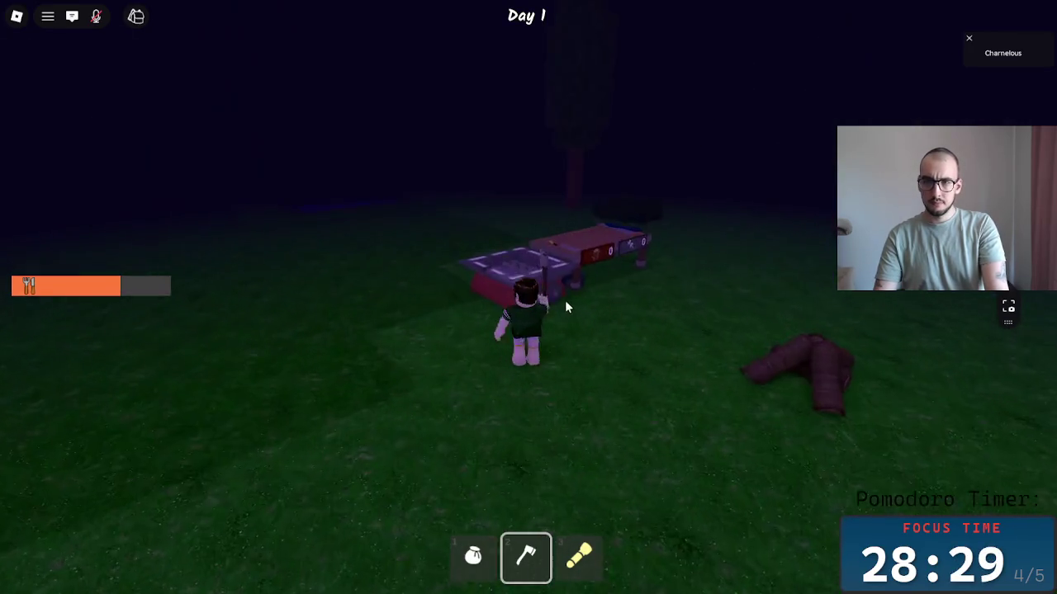
{"action": "key", "text": "w"}
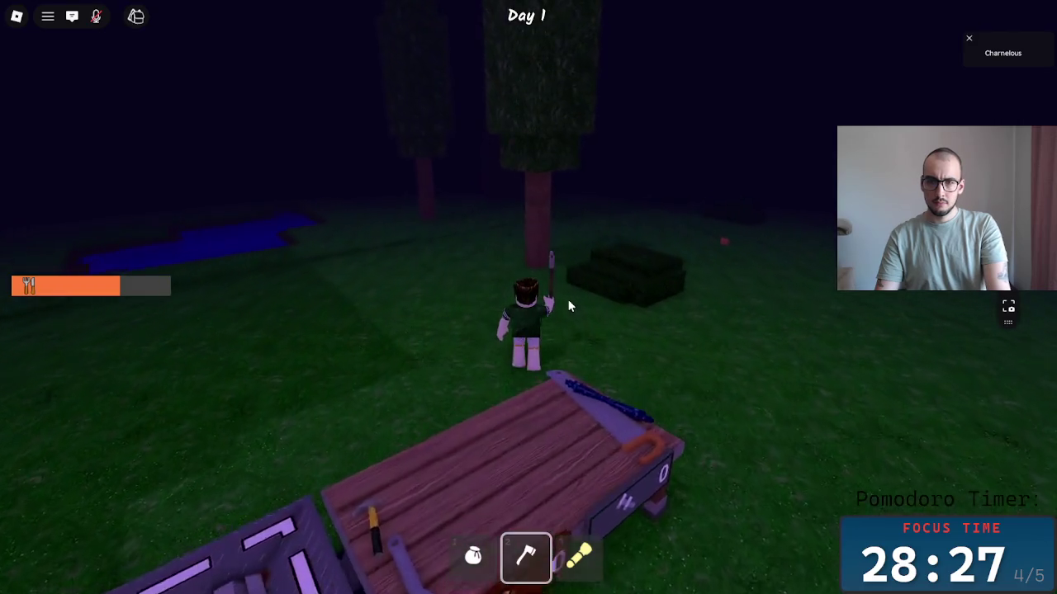
{"action": "key", "text": "a"}
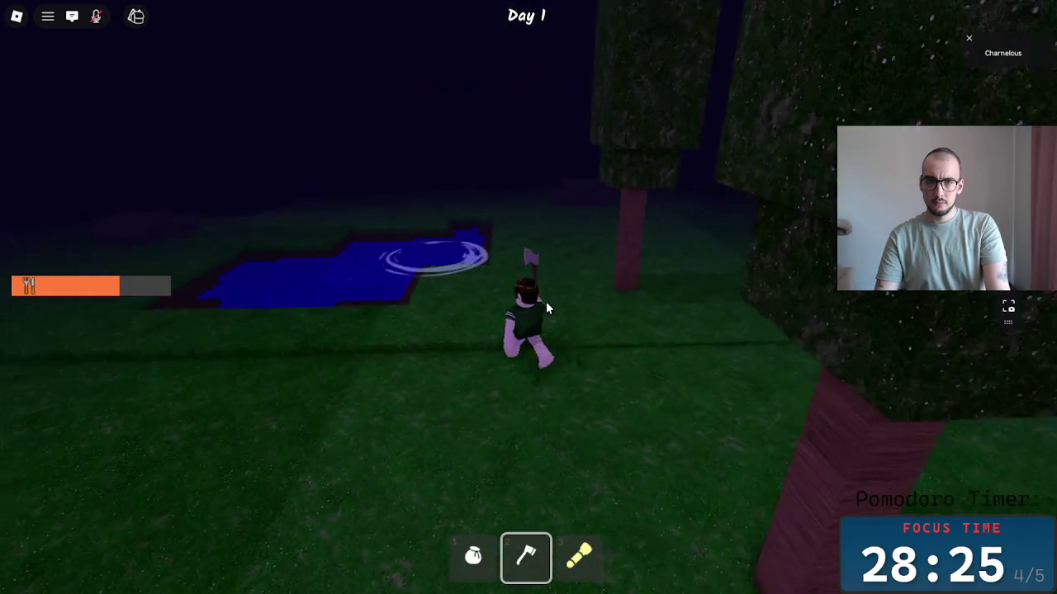
{"action": "key", "text": "d"}
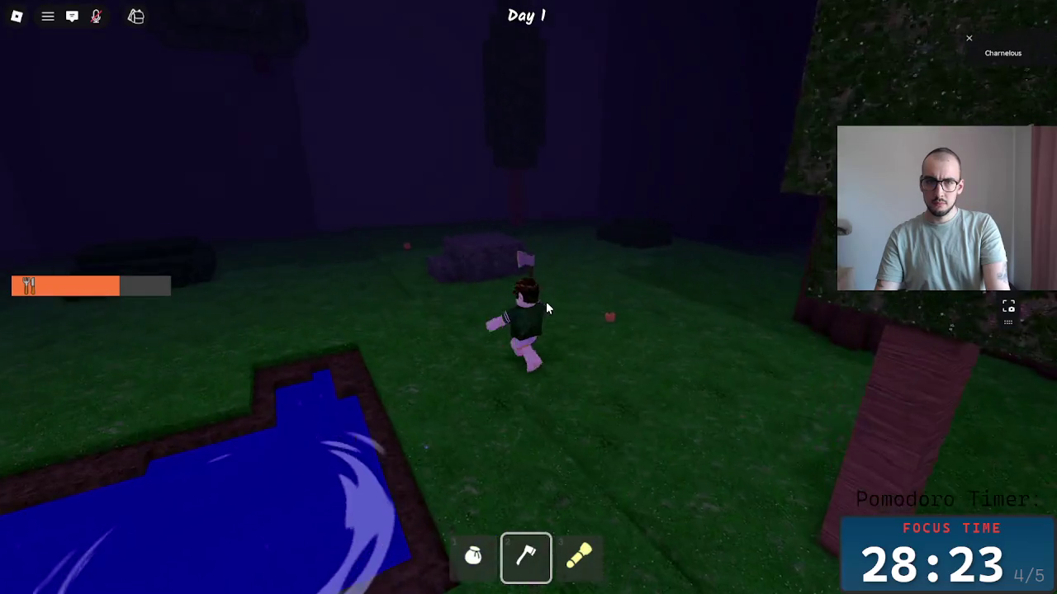
{"action": "key", "text": "w"}
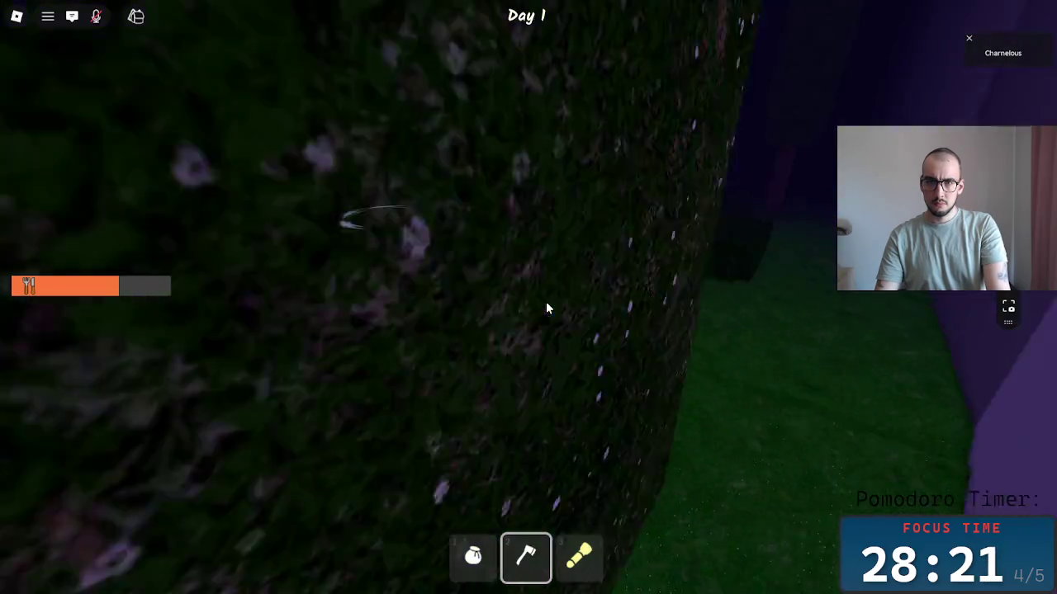
{"action": "key", "text": "d"}
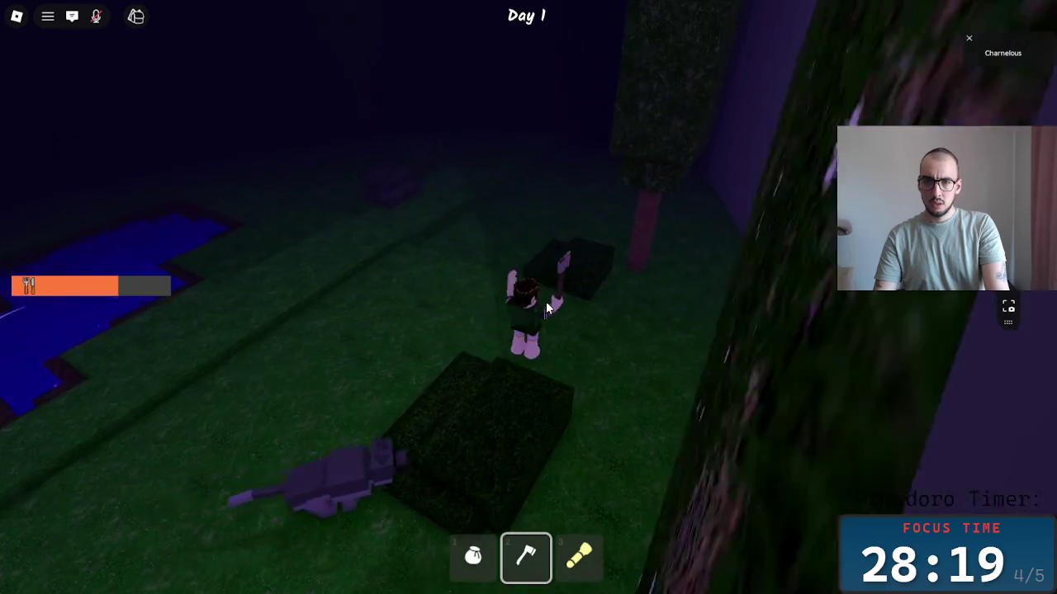
{"action": "key", "text": "a"}
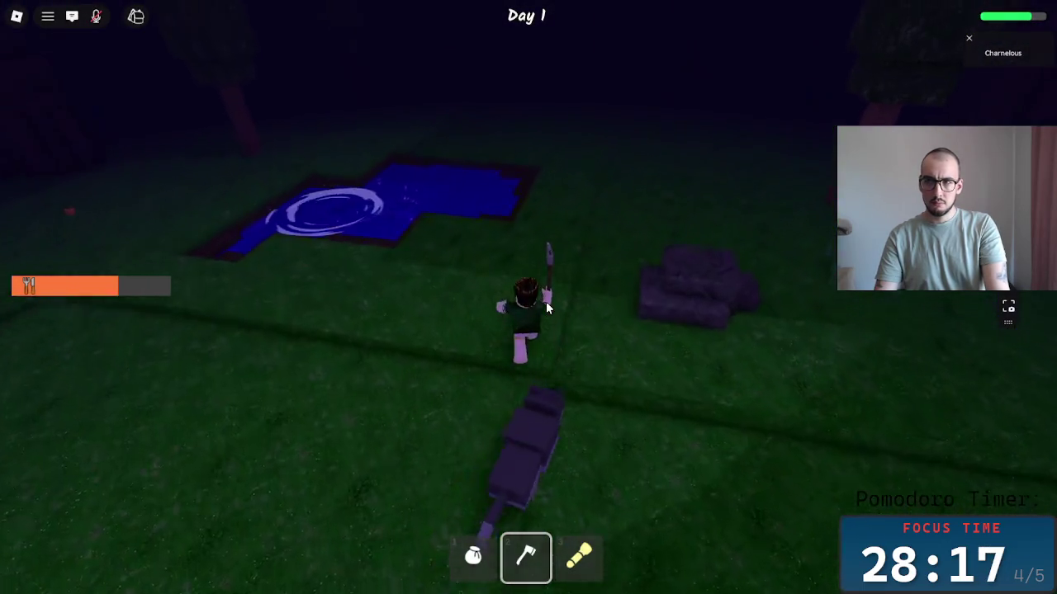
{"action": "key", "text": "w"}
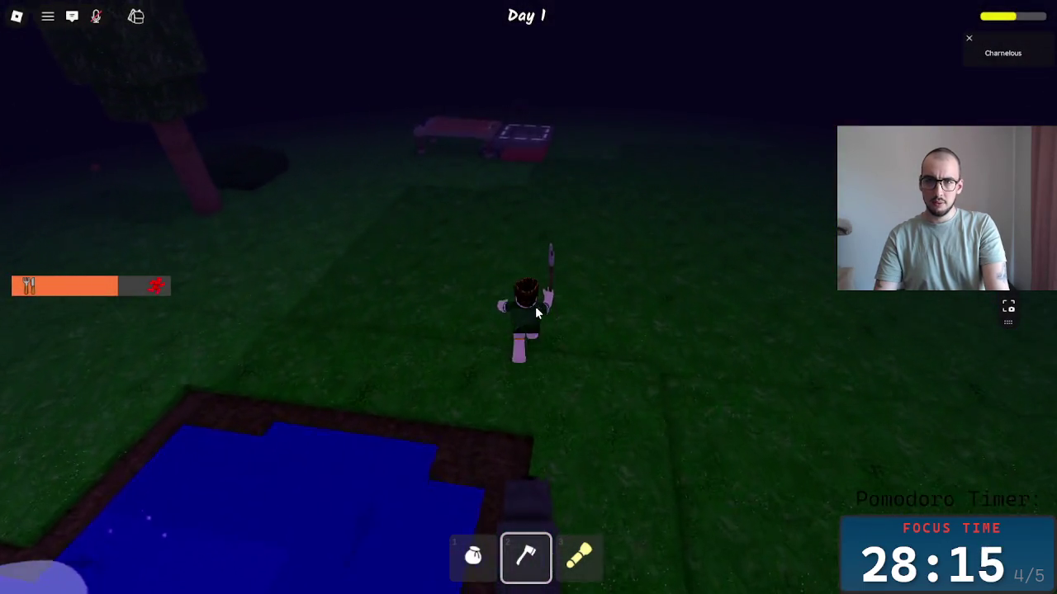
{"action": "key", "text": "w"}
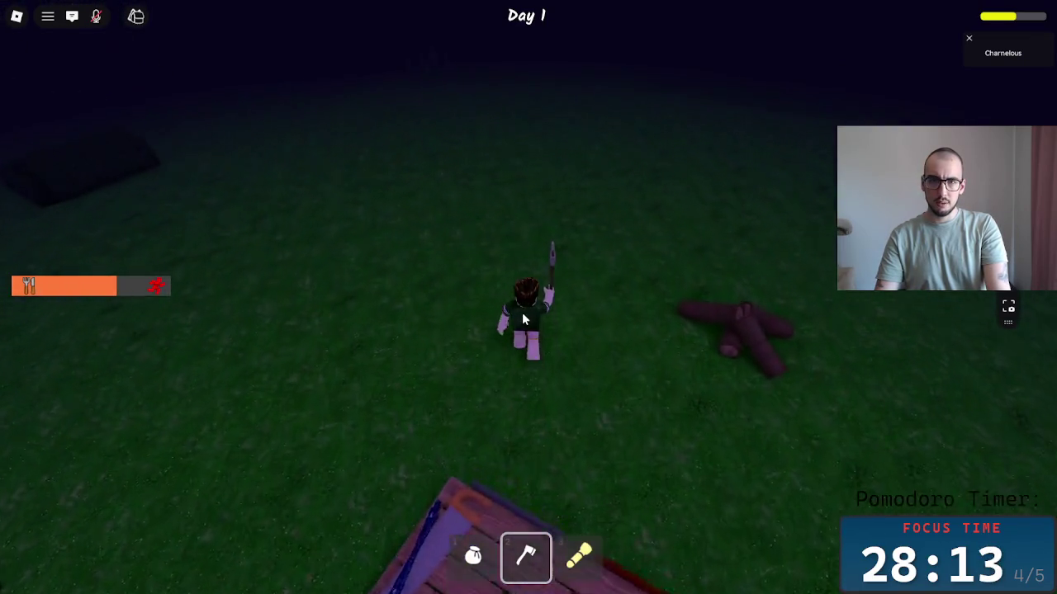
{"action": "key", "text": "w"}
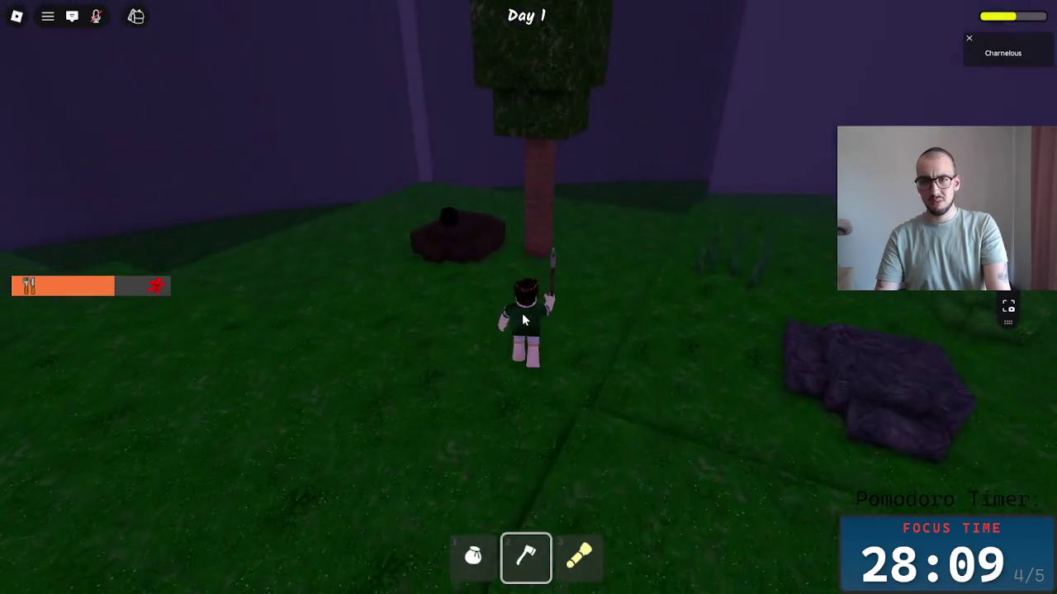
Bag the coal pile and carry it back to feed the campfire.
{"action": "key", "text": "1"}
{"action": "left_click", "coordinate": [424, 276]}
{"action": "key", "text": "w"}
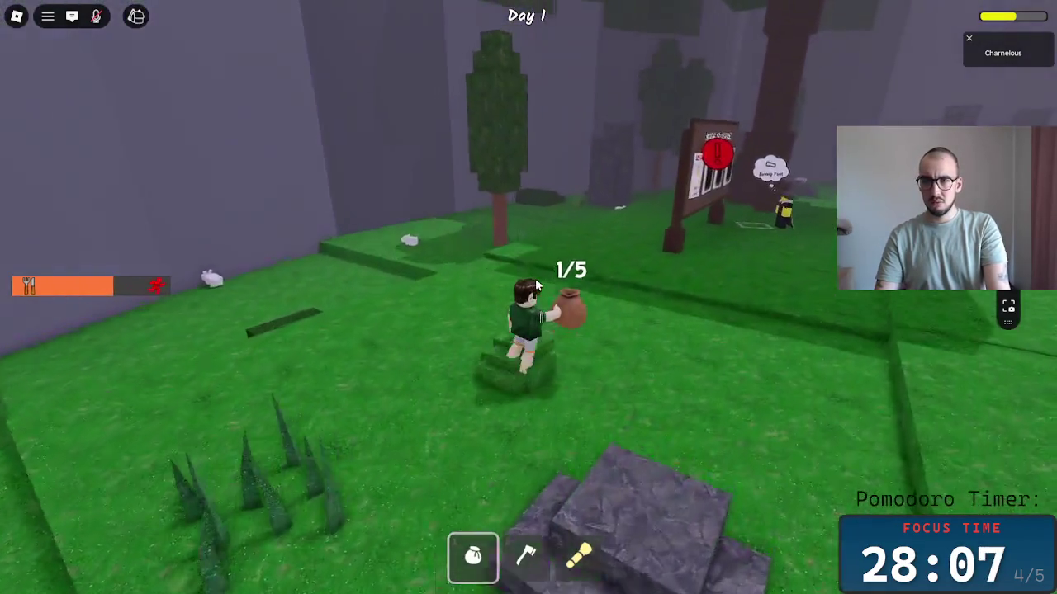
{"action": "key", "text": "w"}
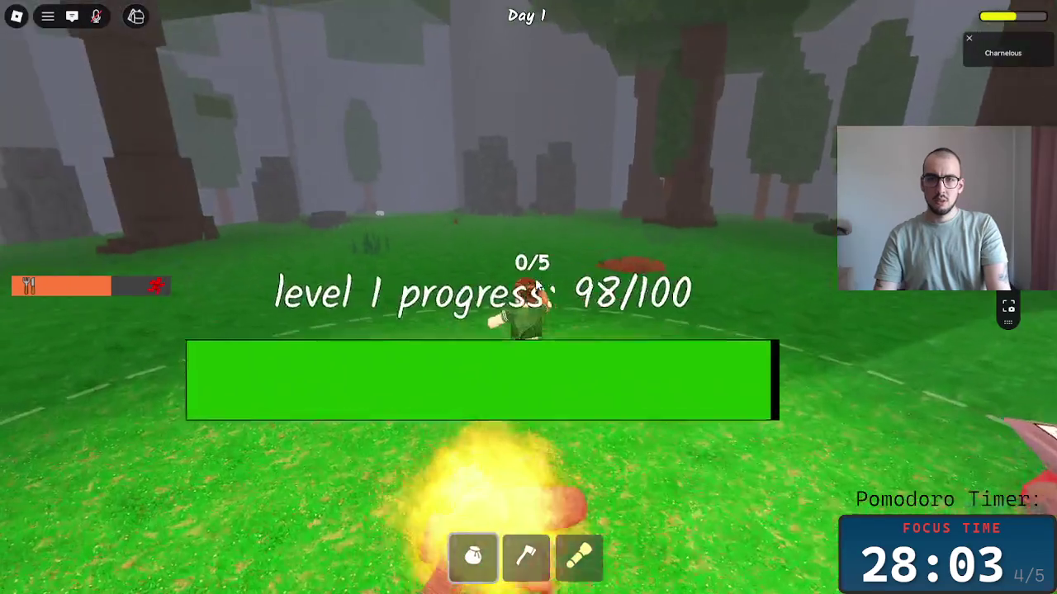
Chop down a forest tree with the axe and bag the log.
{"action": "key", "text": "w"}
{"action": "key", "text": "2"}
{"action": "key", "text": "w"}
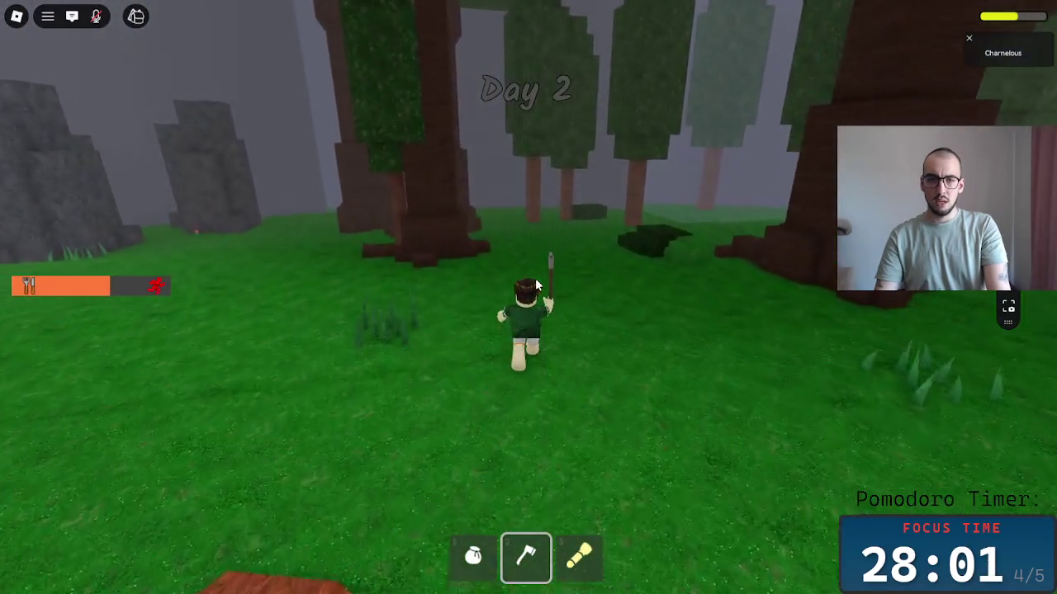
{"action": "key", "text": "w"}
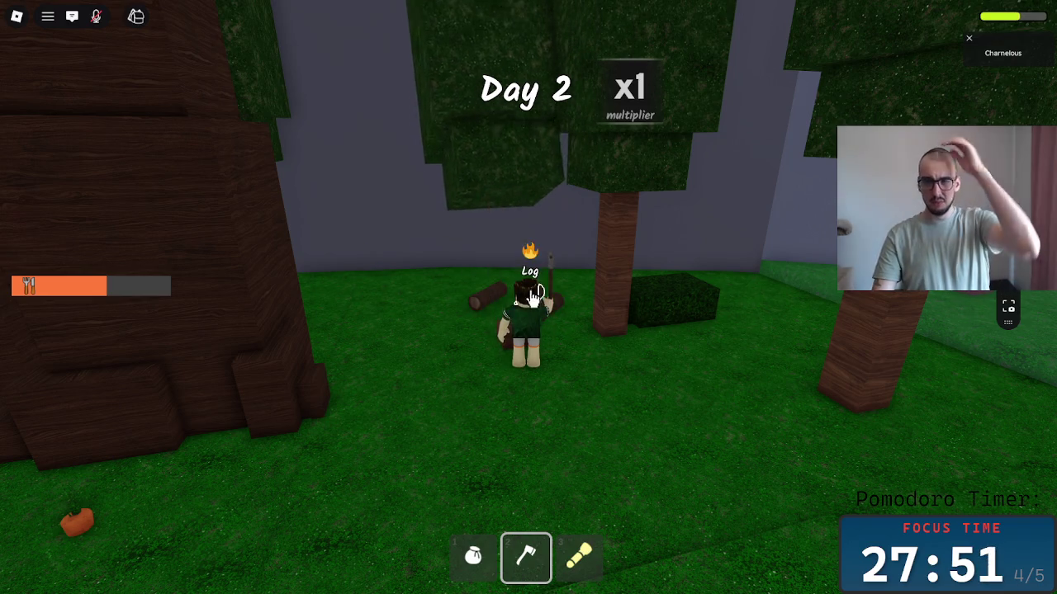
{"action": "key", "text": "1"}
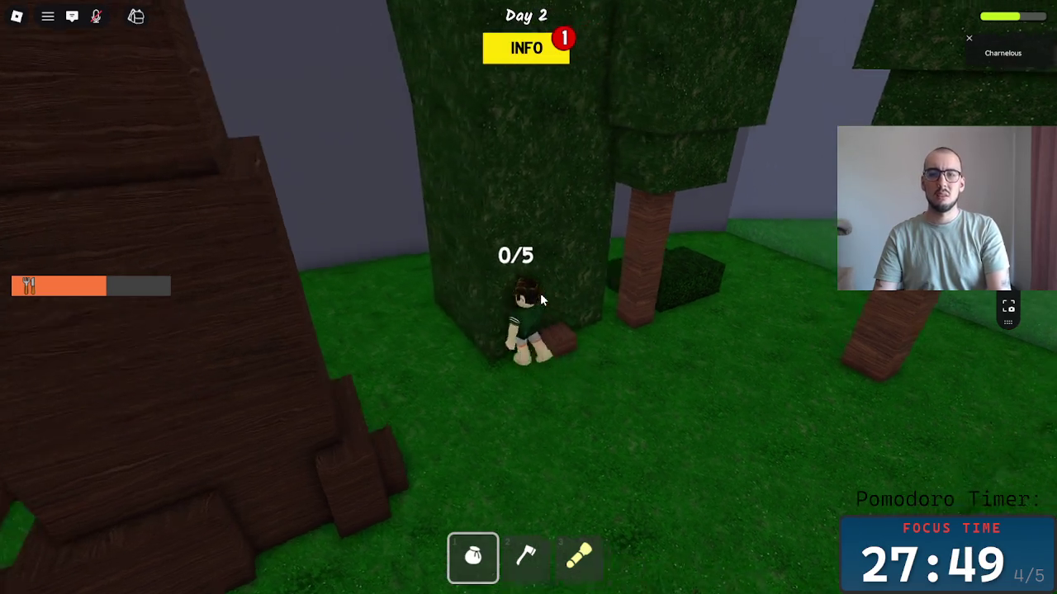
{"action": "scroll", "coordinate": [540, 294], "scroll_direction": "up", "scroll_amount": 5}
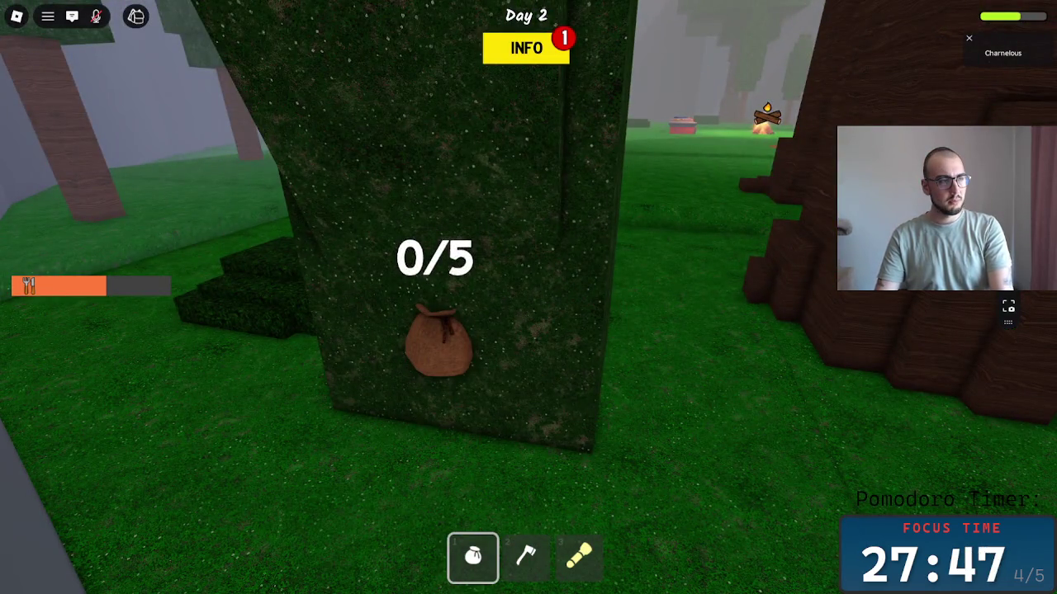
{"action": "scroll", "coordinate": [528, 297], "scroll_direction": "down", "scroll_amount": 3}
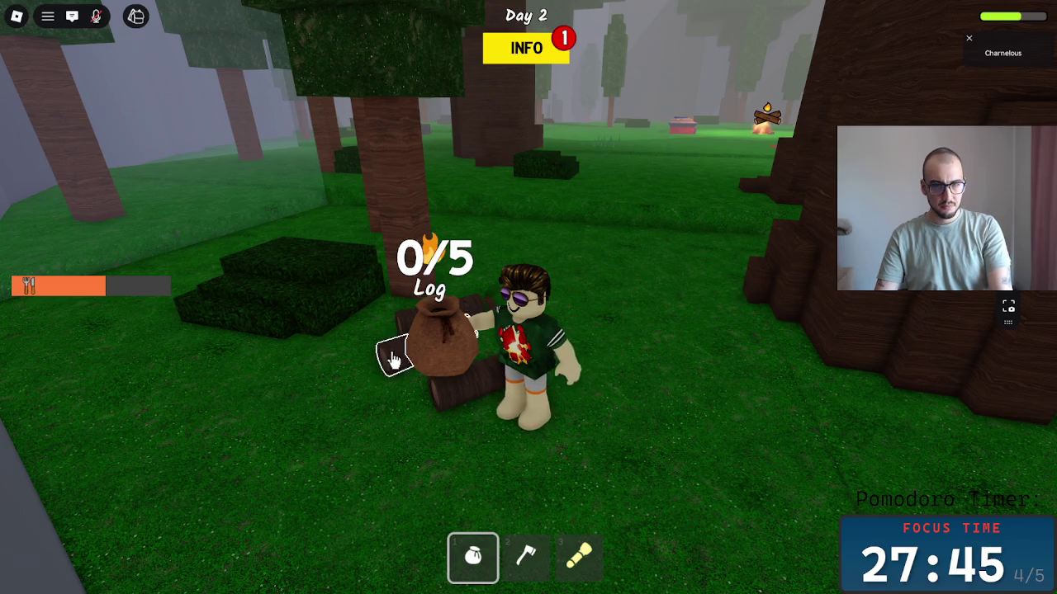
{"action": "left_click", "coordinate": [446, 340]}
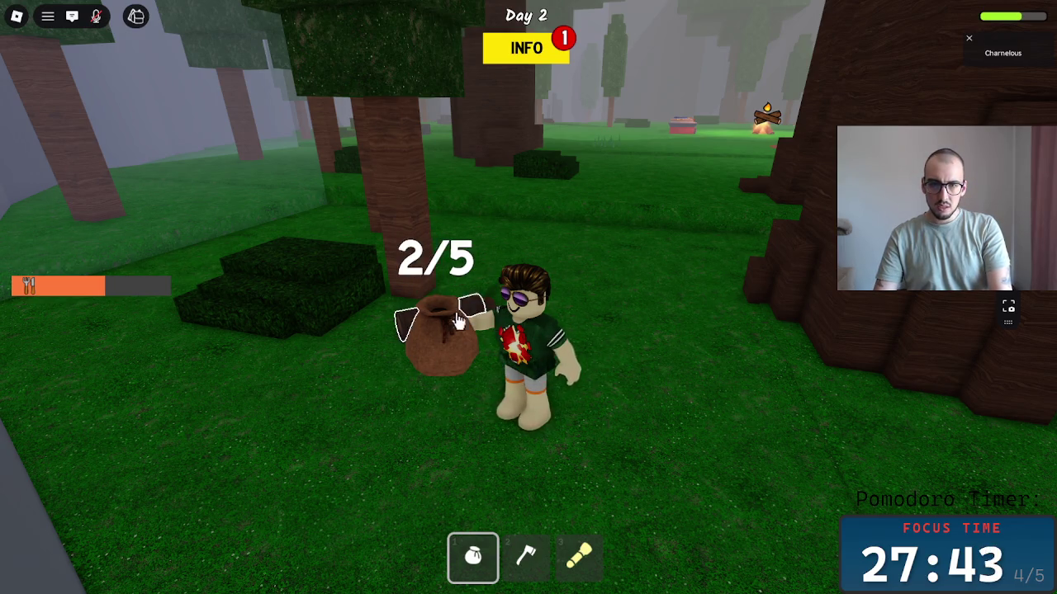
Carry the log into the campfire circle to feed the fire.
{"action": "key", "text": "w"}
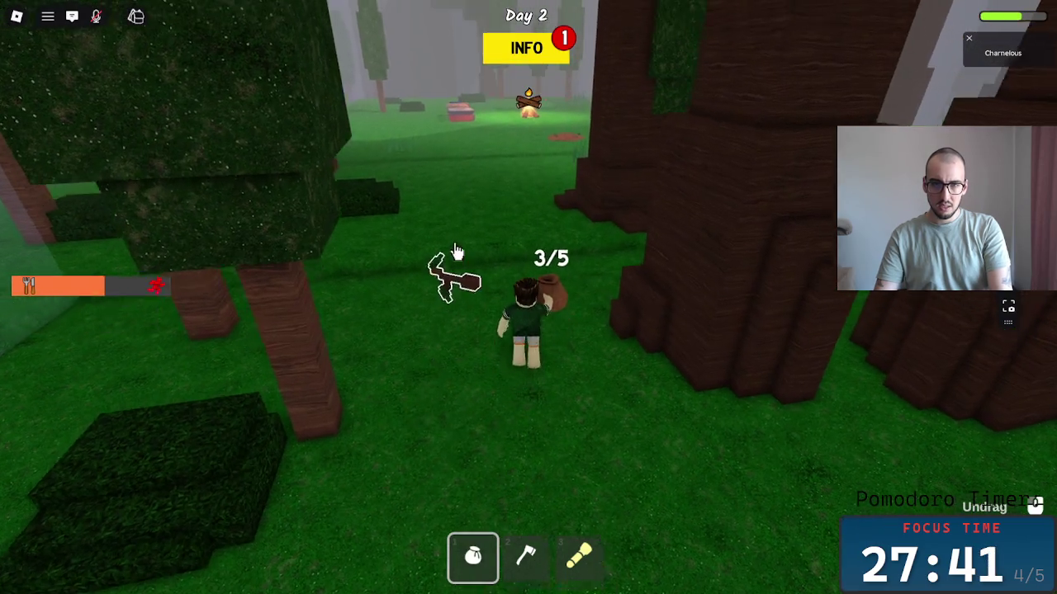
{"action": "key", "text": "w"}
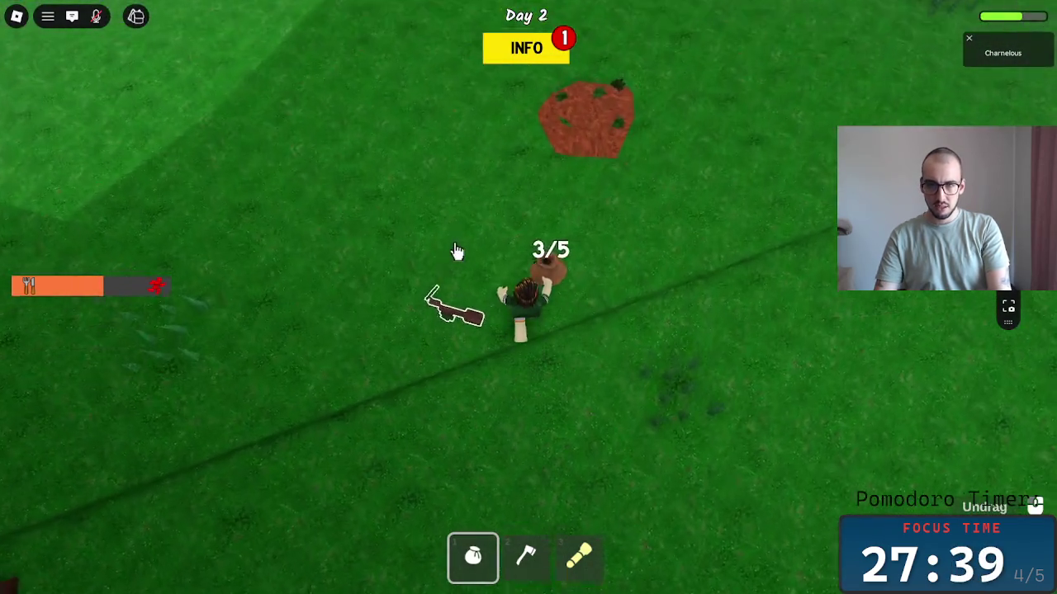
{"action": "key", "text": "w"}
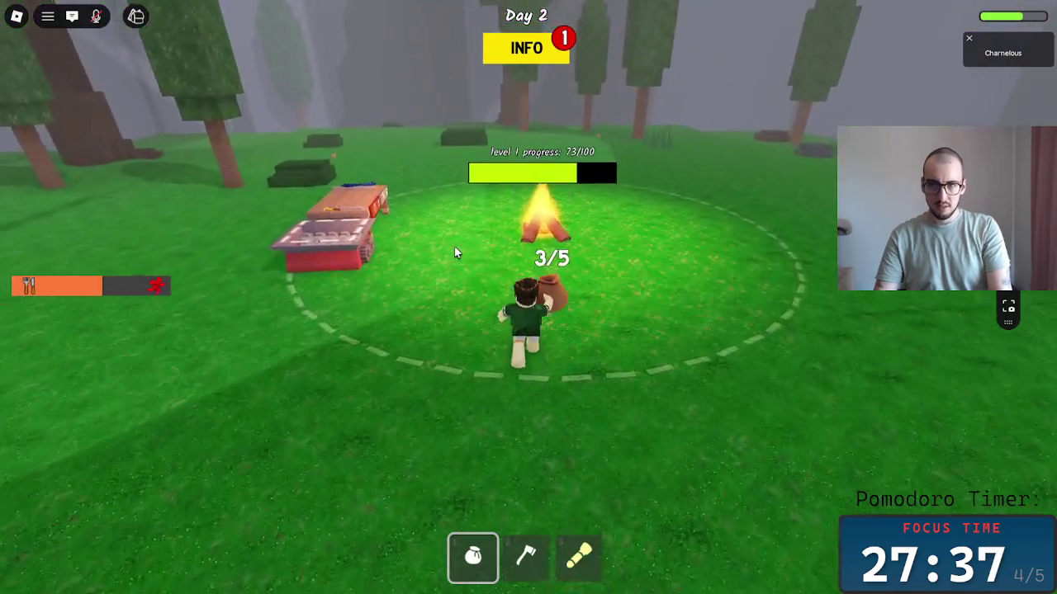
{"action": "key", "text": "a"}
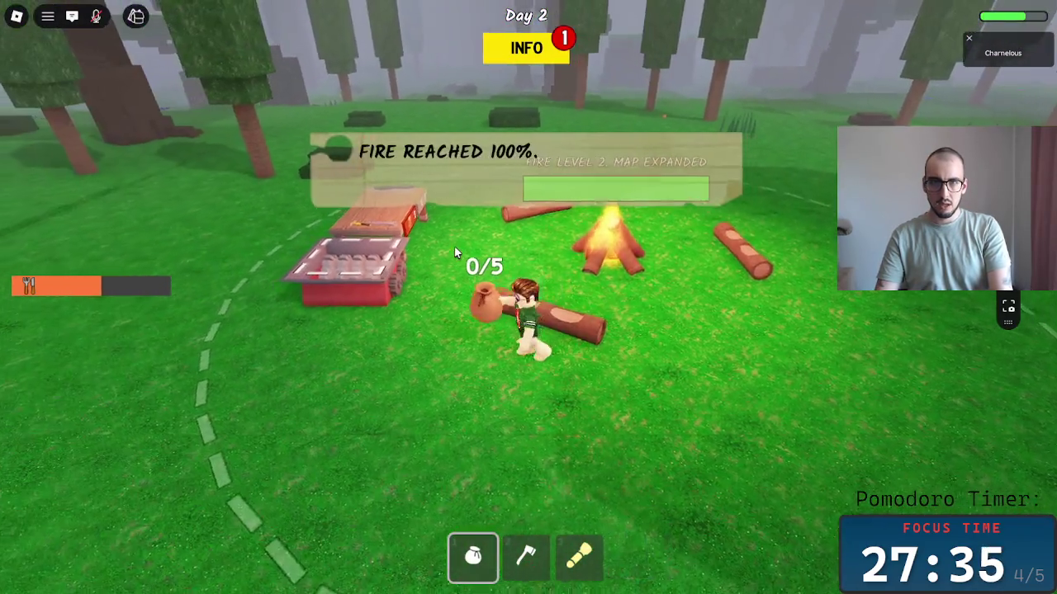
Walk through the forest to the small wooden hut and open it.
{"action": "key", "text": "2"}
{"action": "key", "text": "w"}
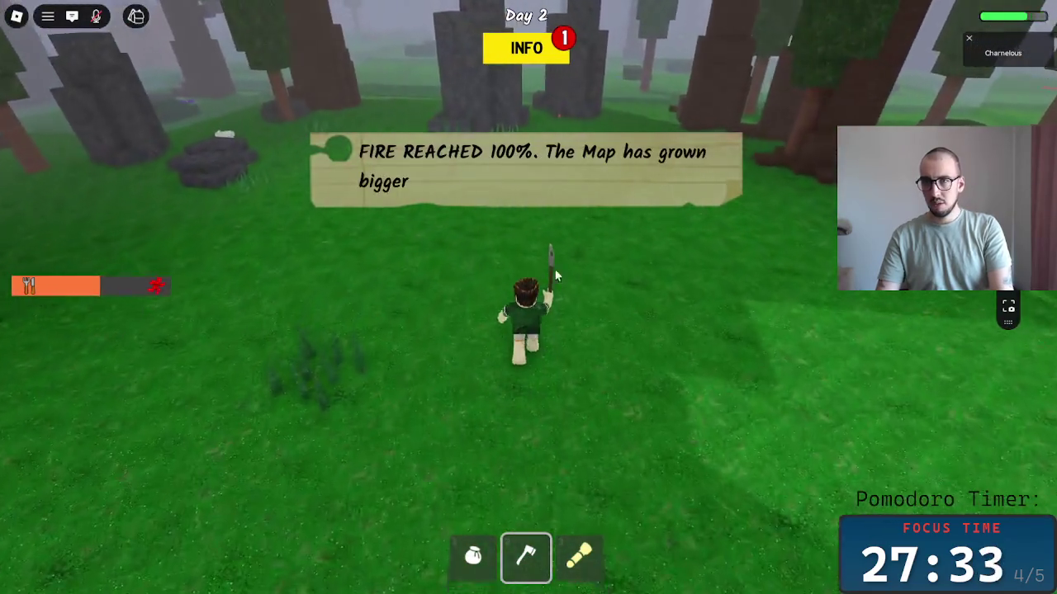
{"action": "key", "text": "w"}
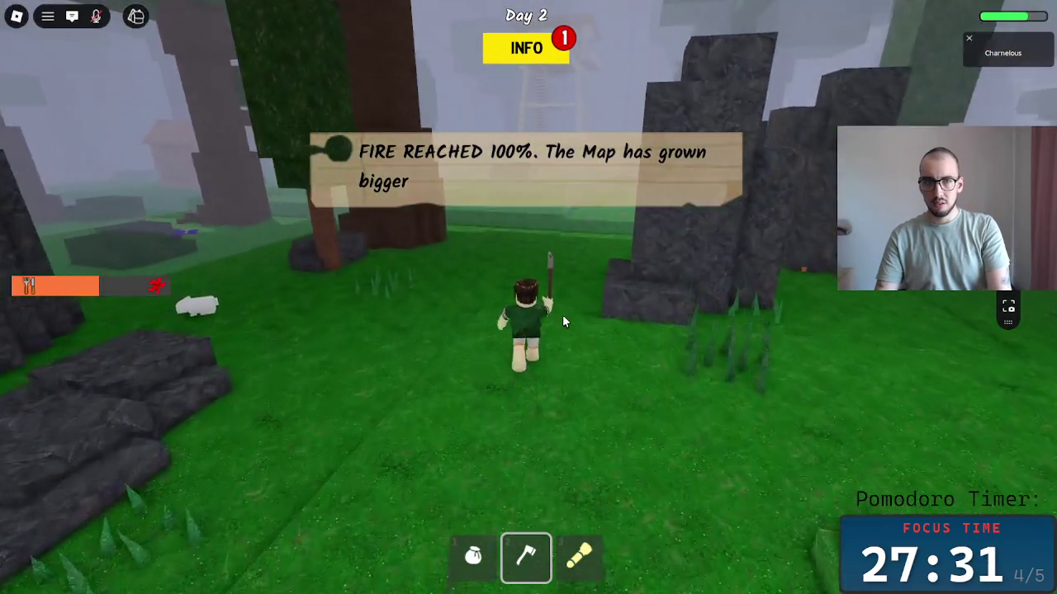
{"action": "key", "text": "w"}
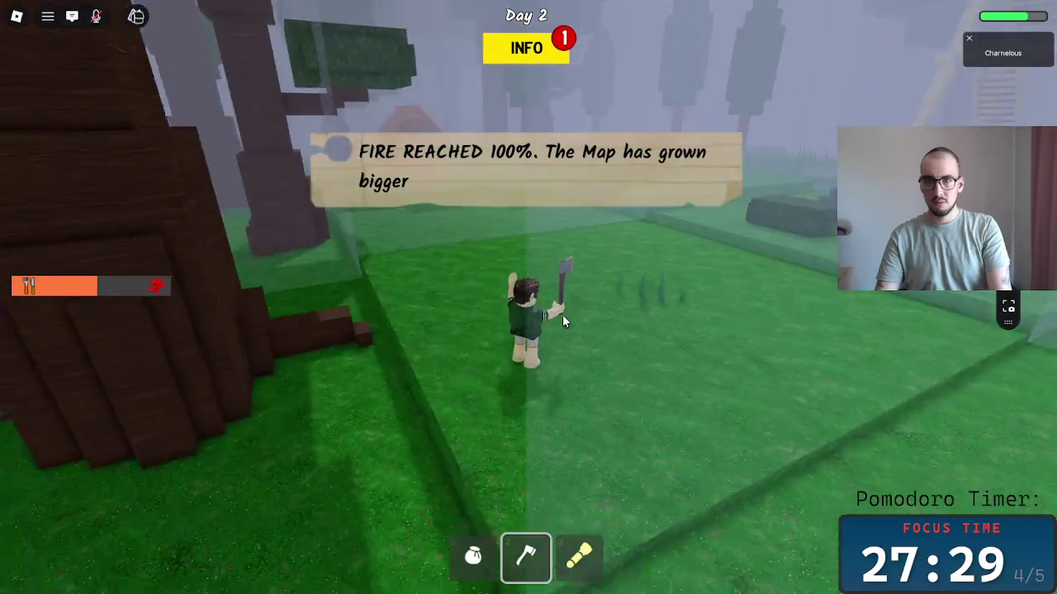
{"action": "key", "text": "w"}
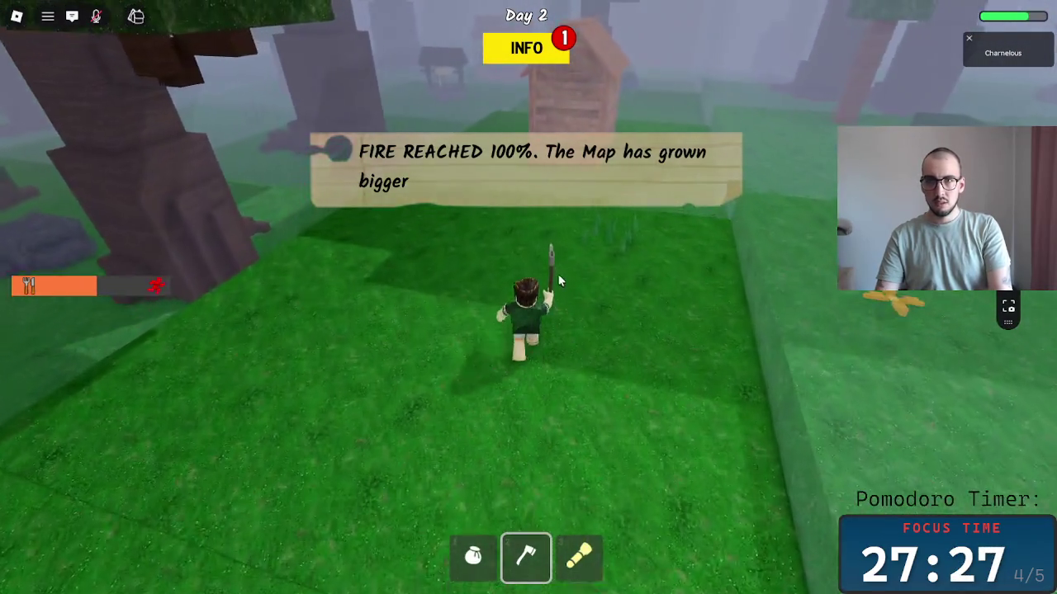
{"action": "key", "text": "w"}
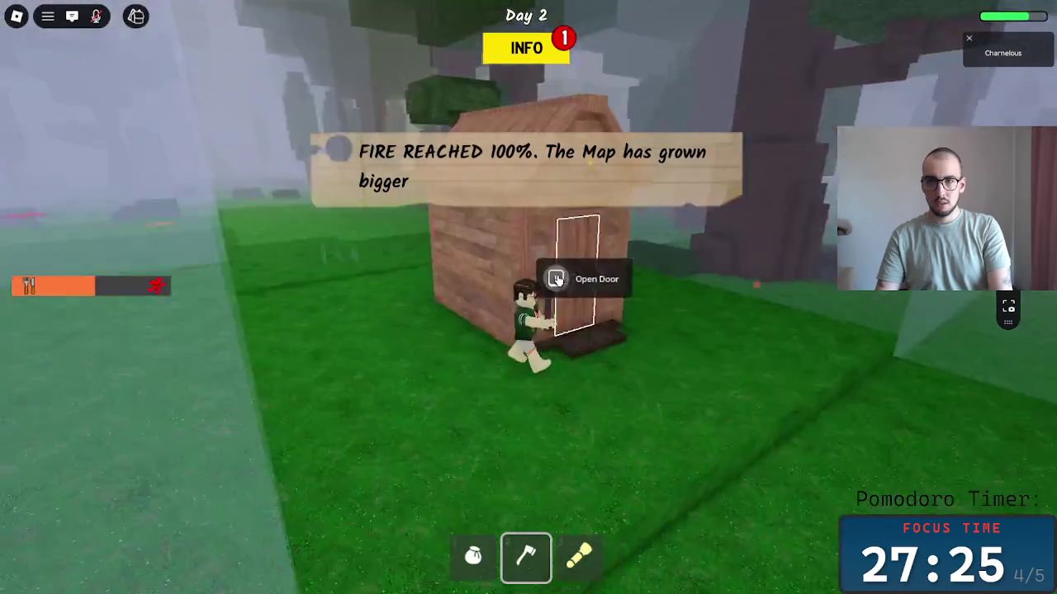
{"action": "key", "text": "e"}
{"action": "key", "text": "a"}
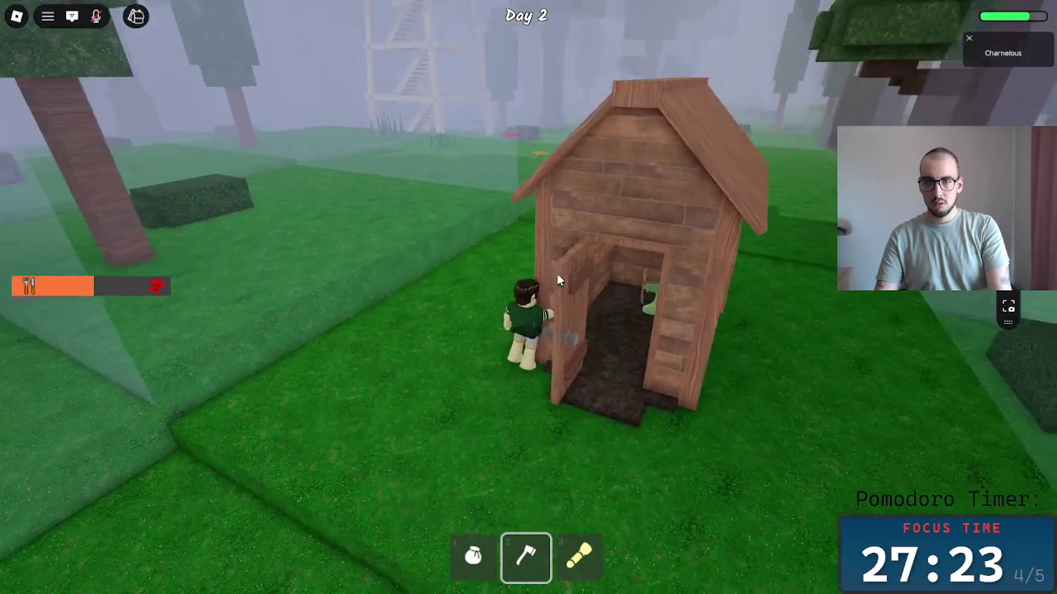
Climb the wooden lookout tower, try an Old Flashlight, and step onto the balcony.
{"action": "key", "text": "w"}
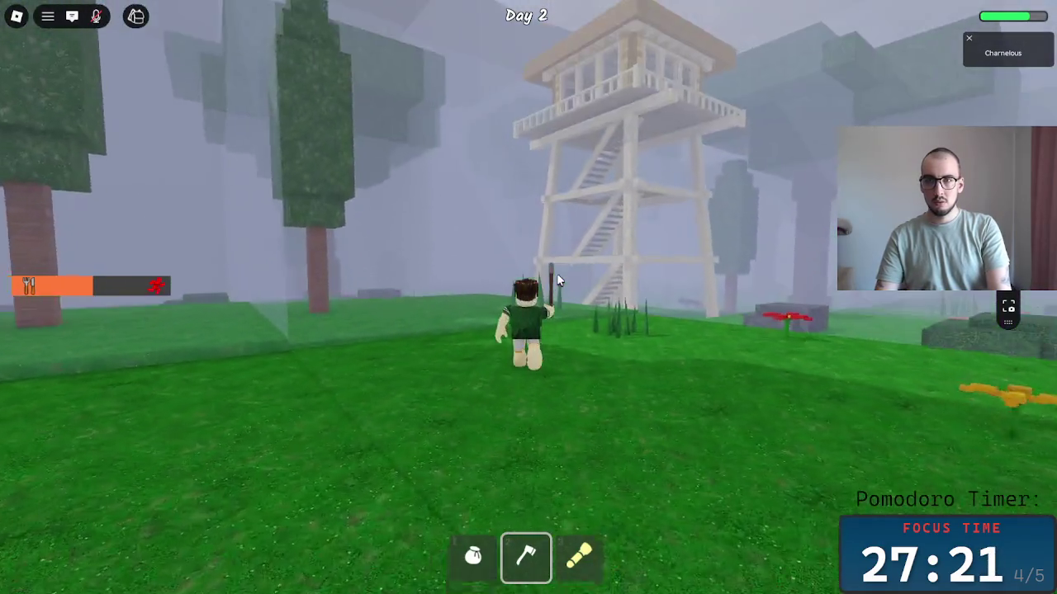
{"action": "key", "text": "w"}
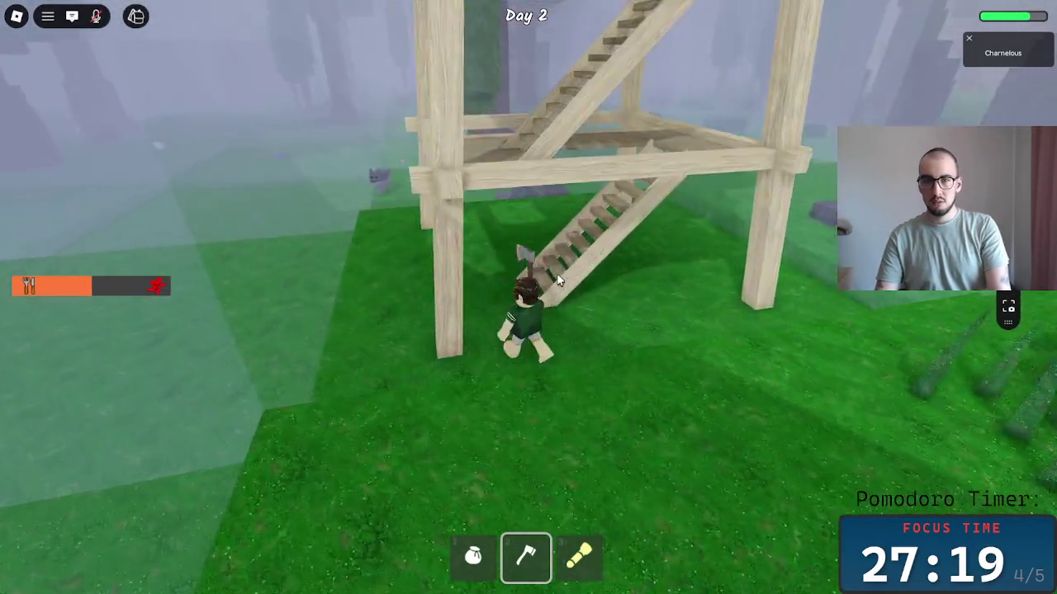
{"action": "key", "text": "w"}
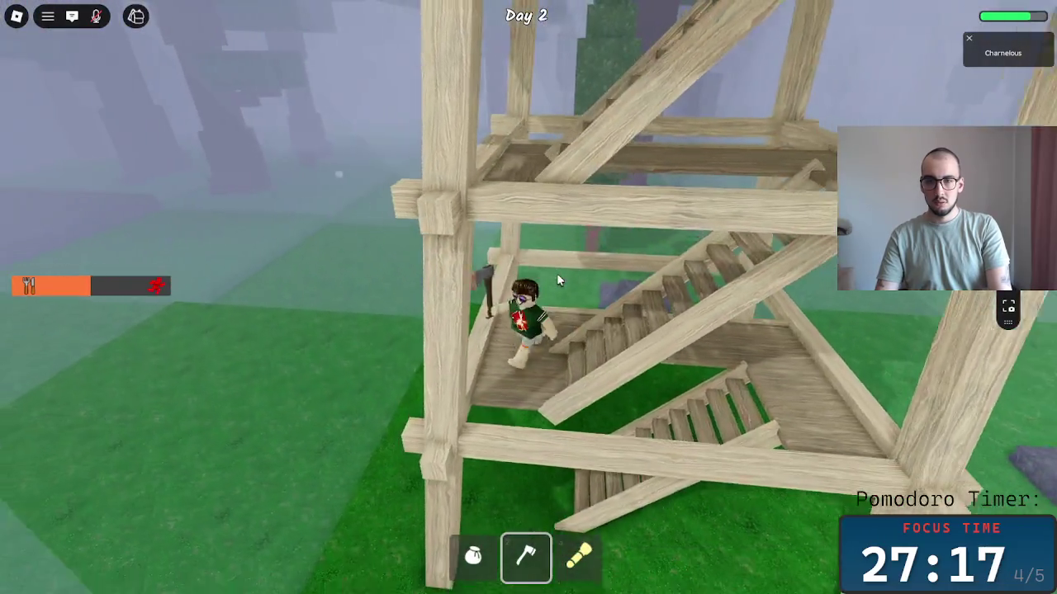
{"action": "key", "text": "w"}
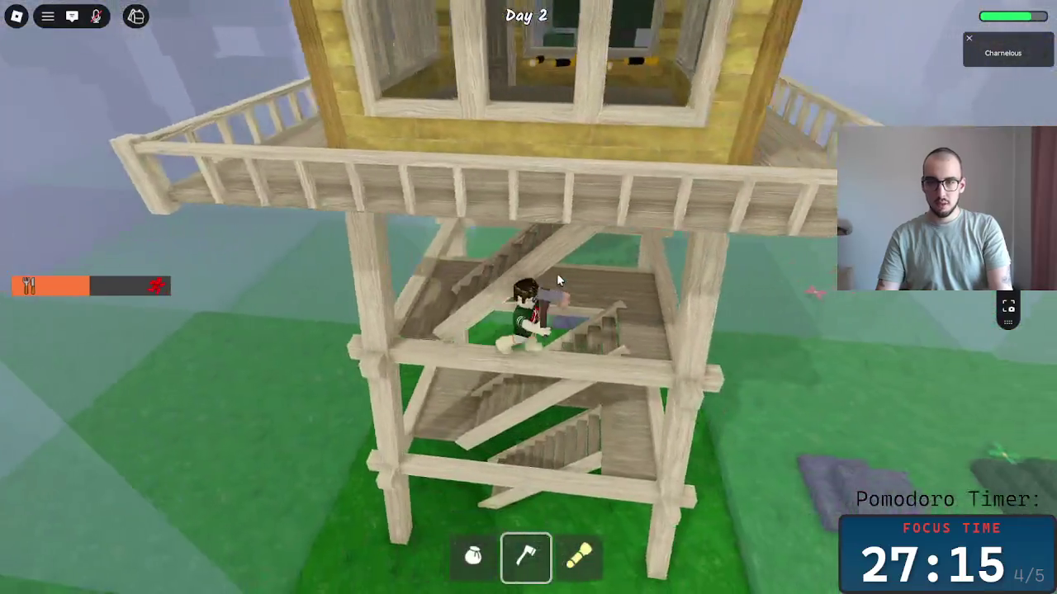
{"action": "key", "text": "w"}
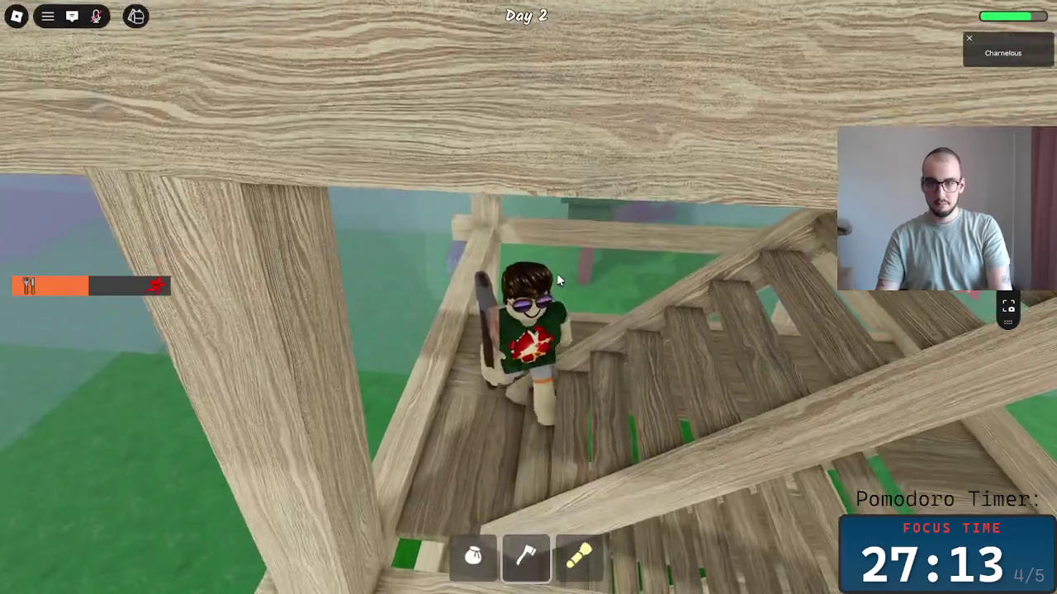
{"action": "key", "text": "w"}
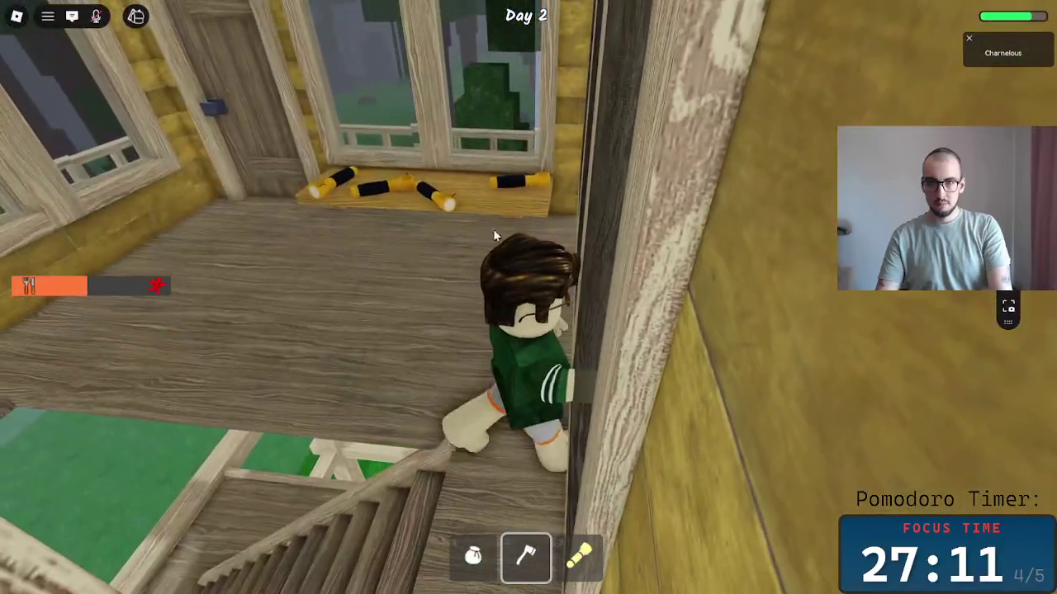
{"action": "left_click", "coordinate": [441, 206]}
{"action": "key", "text": "w"}
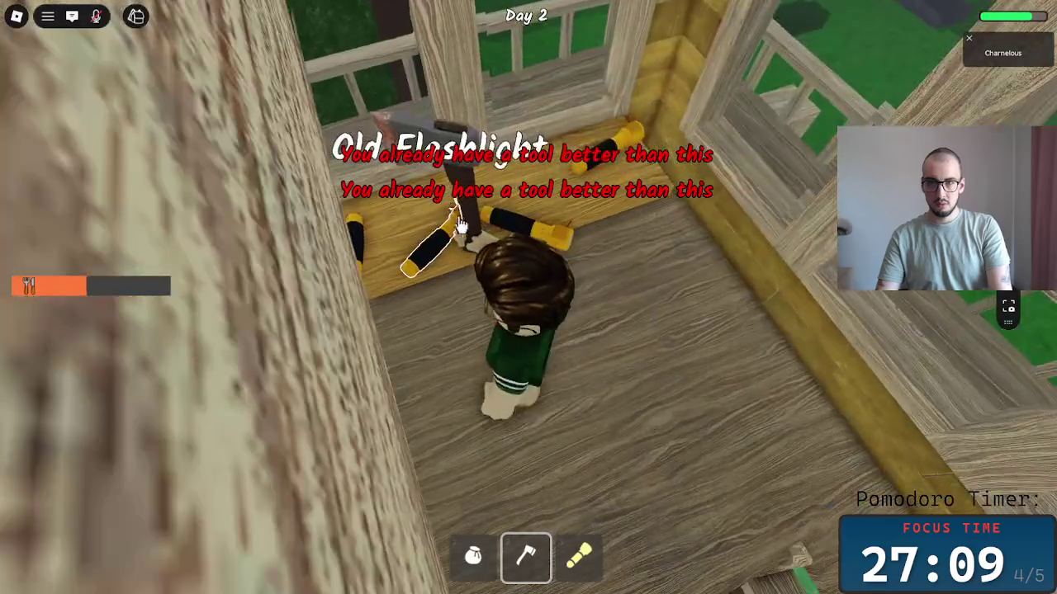
{"action": "scroll", "coordinate": [471, 226], "scroll_direction": "down", "scroll_amount": 5}
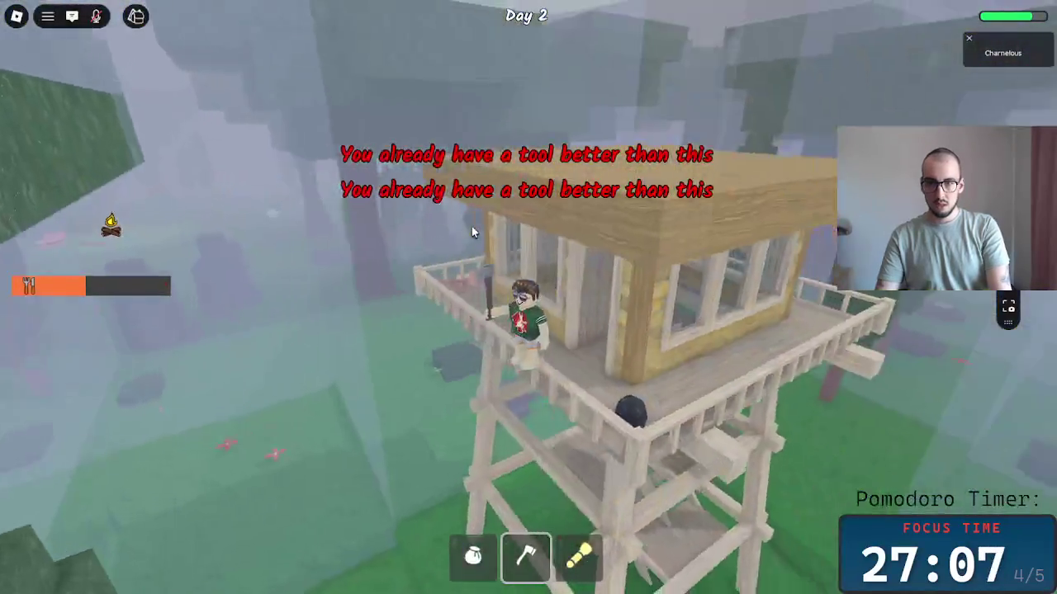
Equip the sack and run from the tower through the forest to the hut.
{"action": "key", "text": "1"}
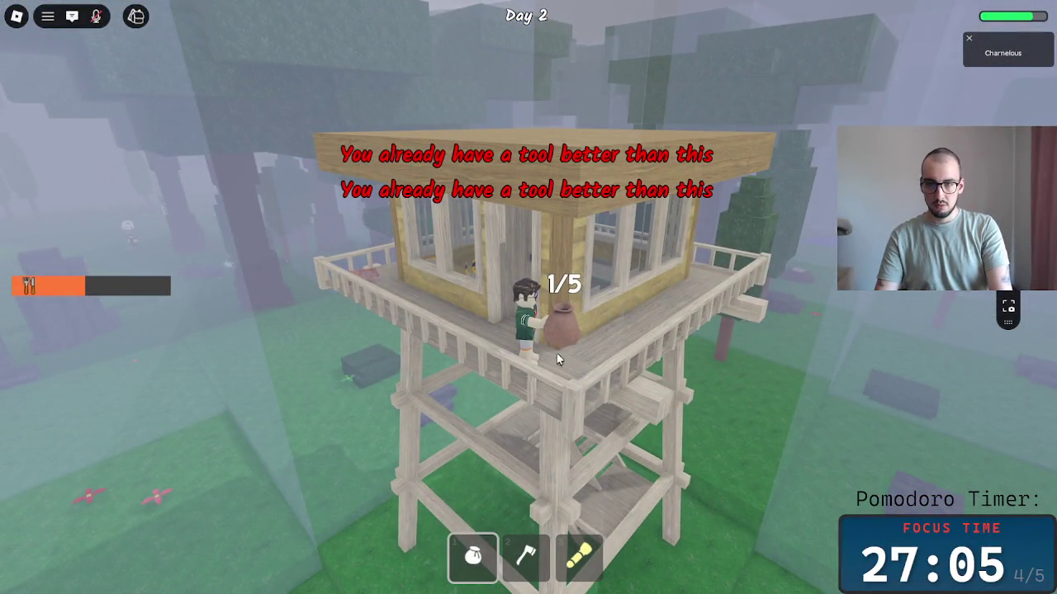
{"action": "key", "text": "3"}
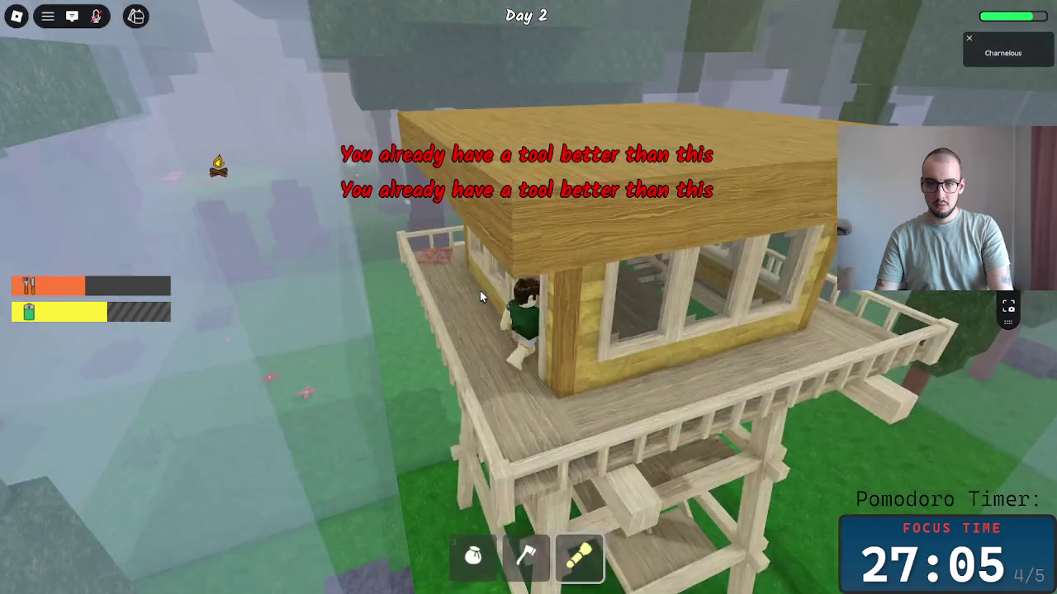
{"action": "key", "text": "1"}
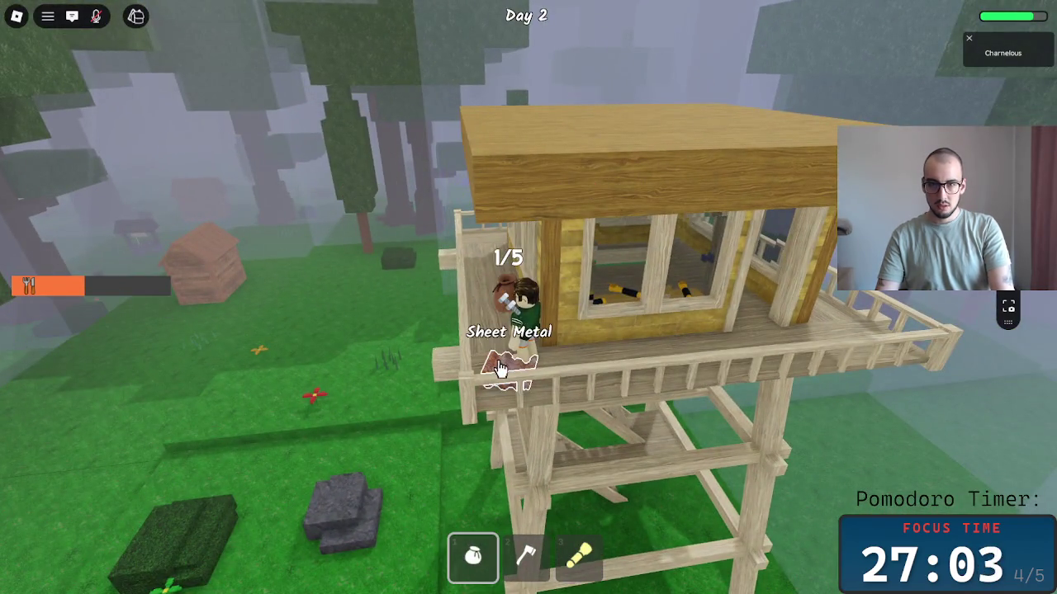
{"action": "key", "text": "w"}
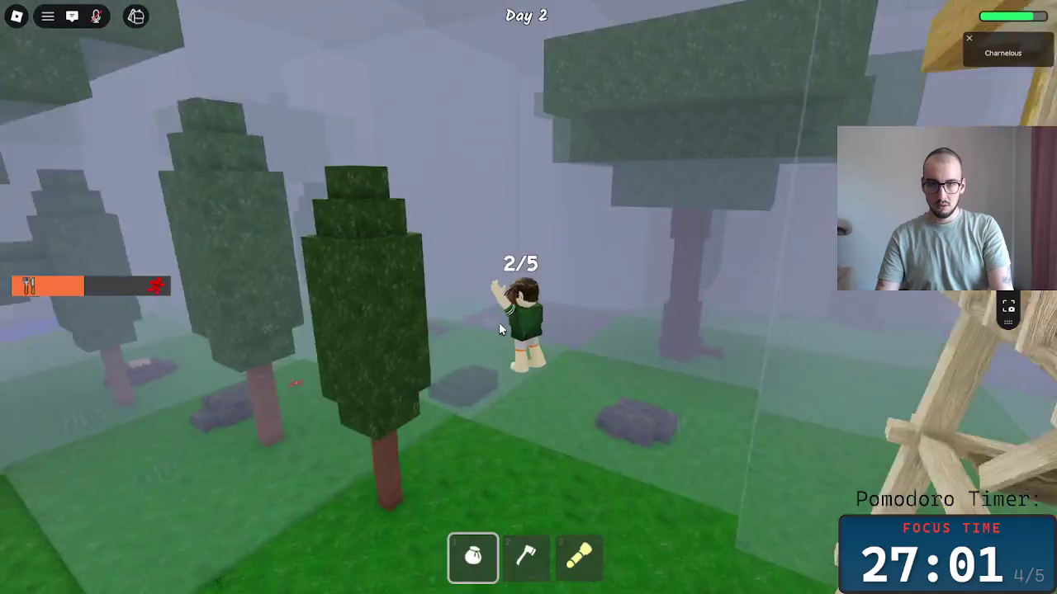
{"action": "key", "text": "w"}
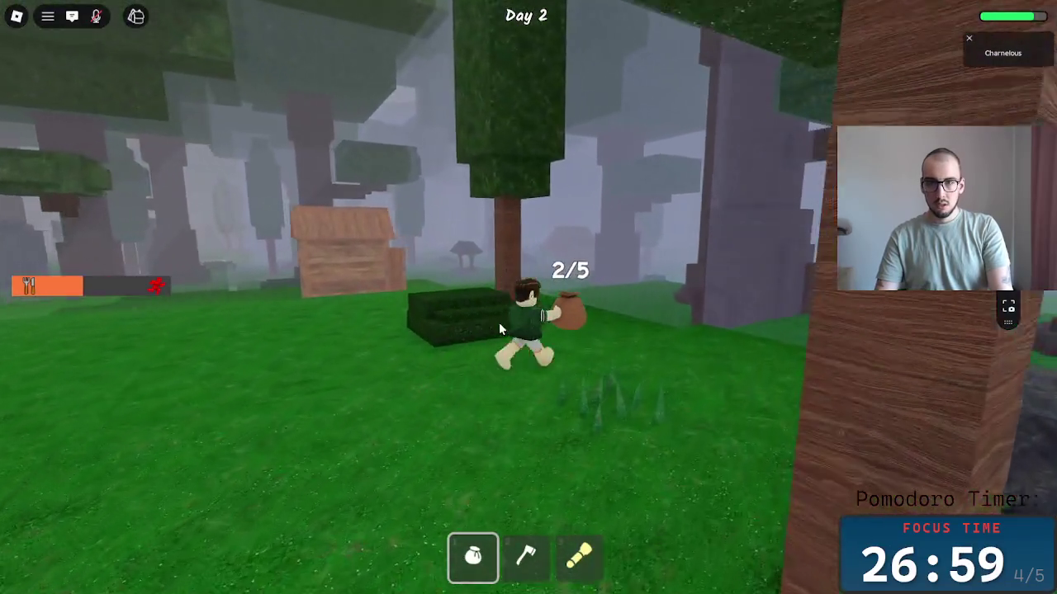
{"action": "key", "text": "w"}
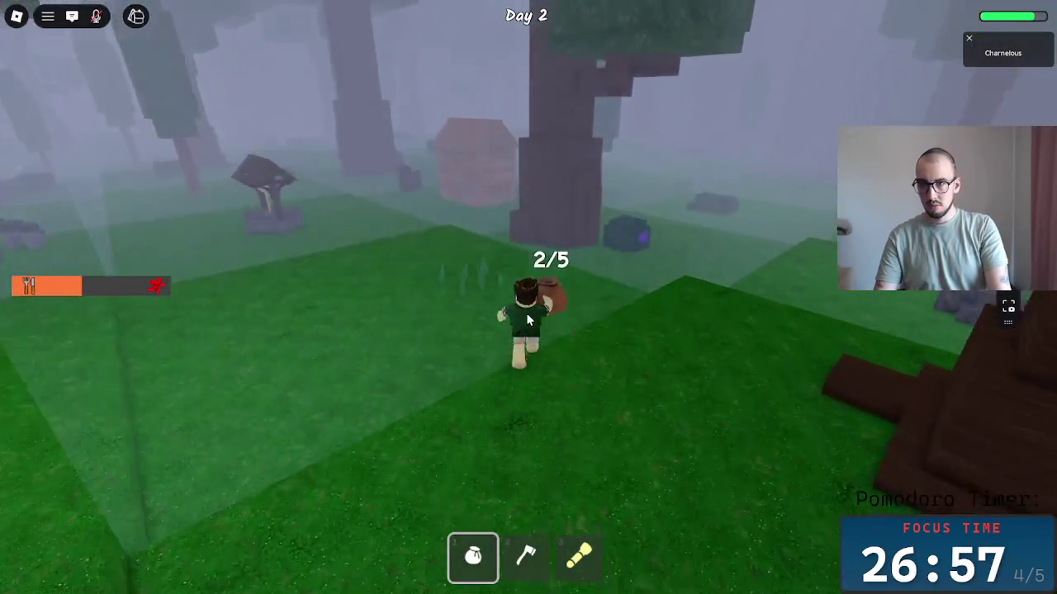
{"action": "key", "text": "w"}
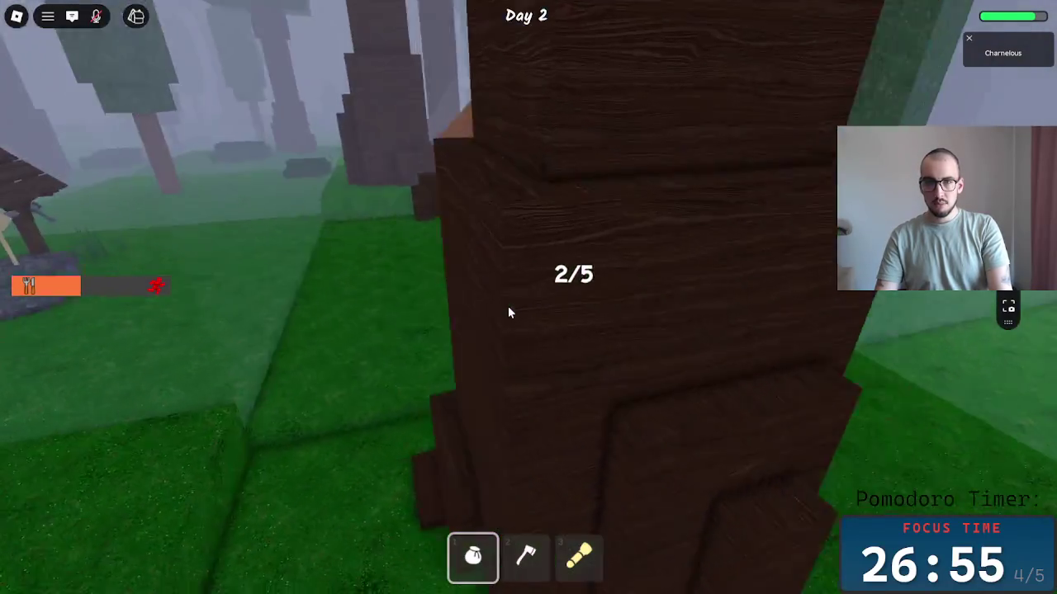
Open the hut door and collect items at the flower patch and stone pile.
{"action": "key", "text": "e"}
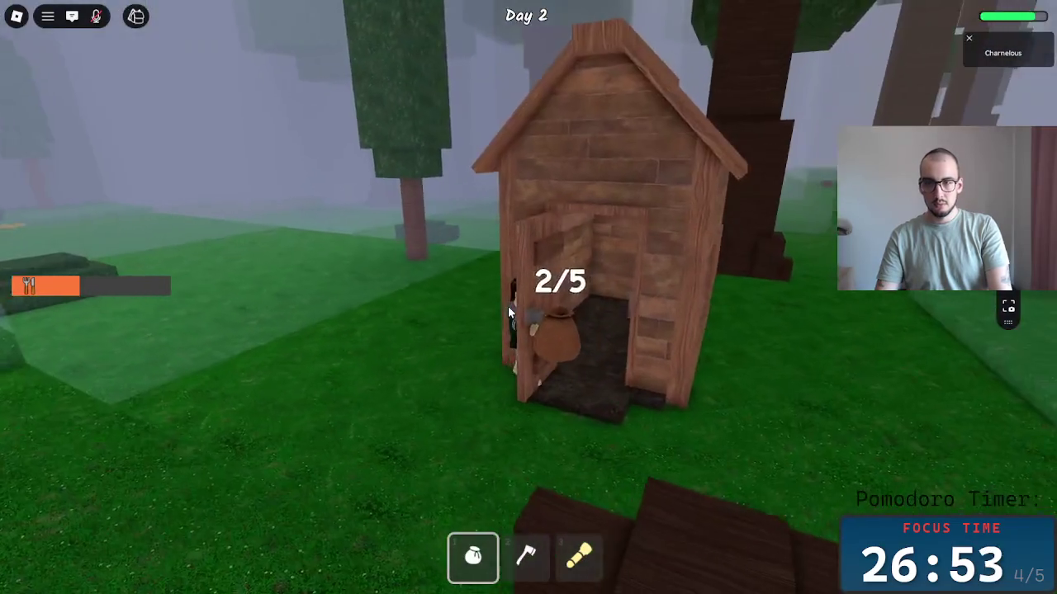
{"action": "key", "text": "w"}
{"action": "key", "text": "w"}
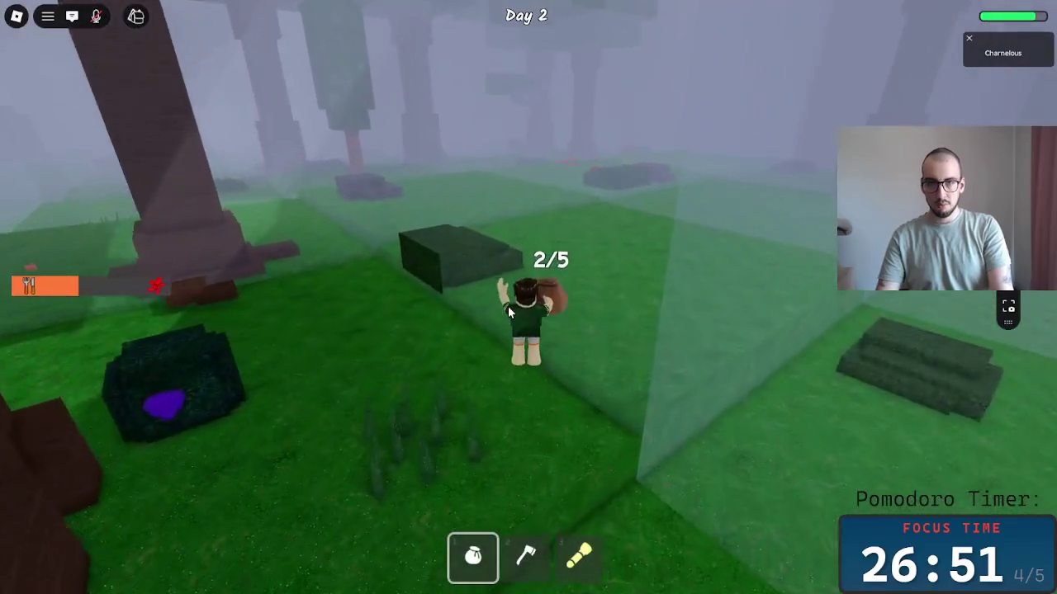
{"action": "key", "text": "w"}
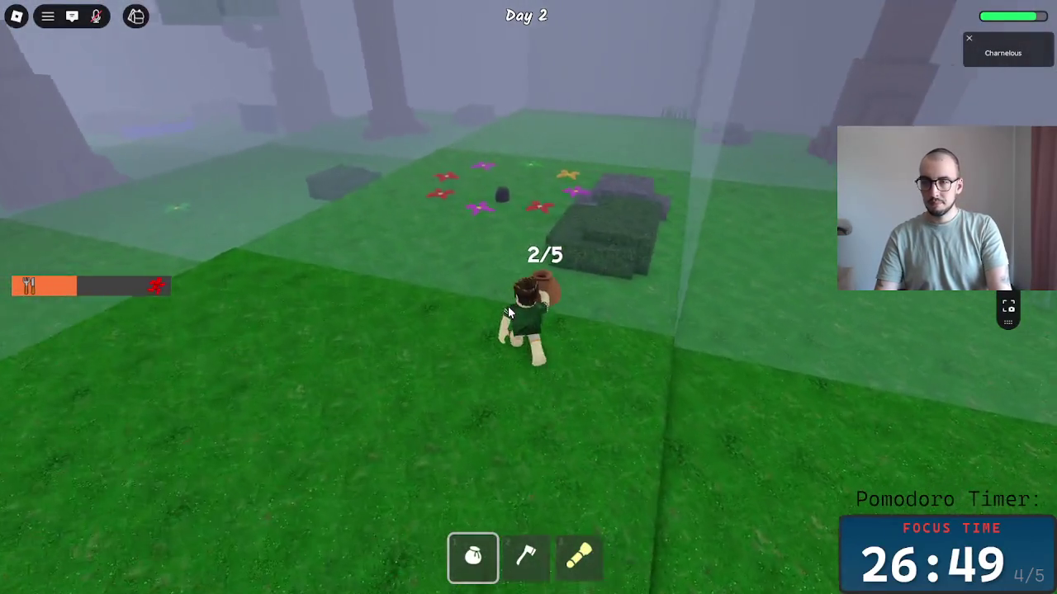
{"action": "key", "text": "w"}
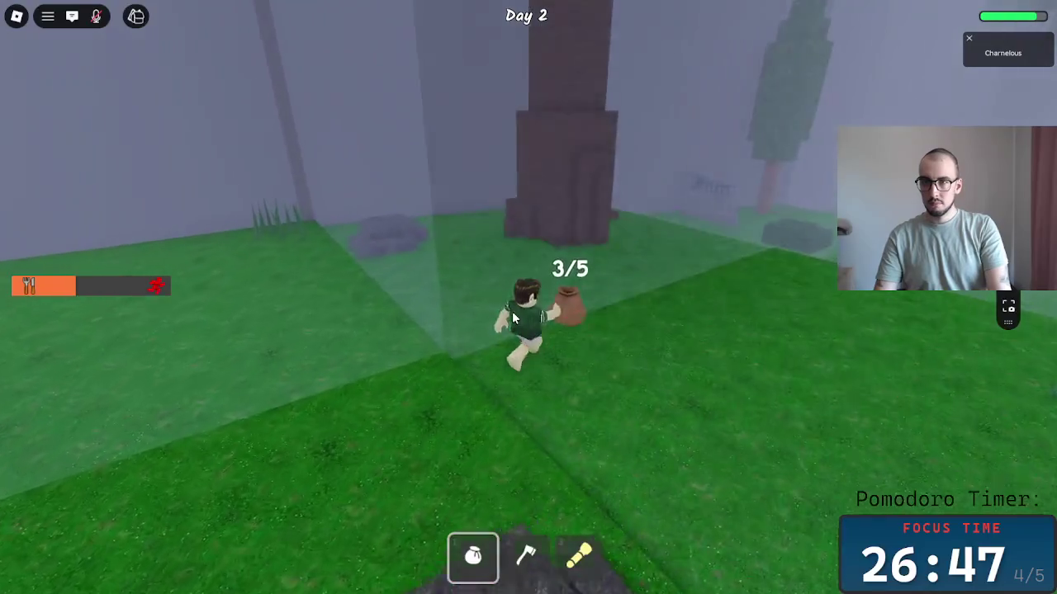
{"action": "key", "text": "w"}
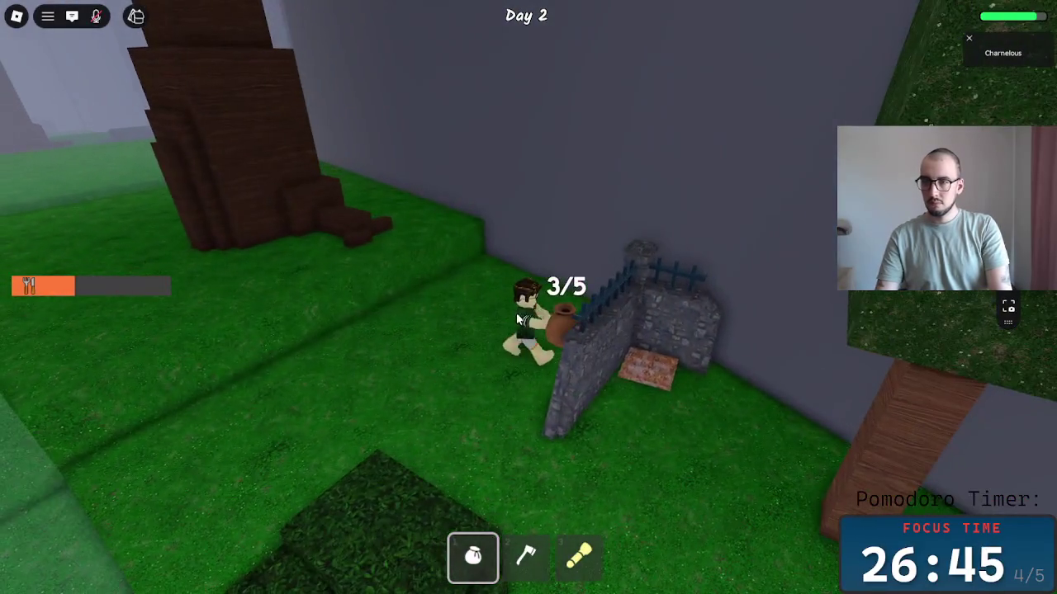
{"action": "key", "text": "ctrl"}
{"action": "key", "text": "w"}
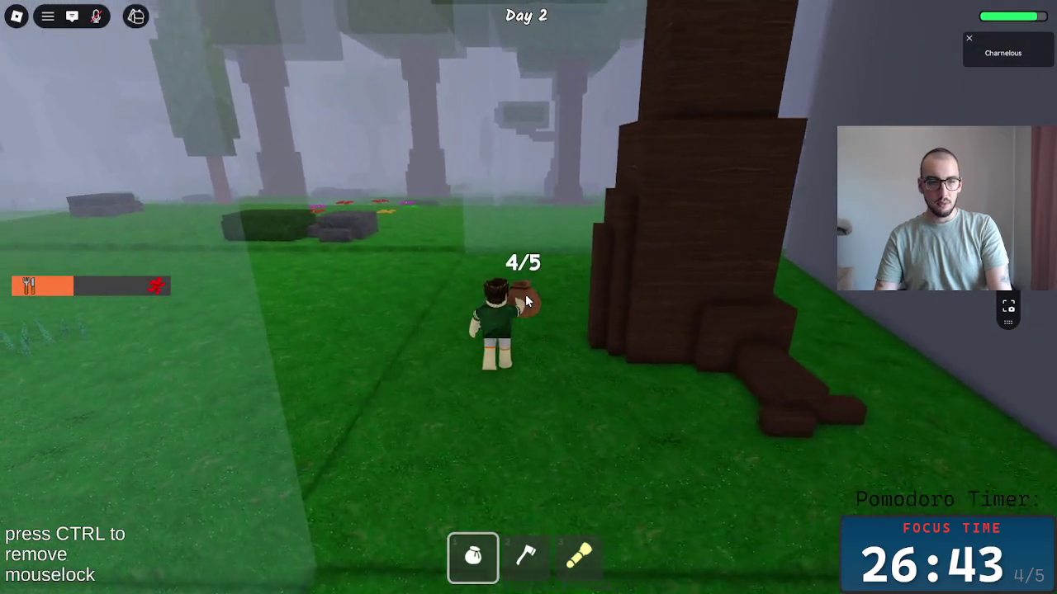
{"action": "key", "text": "w"}
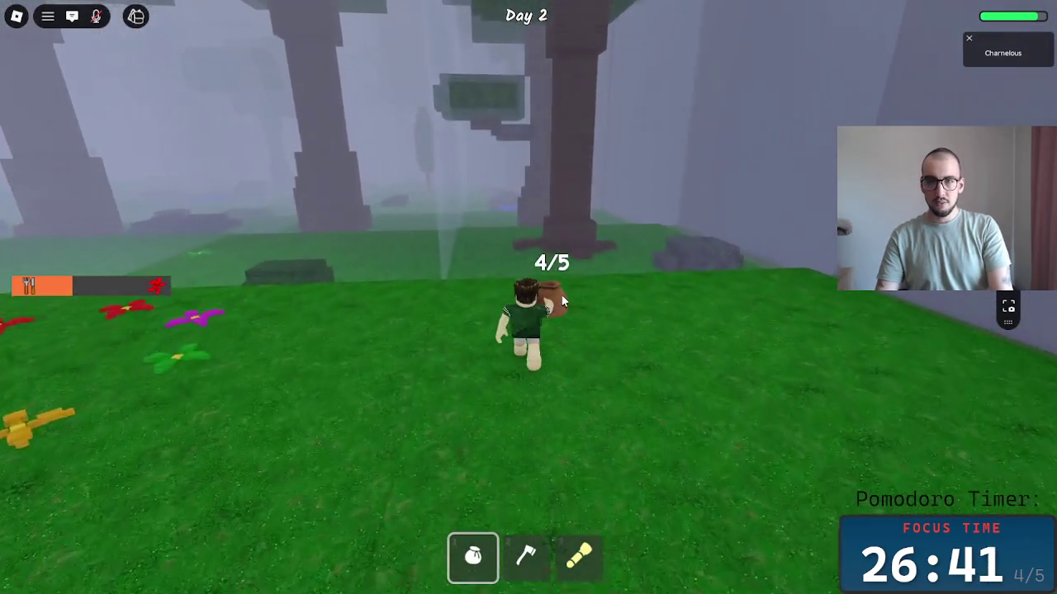
{"action": "key", "text": "w"}
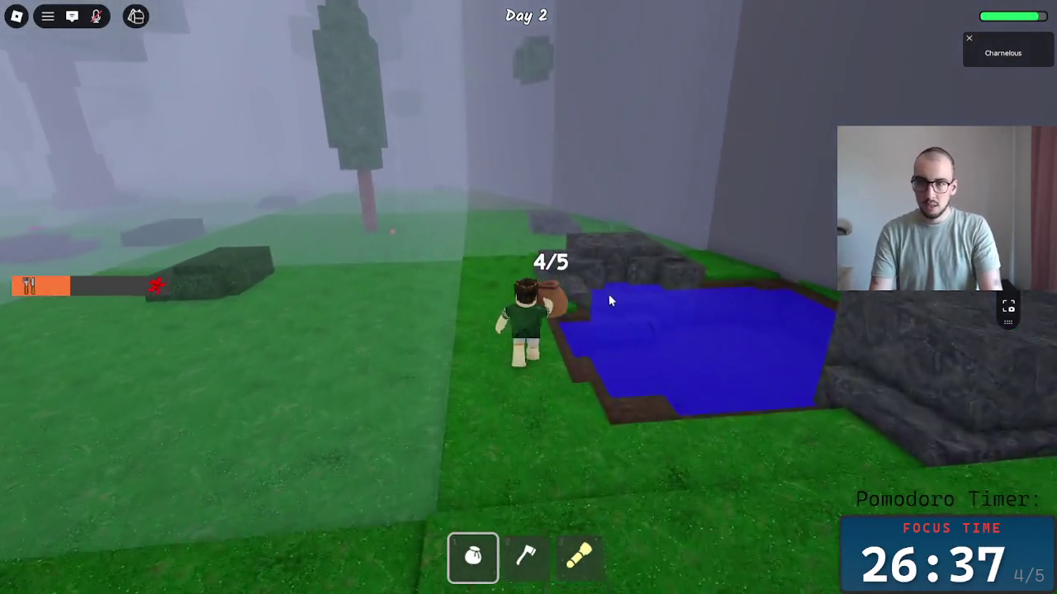
Cross the misty field to the stone mine shed and open its chest.
{"action": "key", "text": "a"}
{"action": "key", "text": "d"}
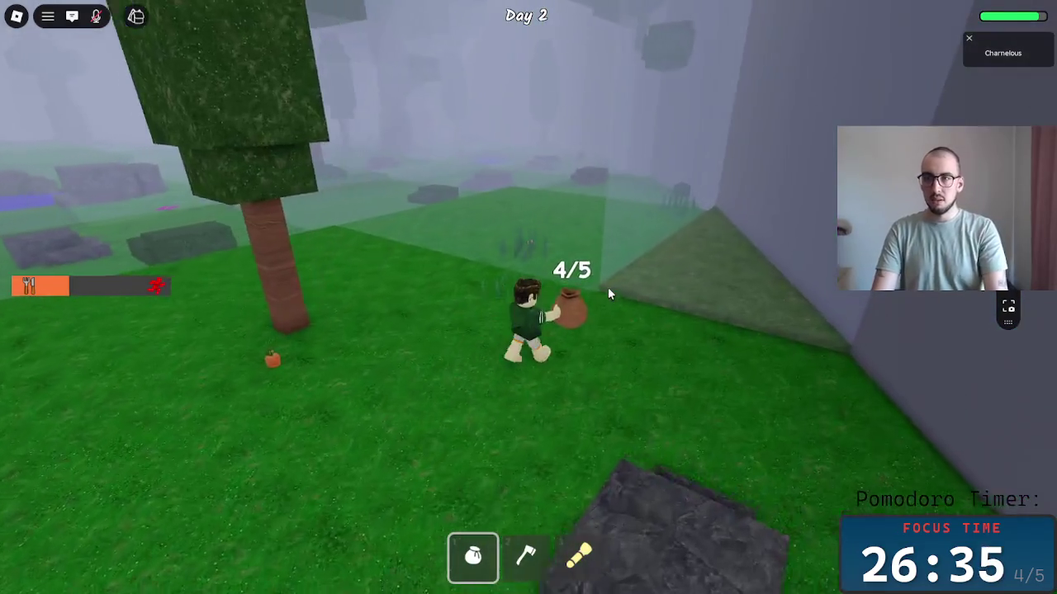
{"action": "key", "text": "w"}
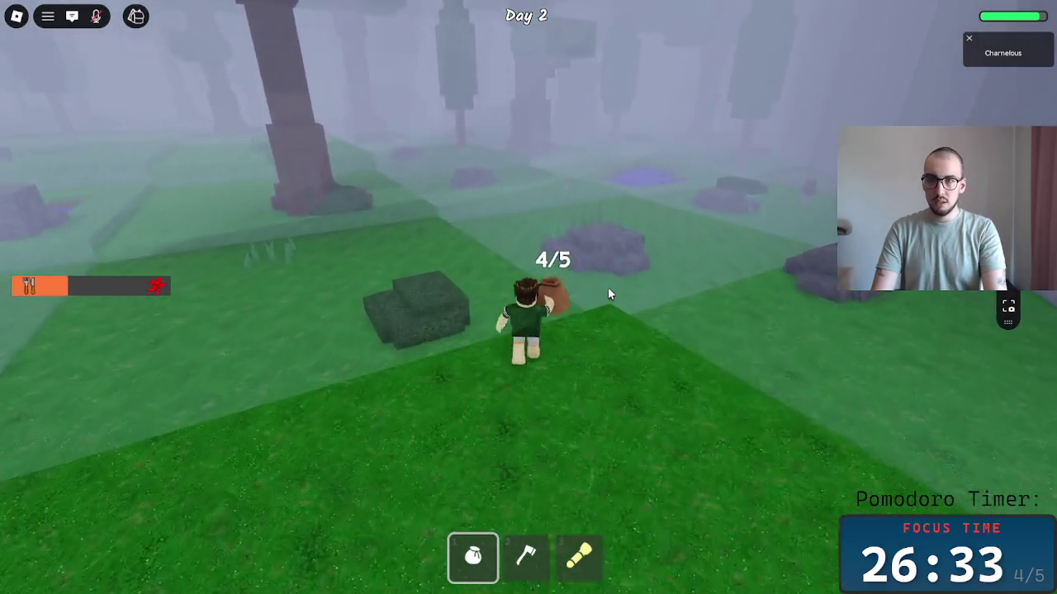
{"action": "key", "text": "w"}
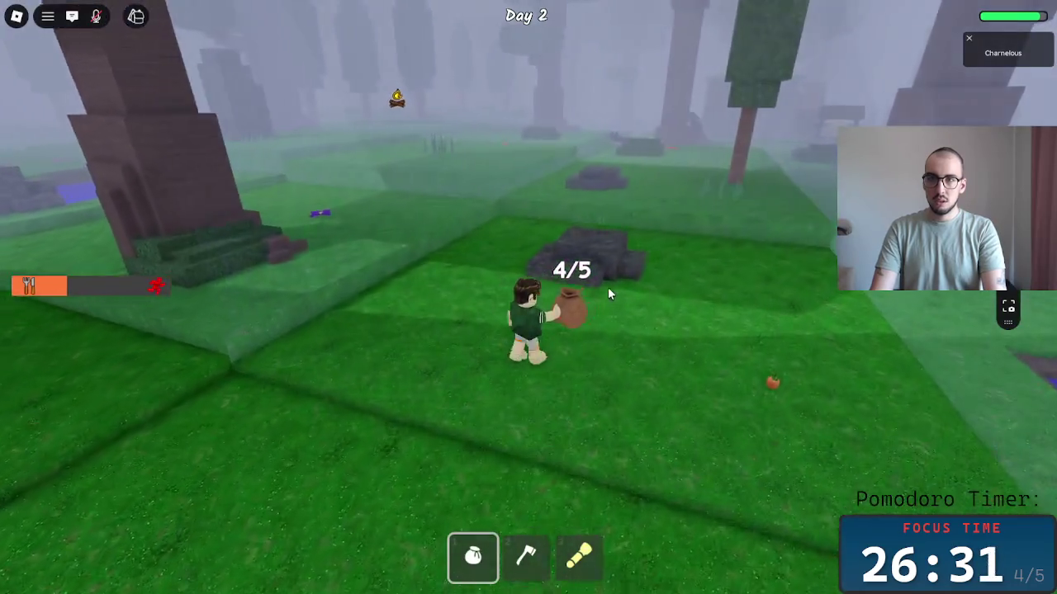
{"action": "key", "text": "w"}
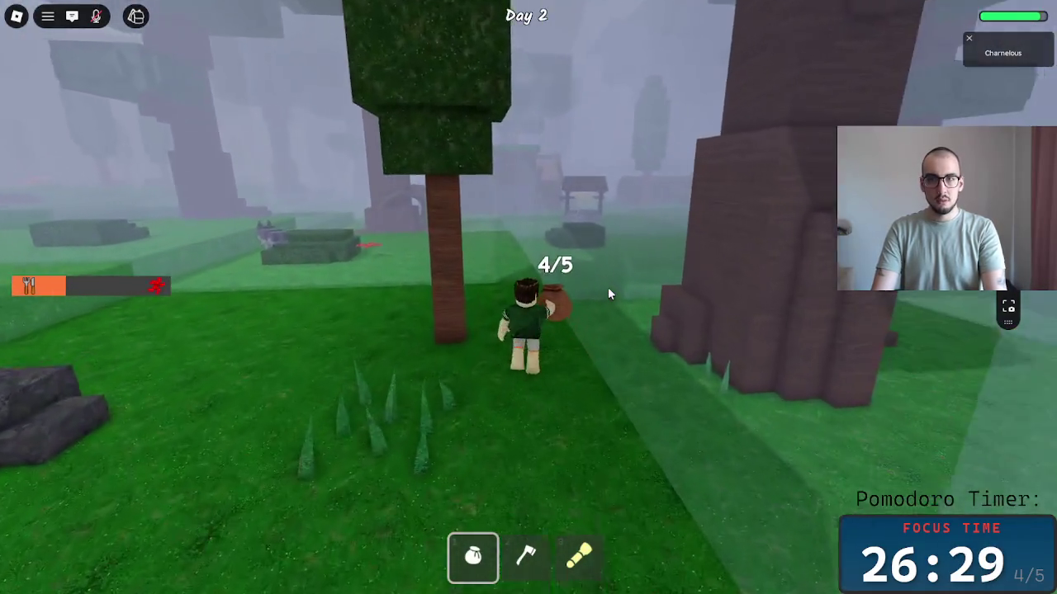
{"action": "key", "text": "w"}
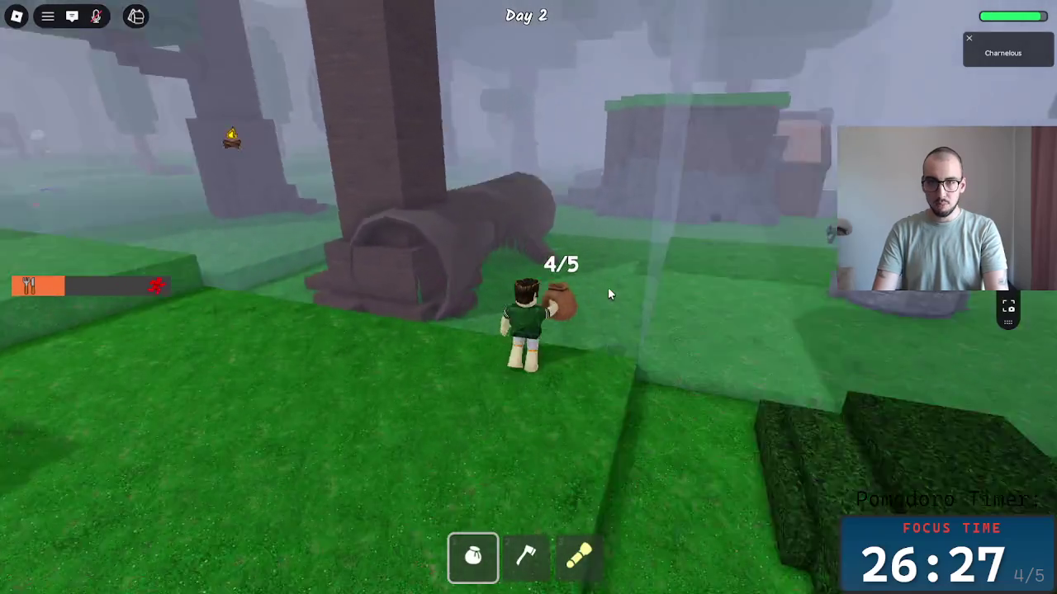
{"action": "key", "text": "w"}
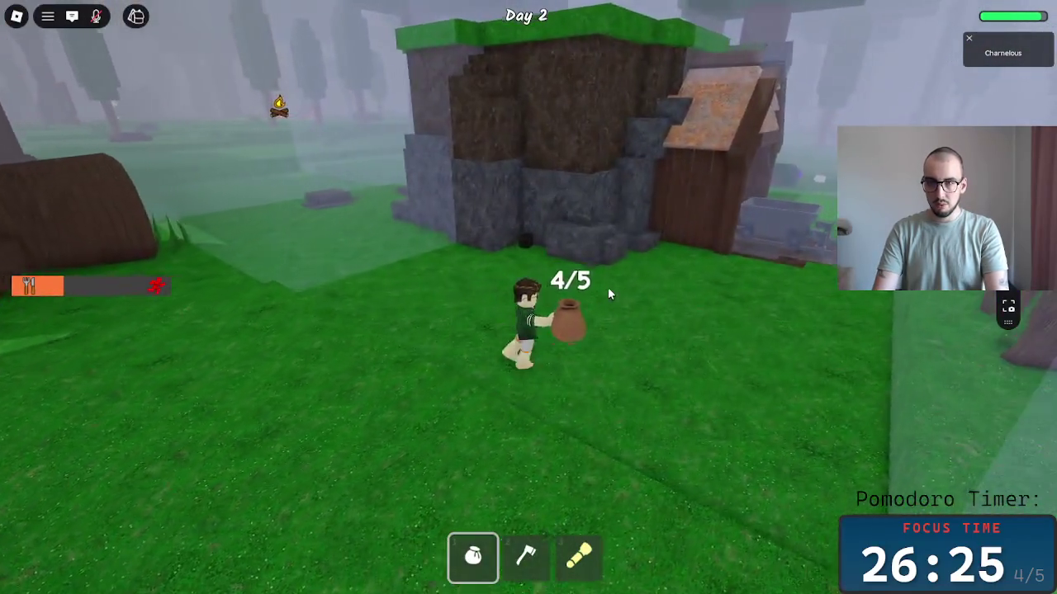
{"action": "key", "text": "w"}
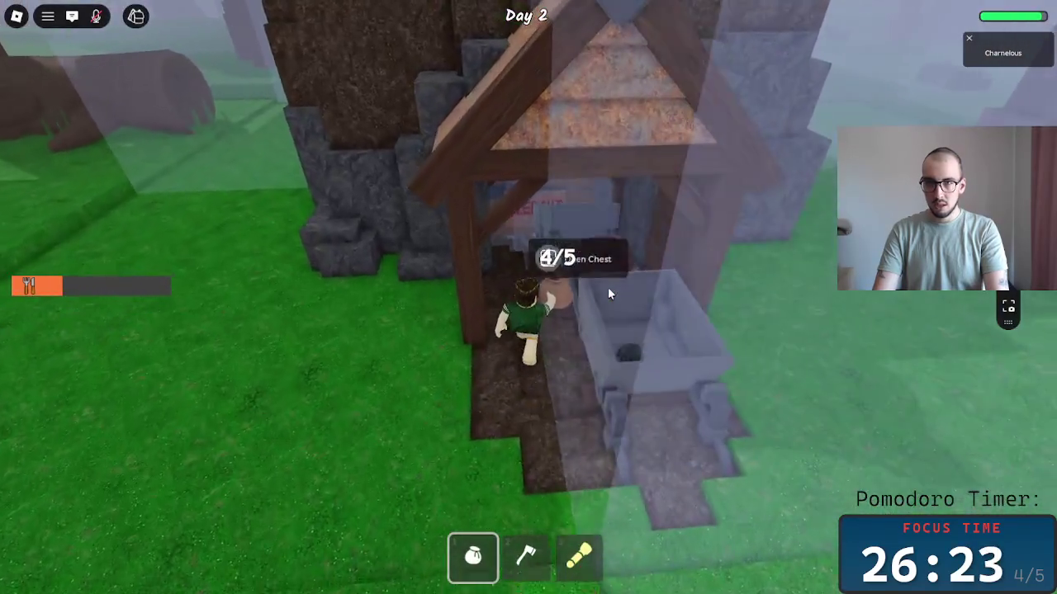
{"action": "key", "text": "e"}
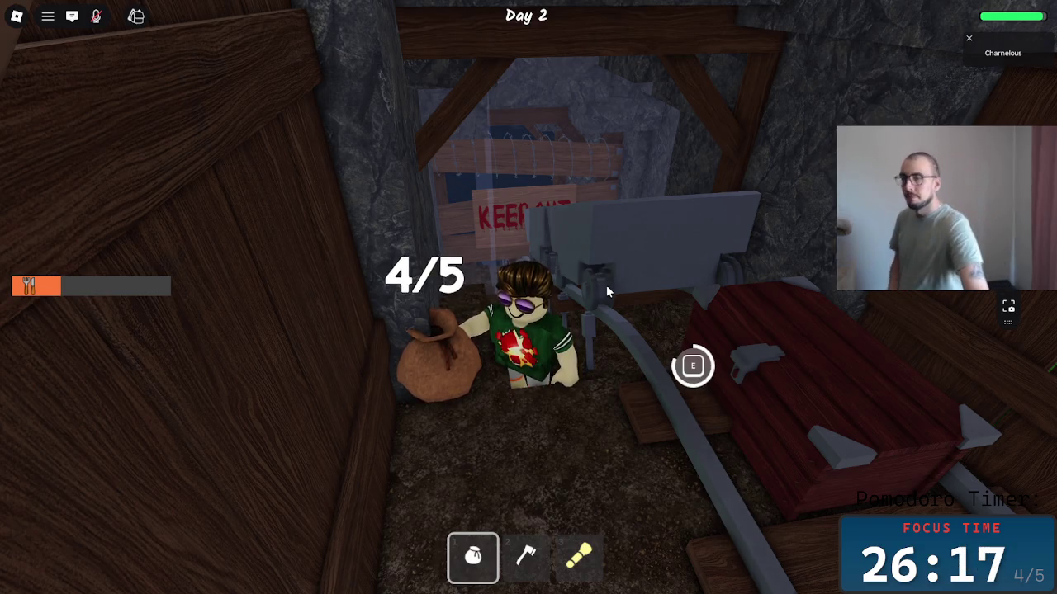
Fill the sack to 5/5 from the chest and deposit it at the campfire.
{"action": "key", "text": "s"}
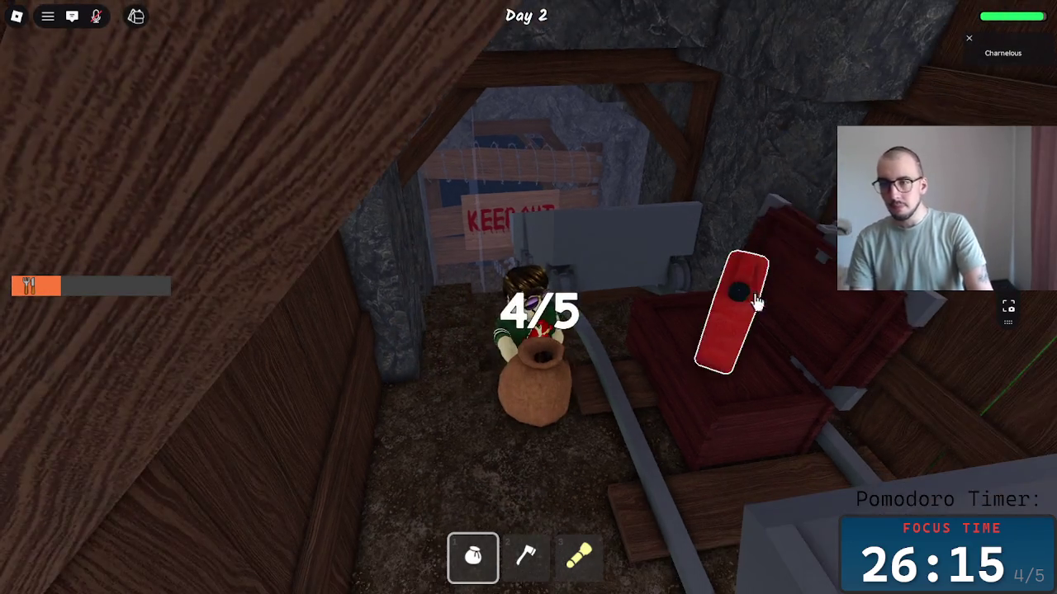
{"action": "key", "text": "w"}
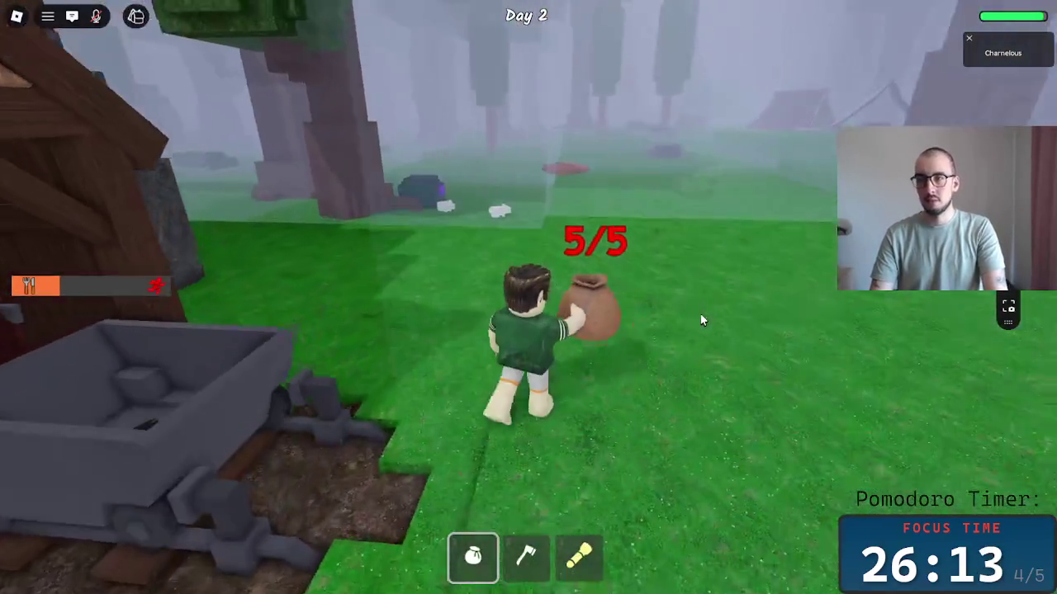
{"action": "key", "text": "w"}
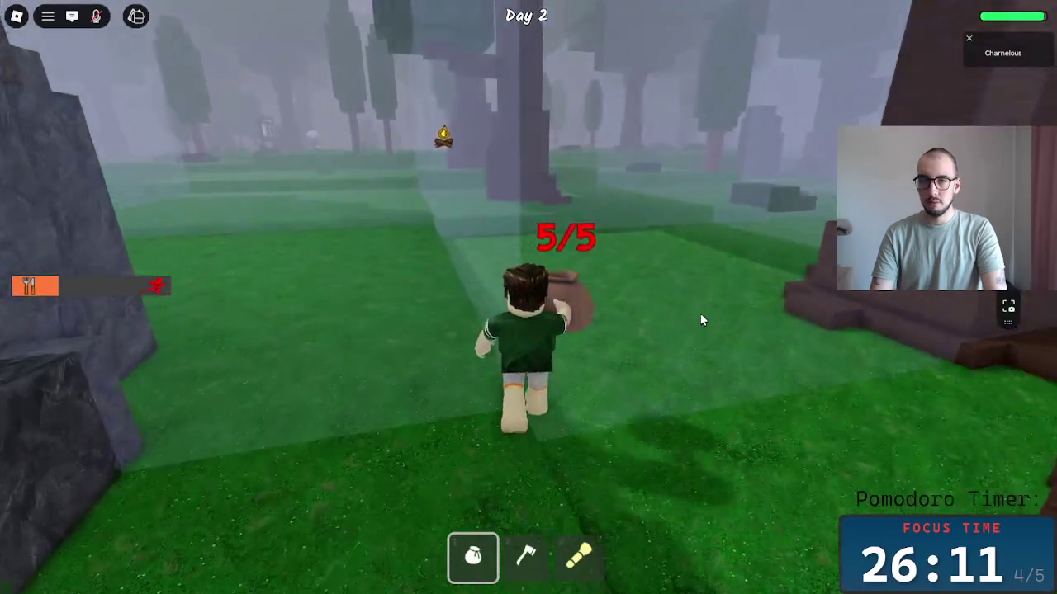
{"action": "key", "text": "w"}
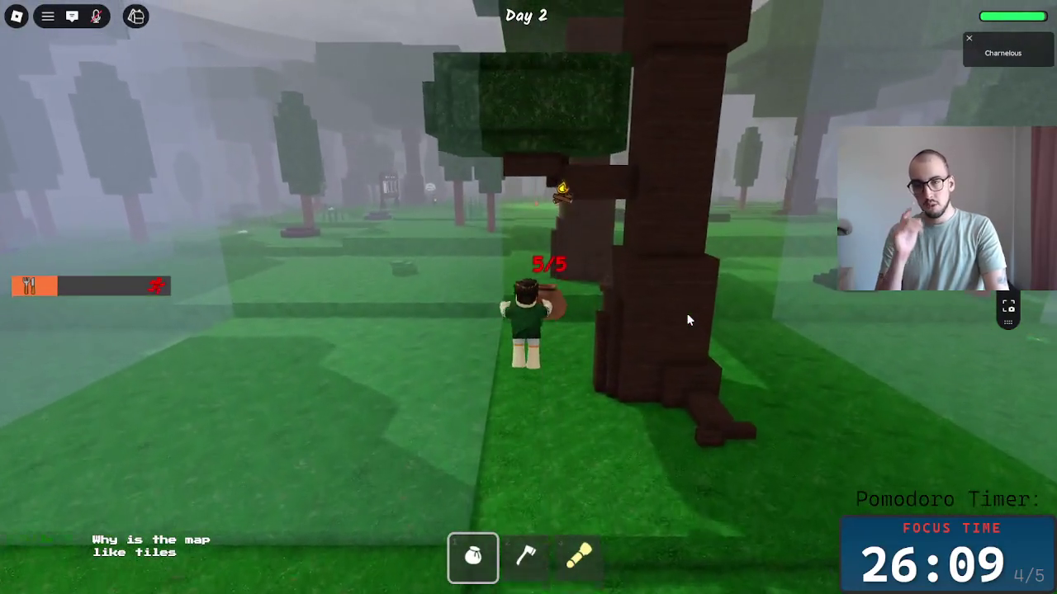
{"action": "key", "text": "w"}
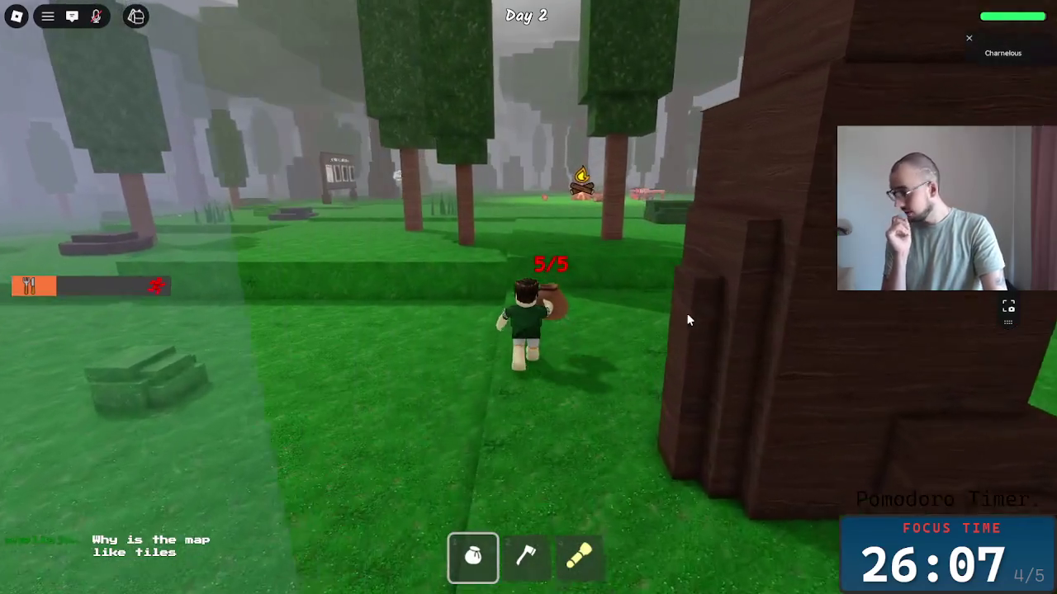
{"action": "key", "text": "w"}
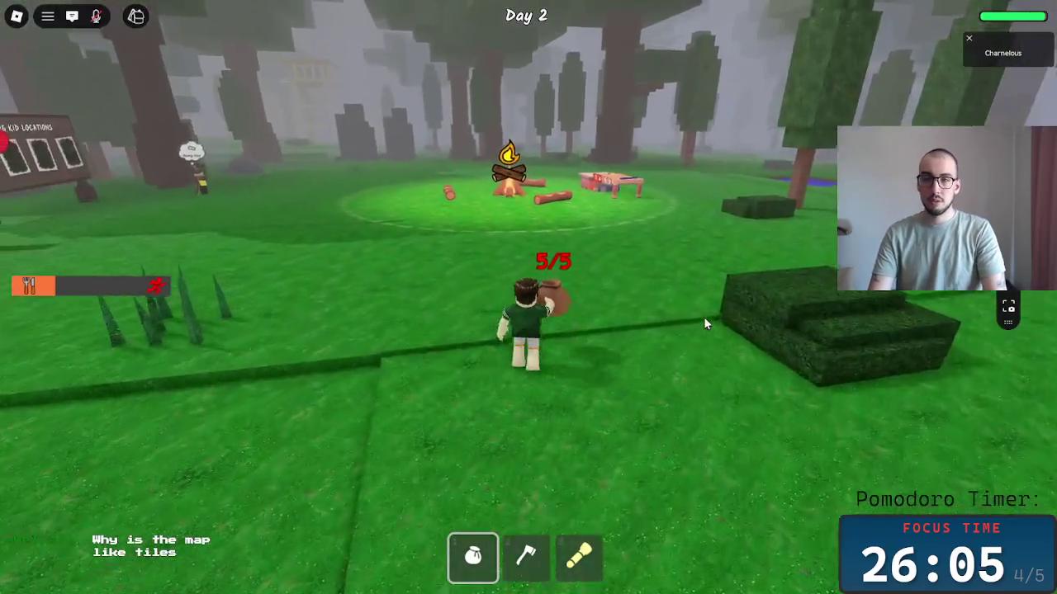
{"action": "key", "text": "w"}
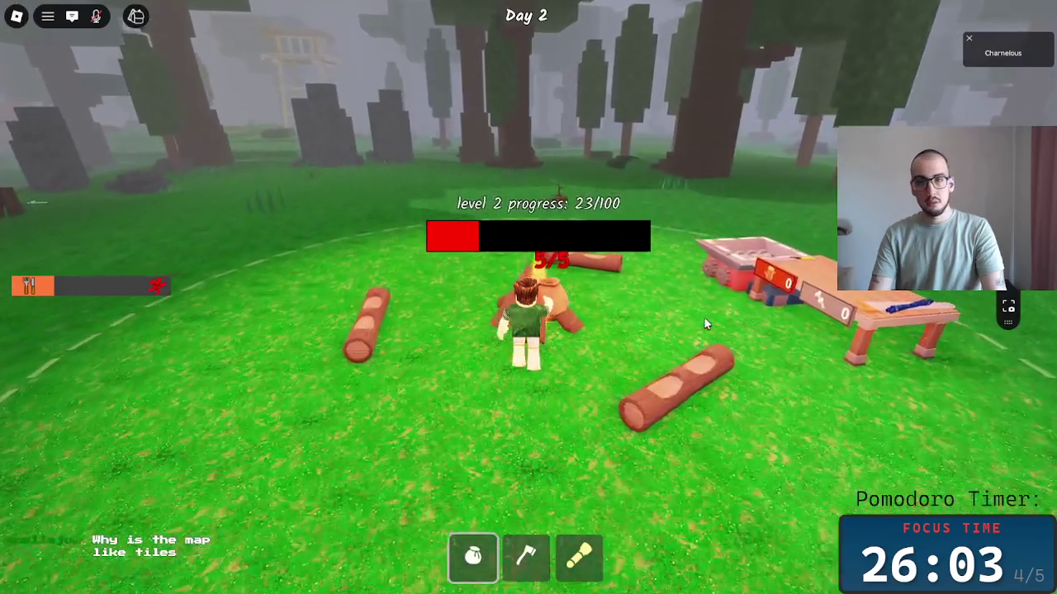
Walk from the campfire through the forest into the blue tent by the chest.
{"action": "key", "text": "w"}
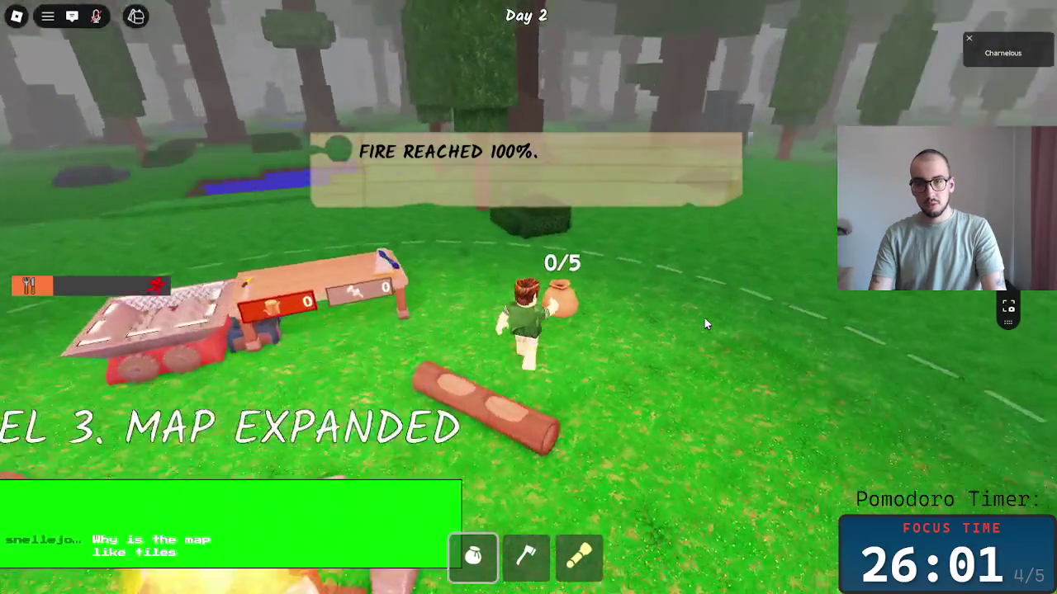
{"action": "key", "text": "w"}
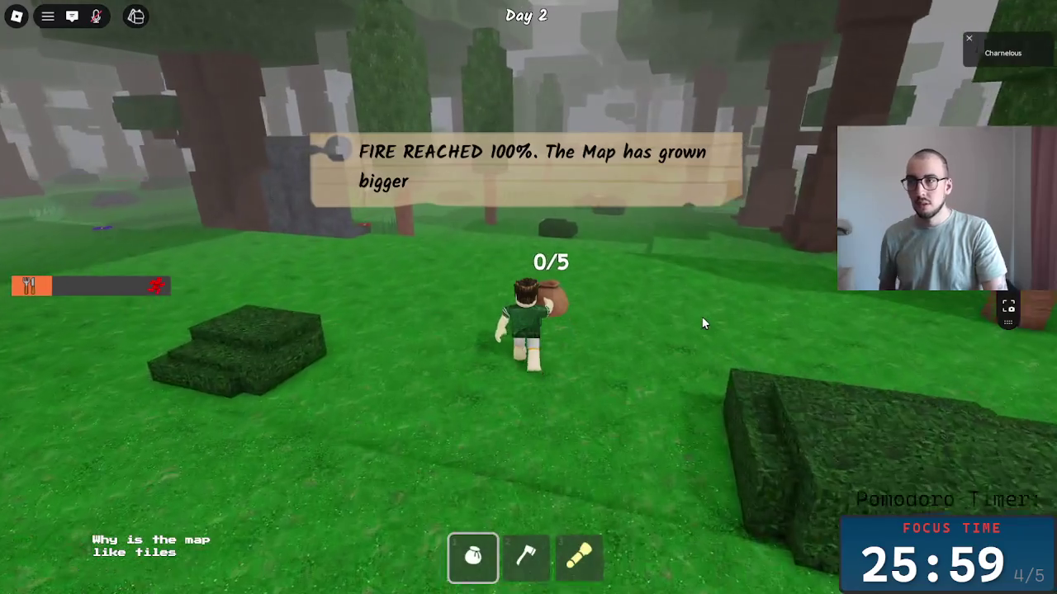
{"action": "key", "text": "w"}
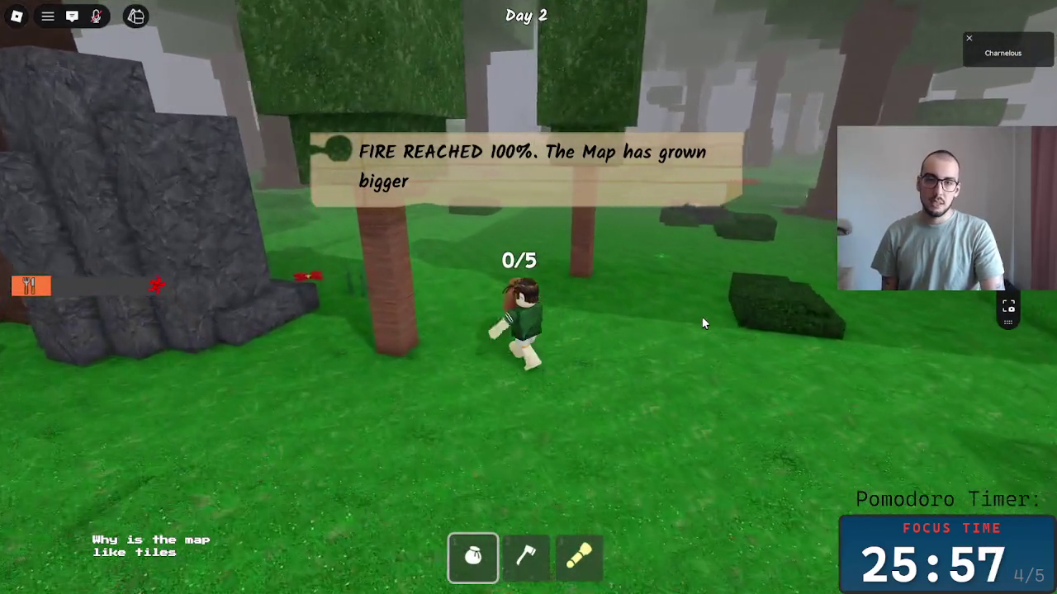
{"action": "key", "text": "w"}
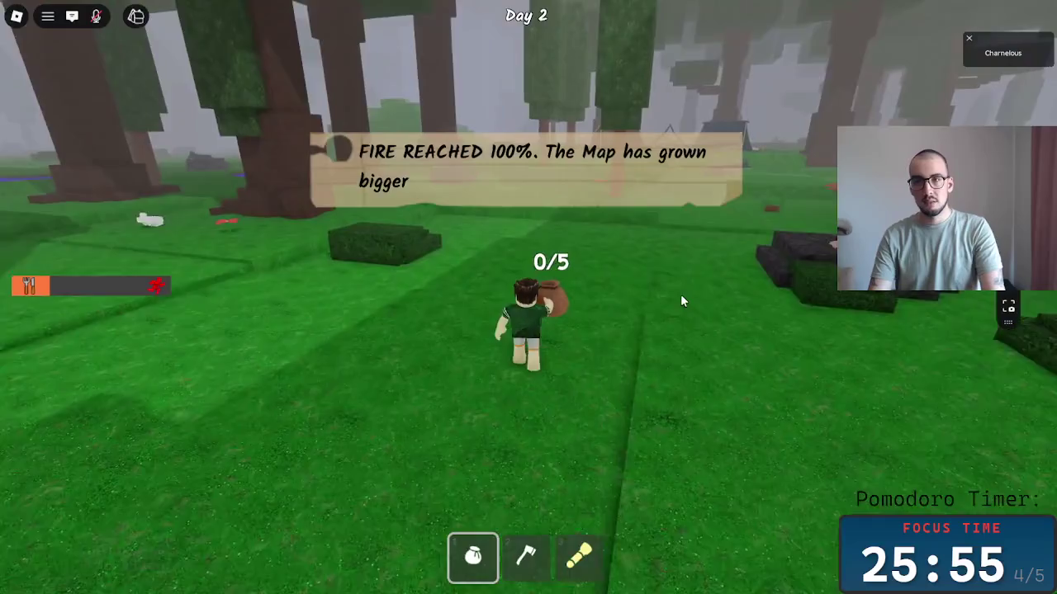
{"action": "key", "text": "w"}
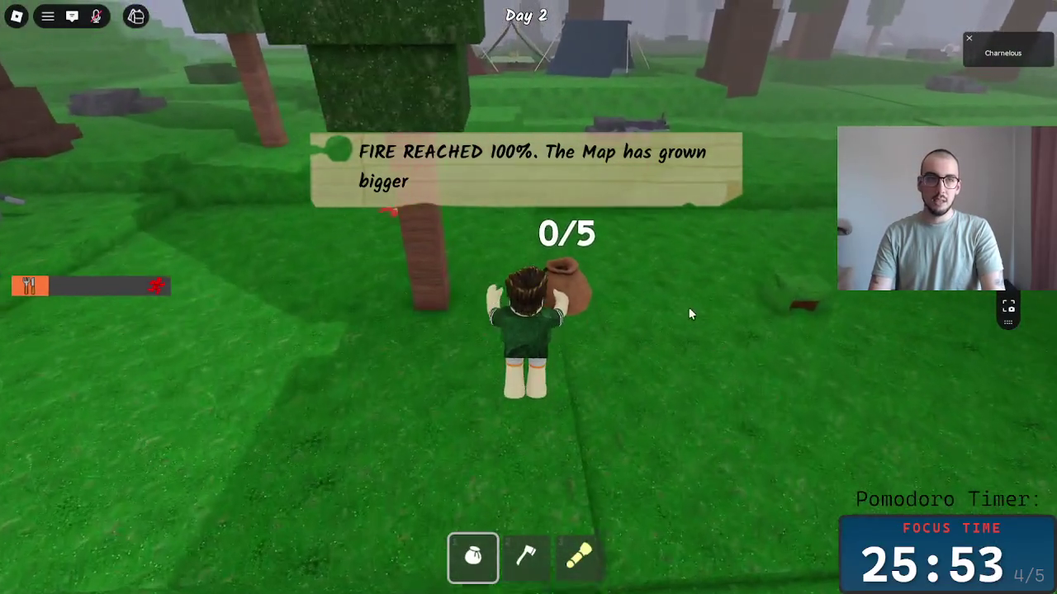
{"action": "key", "text": "w"}
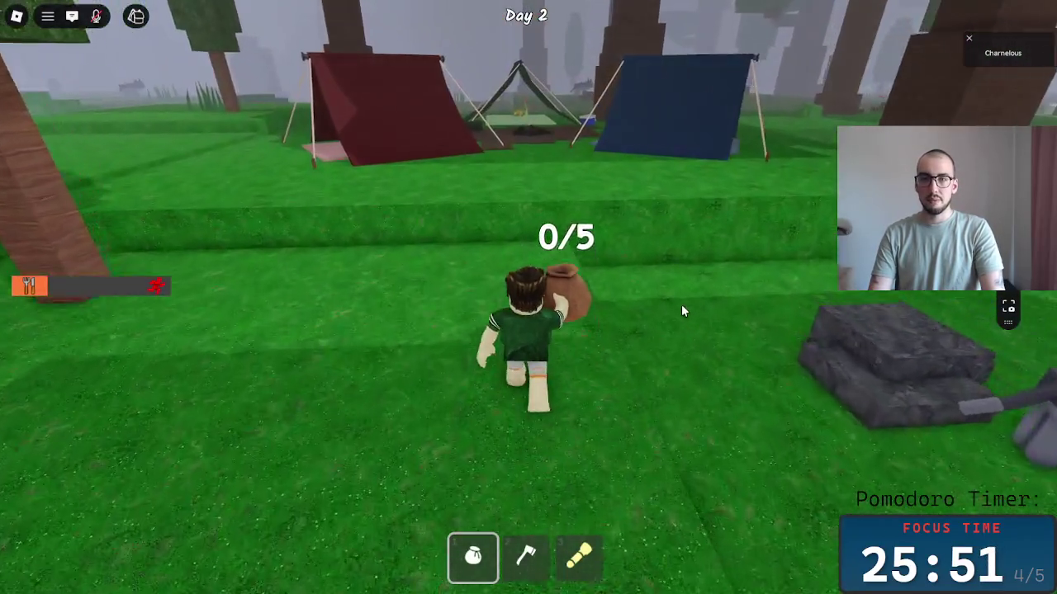
{"action": "key", "text": "w"}
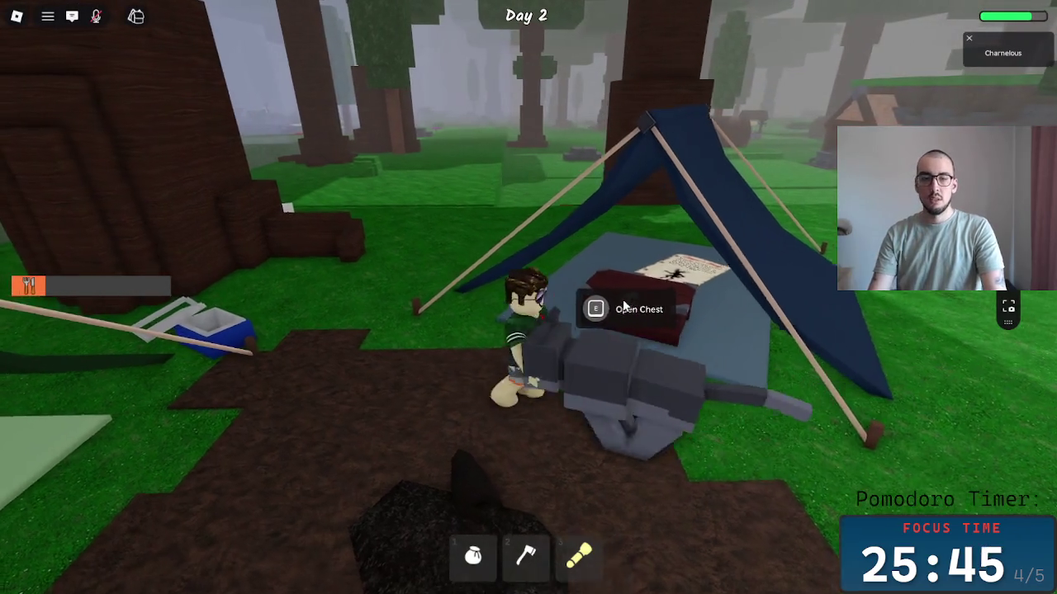
Kill the wolf with the axe, then take the Good Sack from the tent chest.
{"action": "key", "text": "2"}
{"action": "left_click", "coordinate": [690, 369]}
{"action": "left_click", "coordinate": [698, 369]}
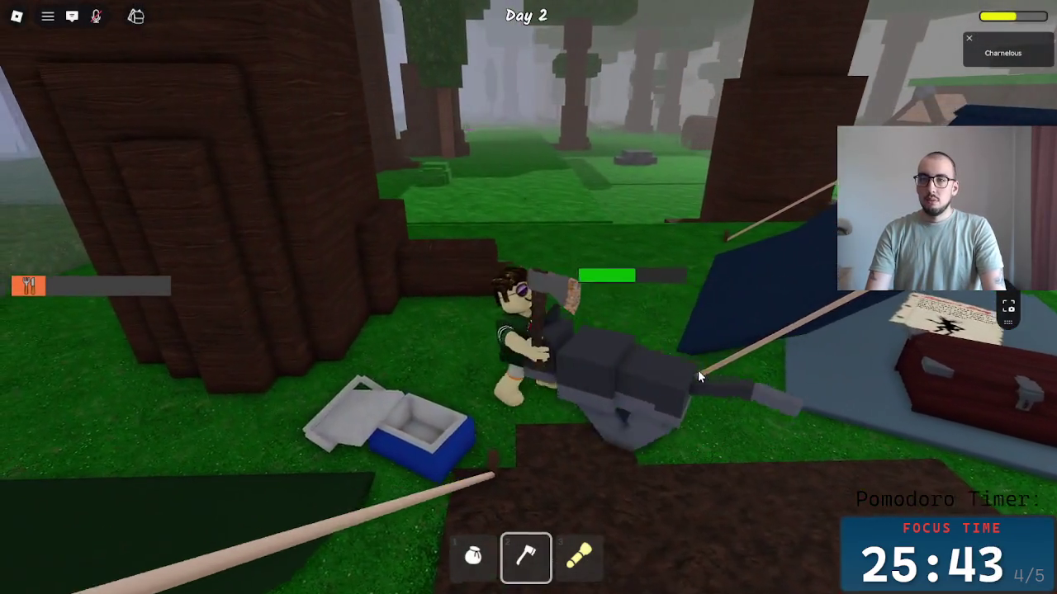
{"action": "left_click", "coordinate": [699, 369]}
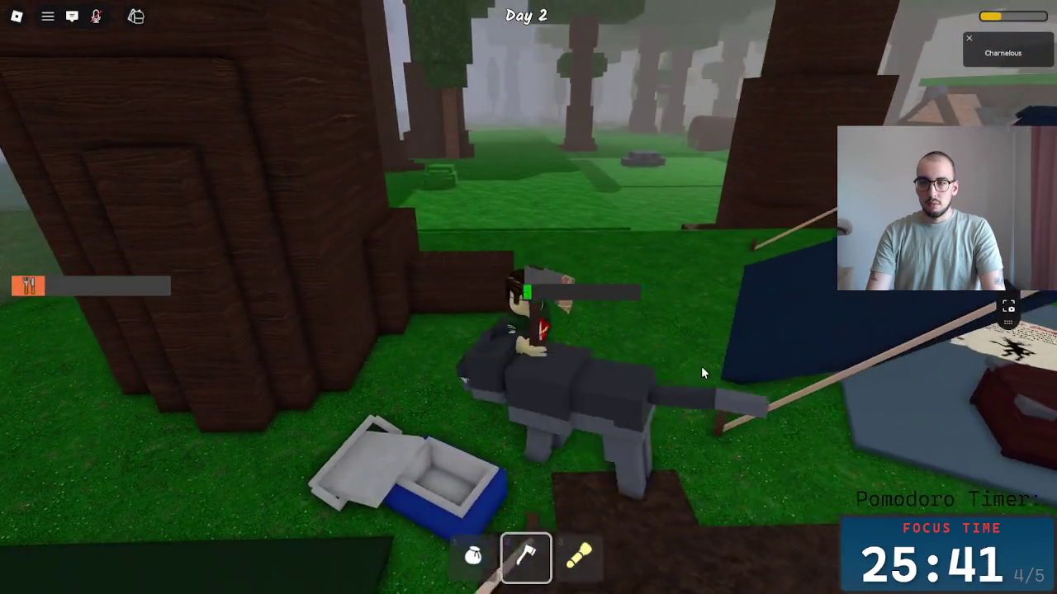
{"action": "key", "text": "1"}
{"action": "key", "text": "d"}
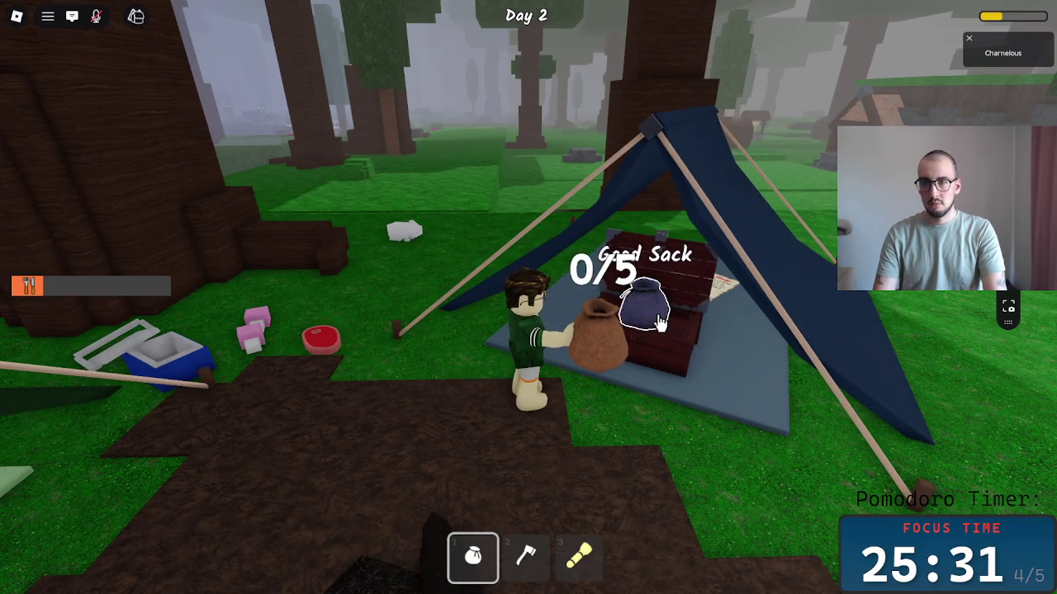
{"action": "left_click", "coordinate": [659, 319]}
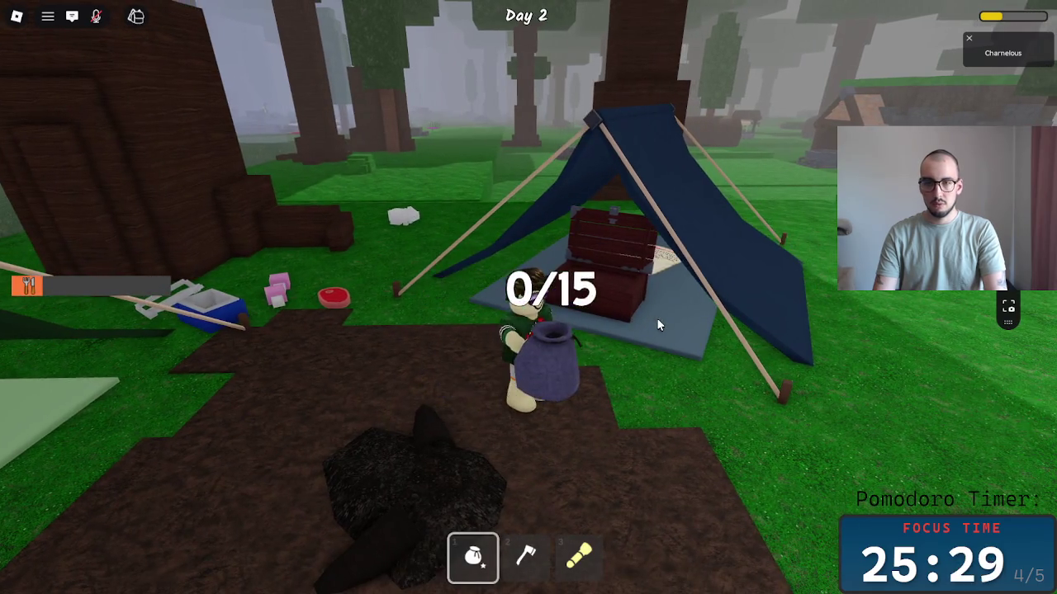
Leave the tent and collect the Old Radio from the stump into the sack.
{"action": "scroll", "coordinate": [656, 318], "scroll_direction": "down", "scroll_amount": 2}
{"action": "key", "text": "a"}
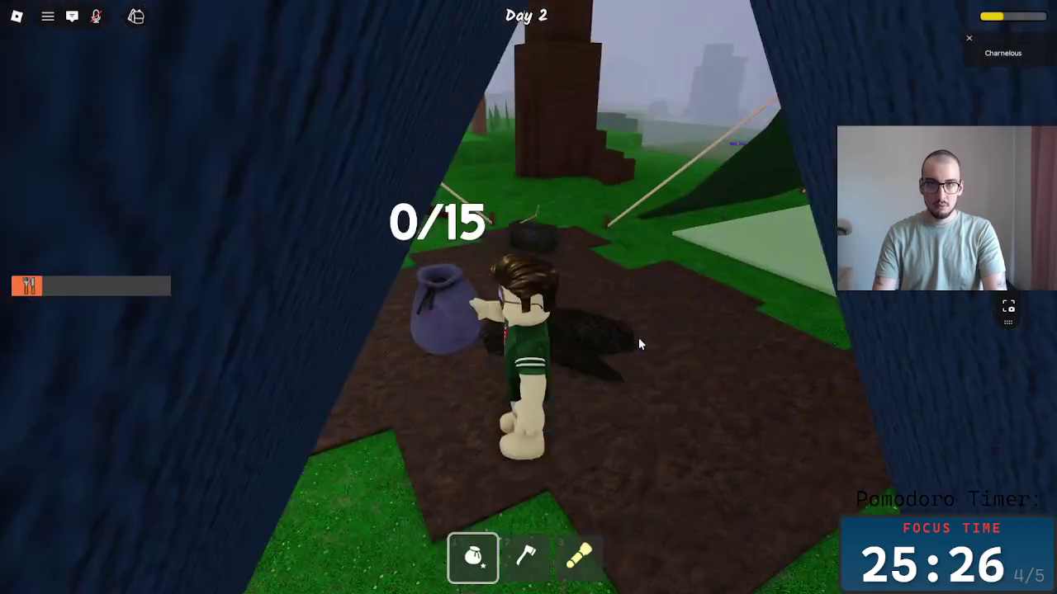
{"action": "key", "text": "w"}
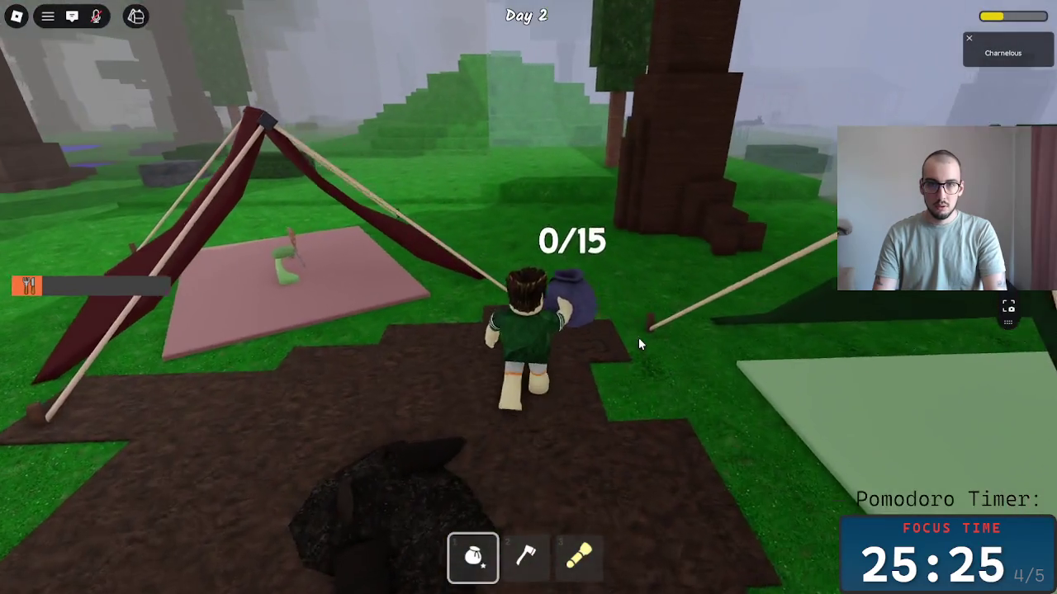
{"action": "key", "text": "2"}
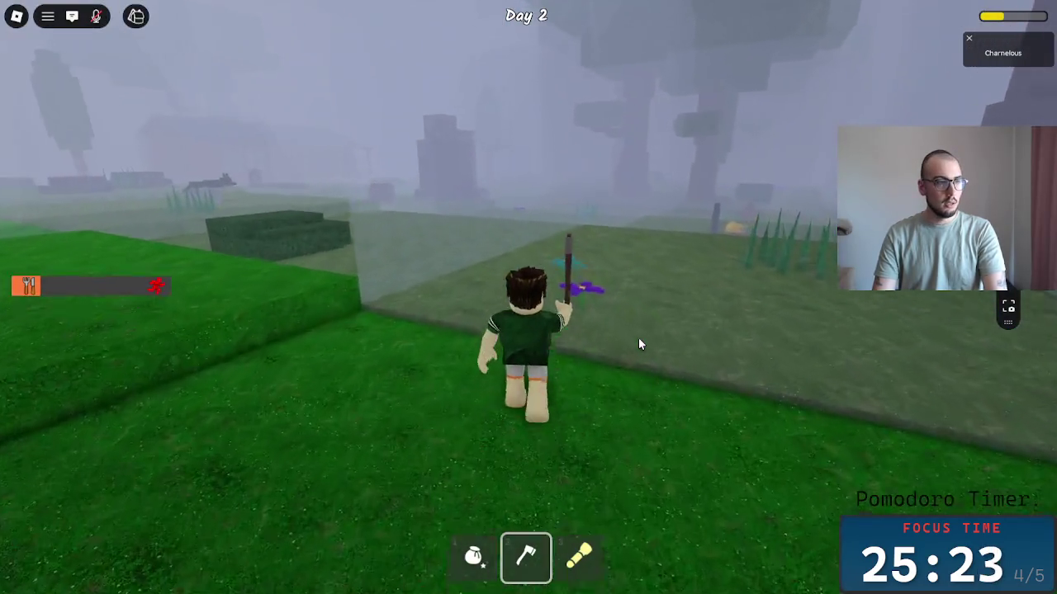
{"action": "key", "text": "w"}
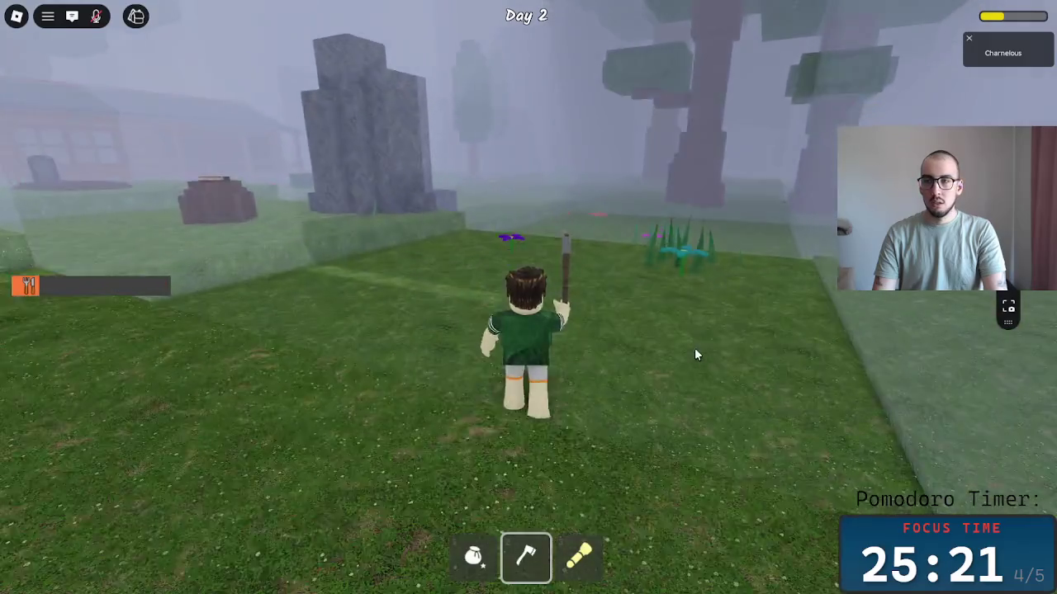
{"action": "key", "text": "w"}
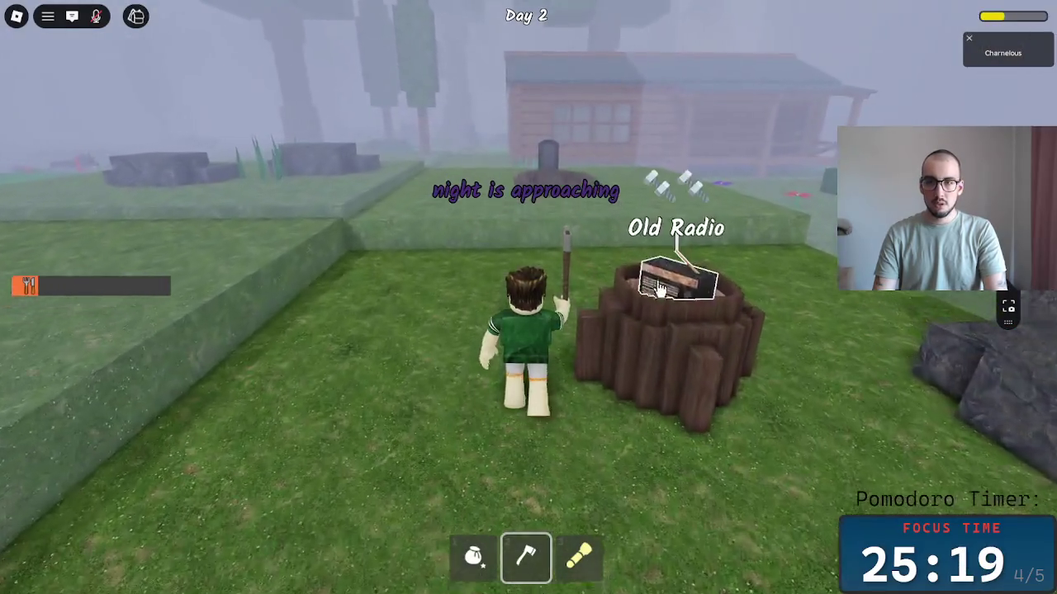
{"action": "key", "text": "1"}
{"action": "left_click", "coordinate": [730, 367]}
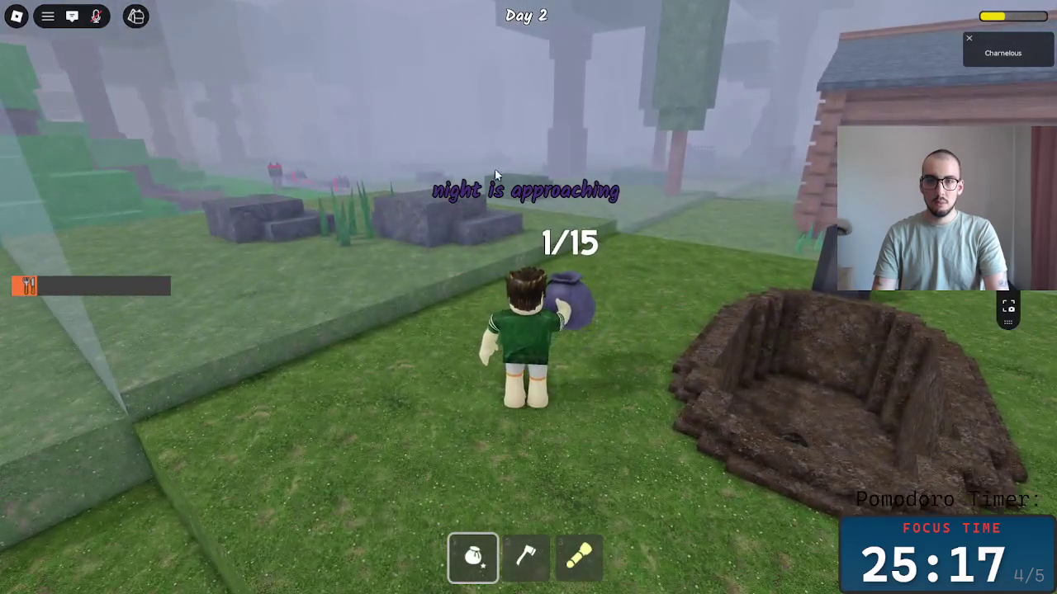
Enter the log house, open the chest by the window, and head to the bedroom.
{"action": "key", "text": "d"}
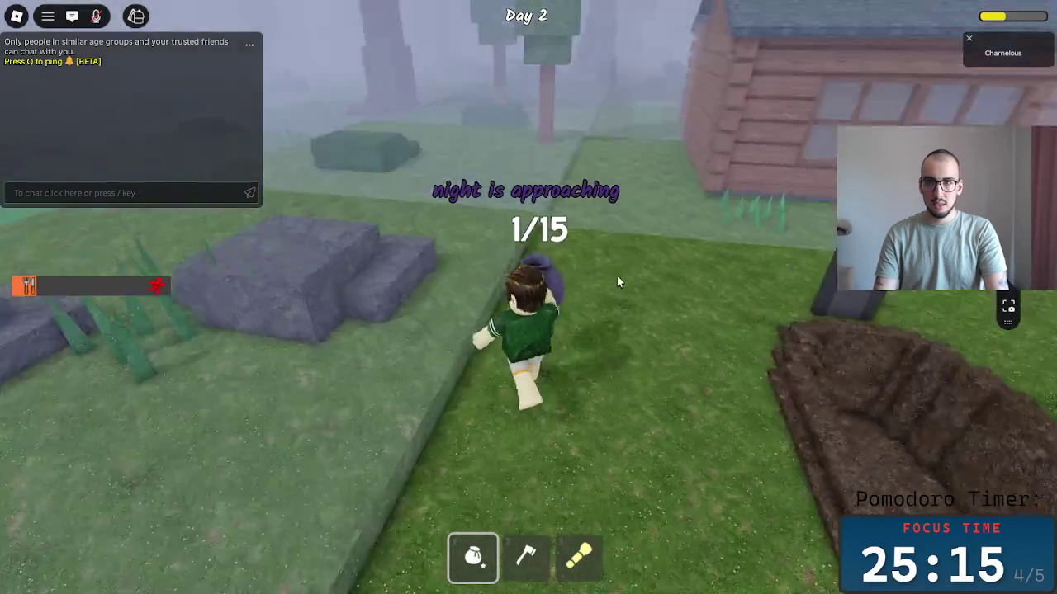
{"action": "key", "text": "w"}
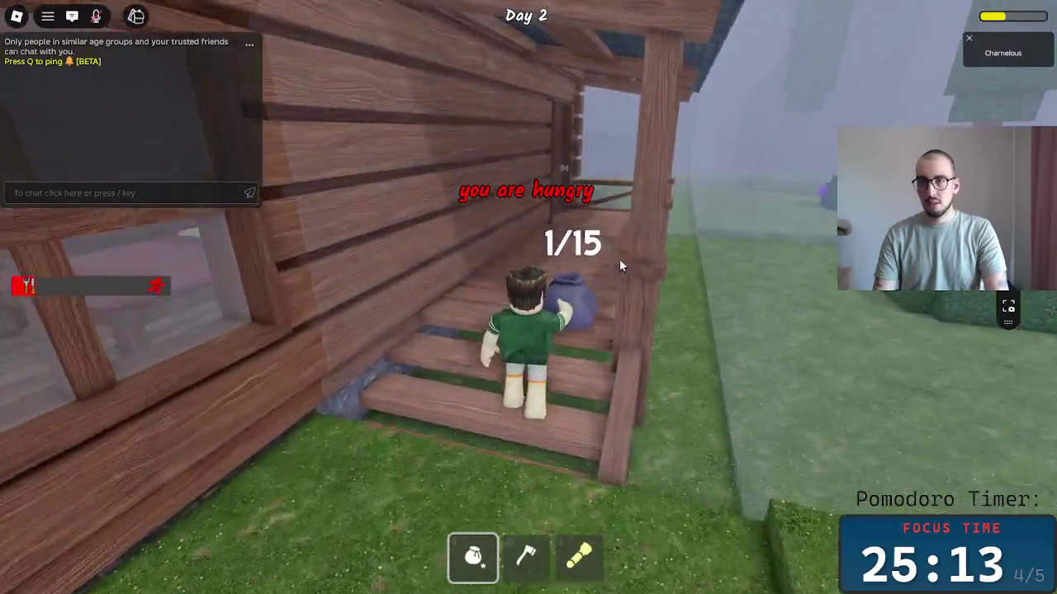
{"action": "key", "text": "w"}
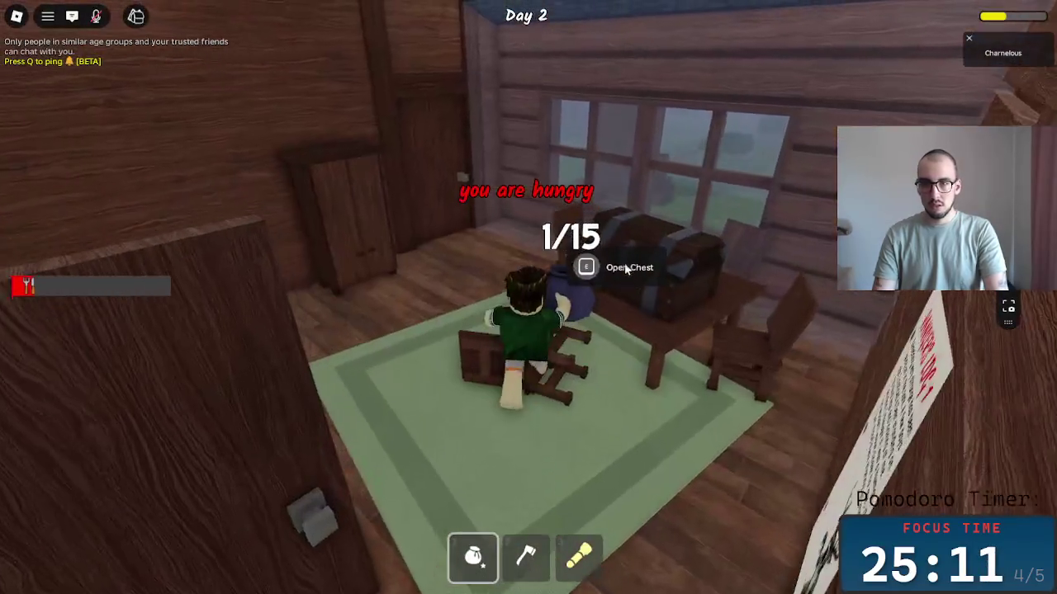
{"action": "key", "text": "e"}
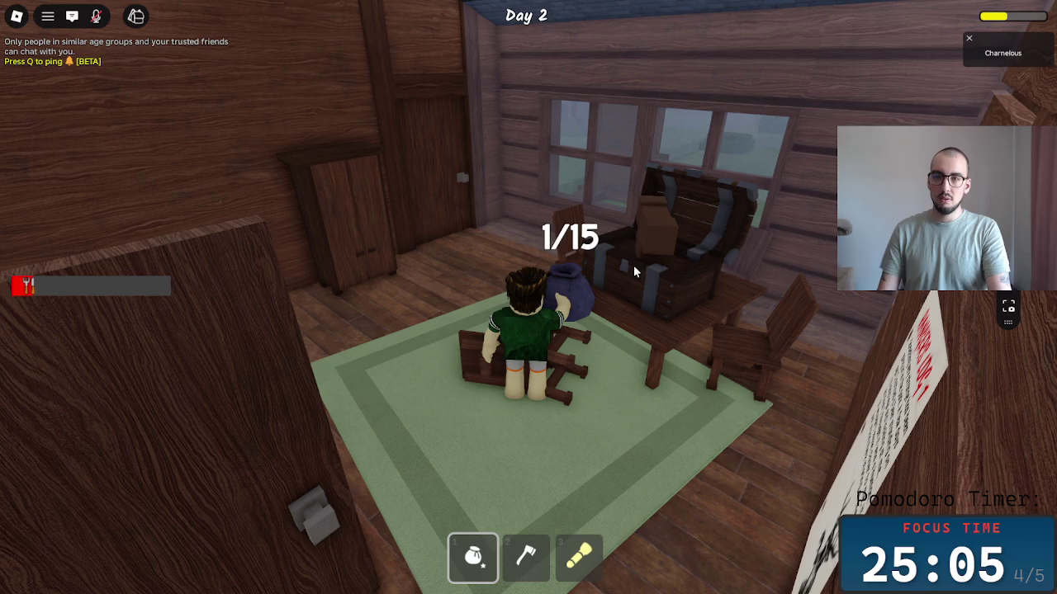
{"action": "key", "text": "w"}
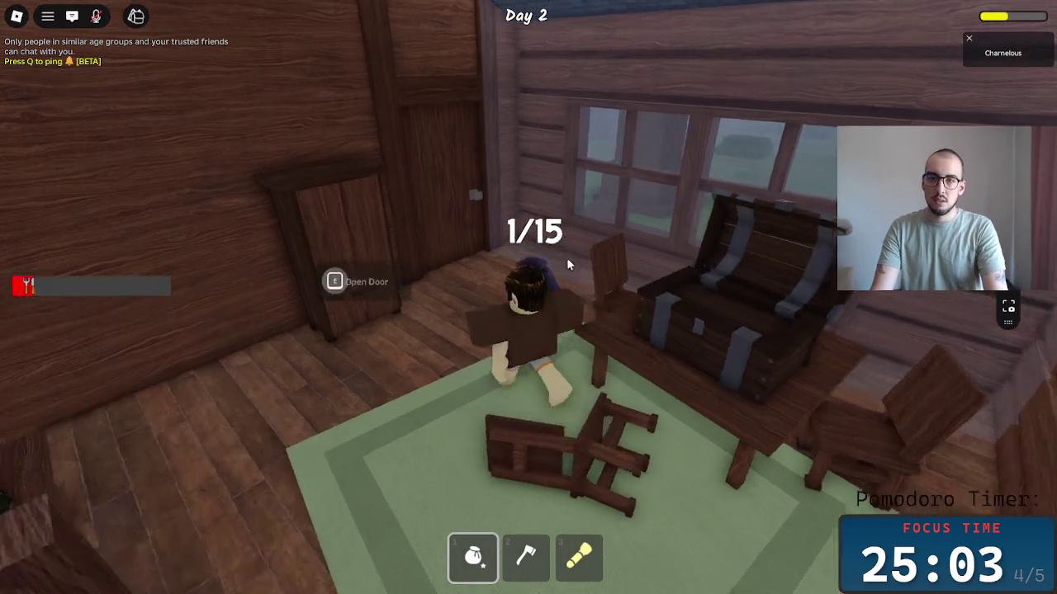
{"action": "key", "text": "s"}
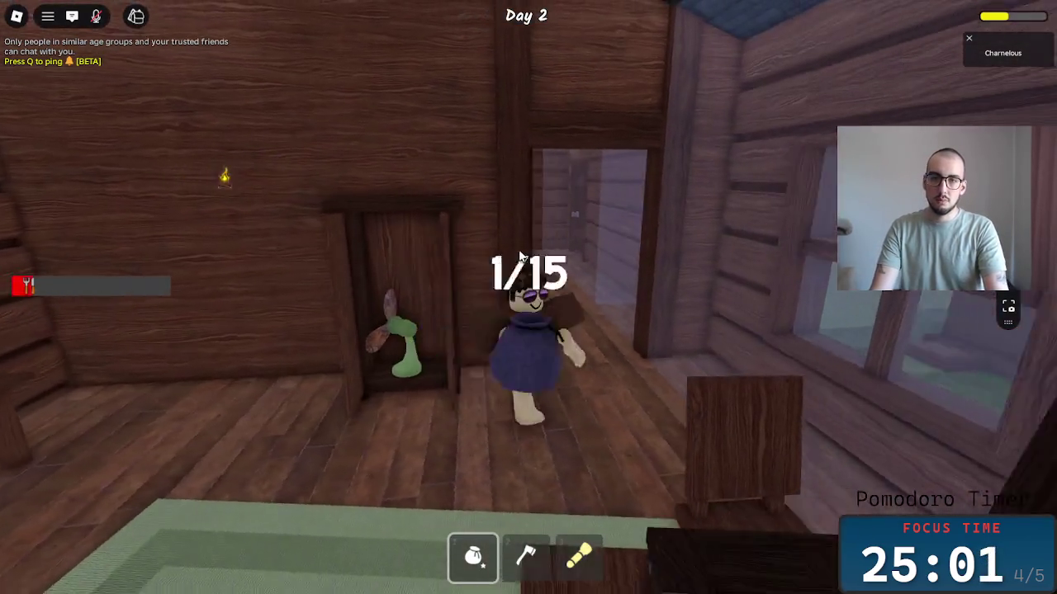
{"action": "key", "text": "a"}
{"action": "key", "text": "w"}
{"action": "key", "text": "w"}
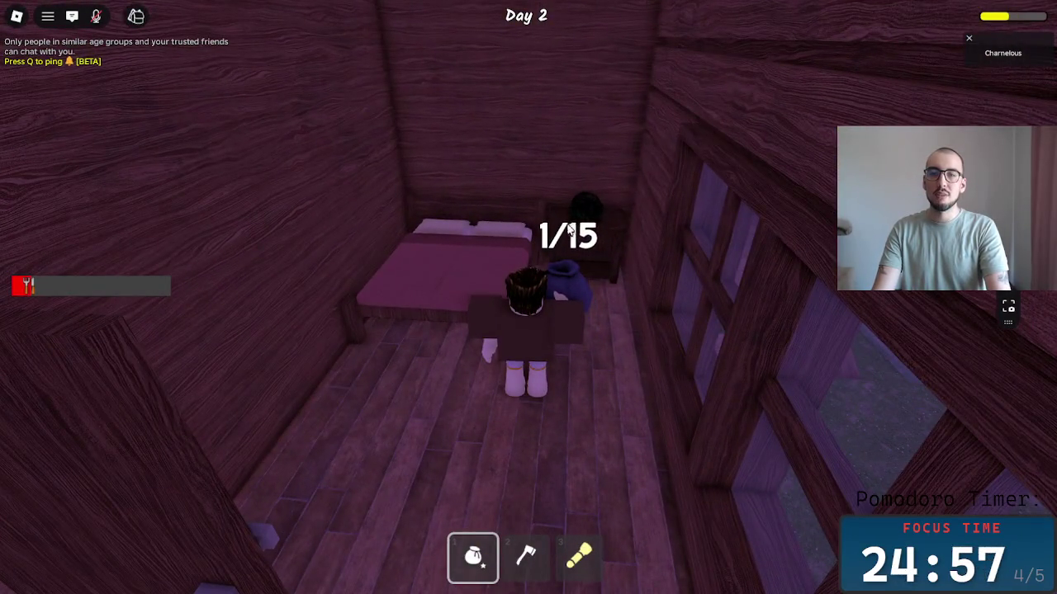
Collect items in the house and the seed by the yard's stone fence.
{"action": "key", "text": "s"}
{"action": "key", "text": "w"}
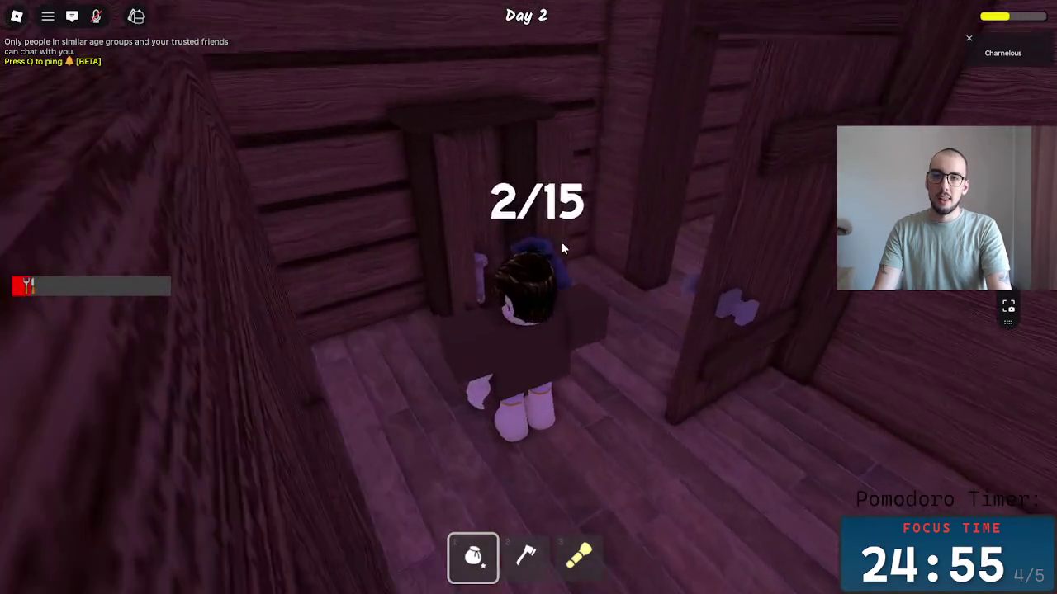
{"action": "key", "text": "w"}
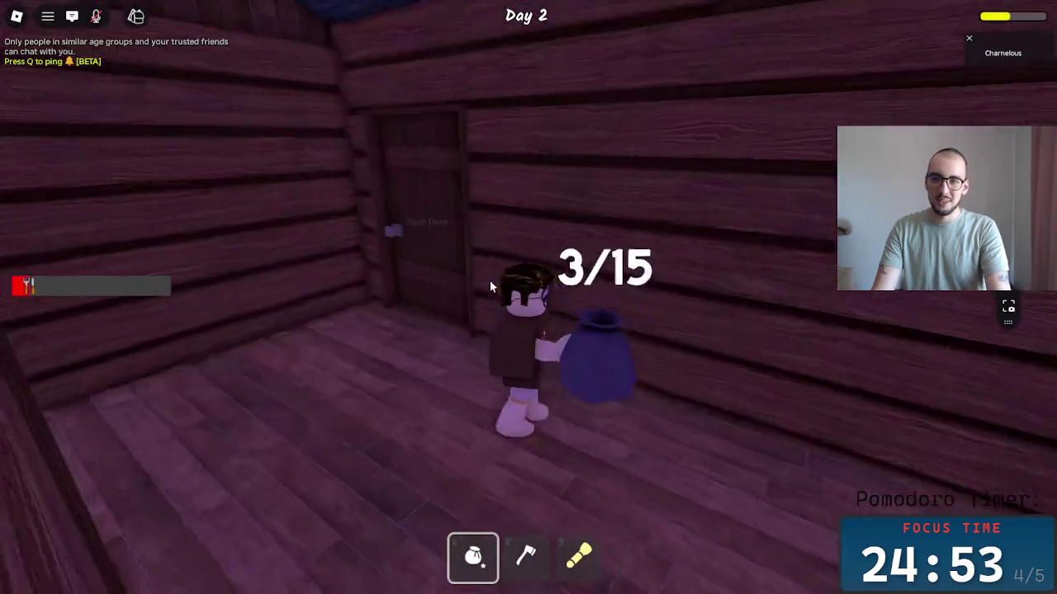
{"action": "key", "text": "w"}
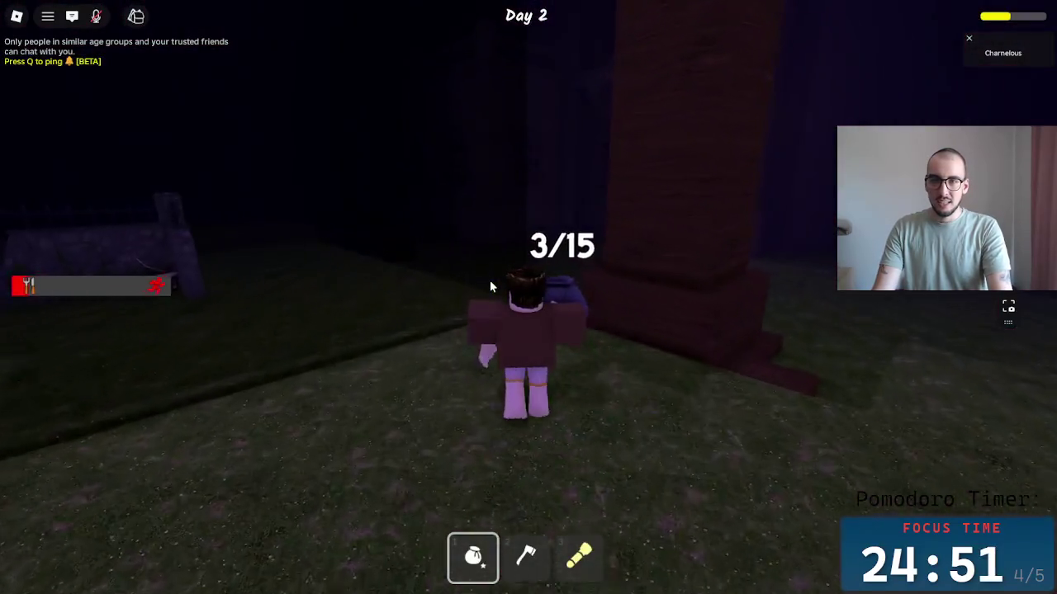
{"action": "left_click", "coordinate": [464, 302]}
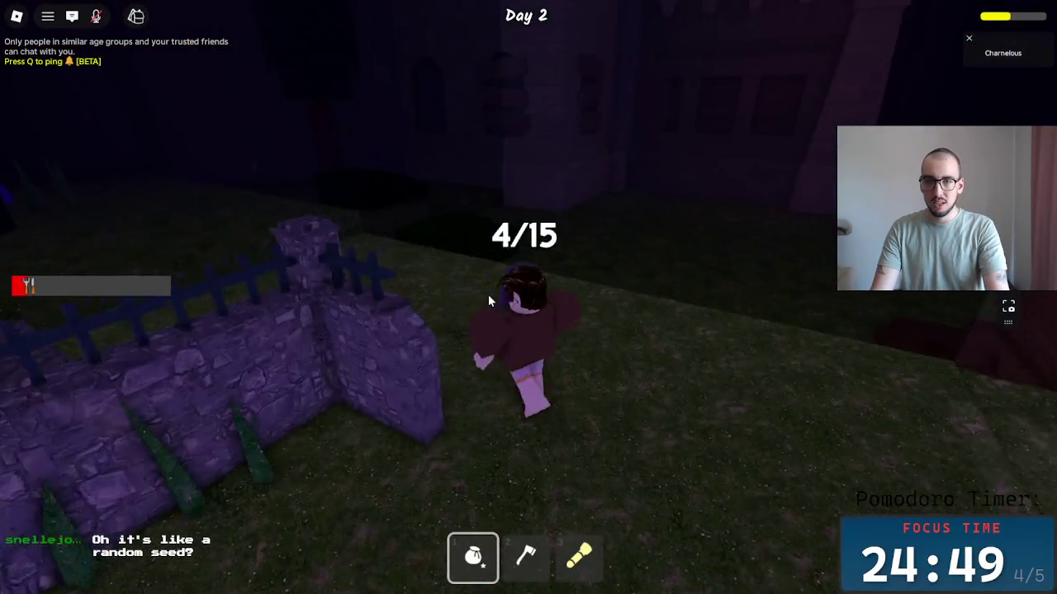
{"action": "key", "text": "w"}
Head back to the campfire, picking up one more item to reach 5/15.
{"action": "key", "text": "w"}
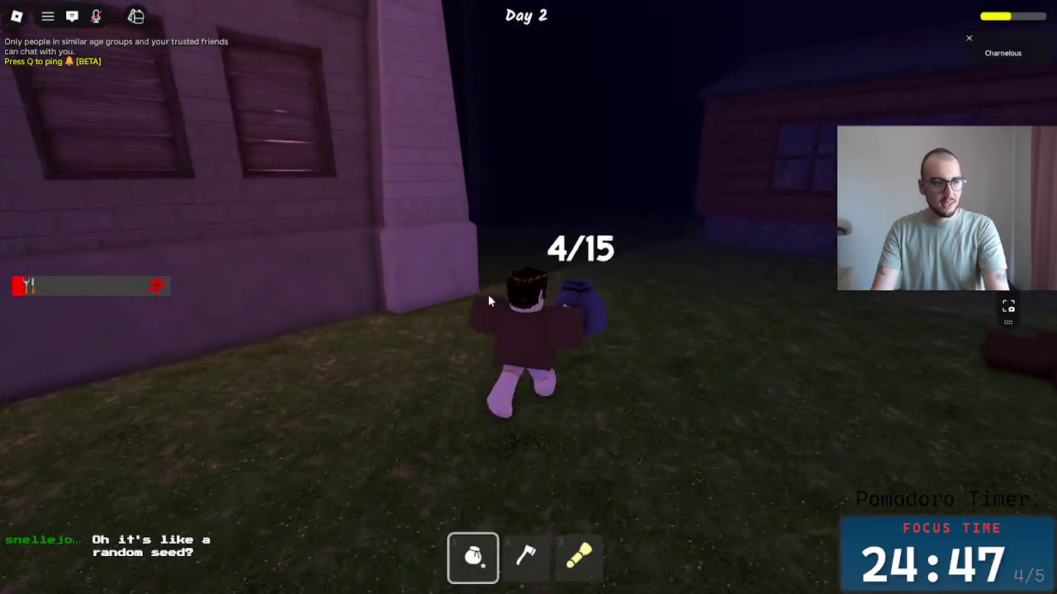
{"action": "key", "text": "w"}
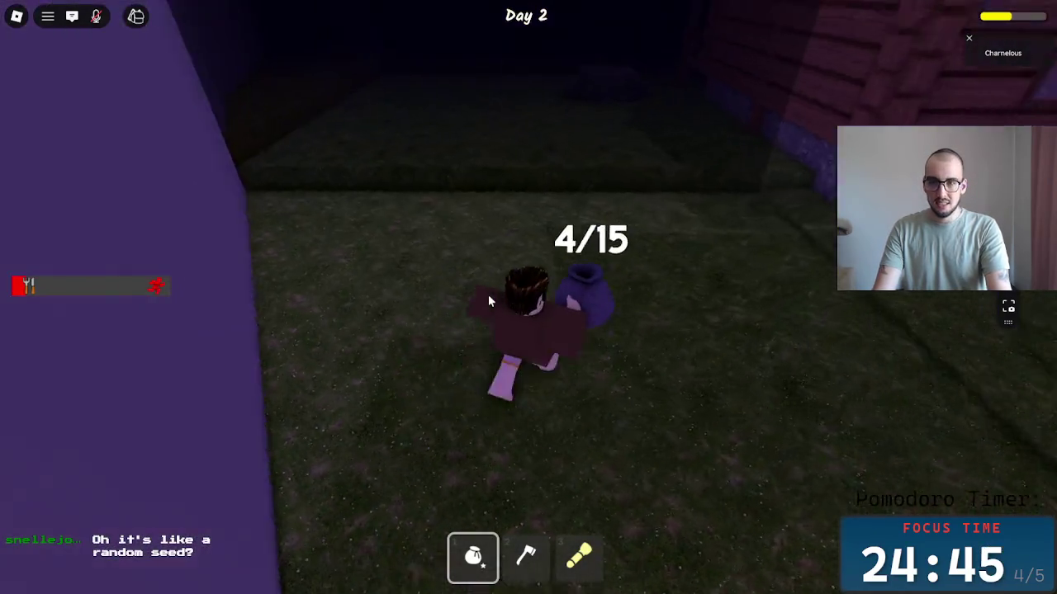
{"action": "key", "text": "w"}
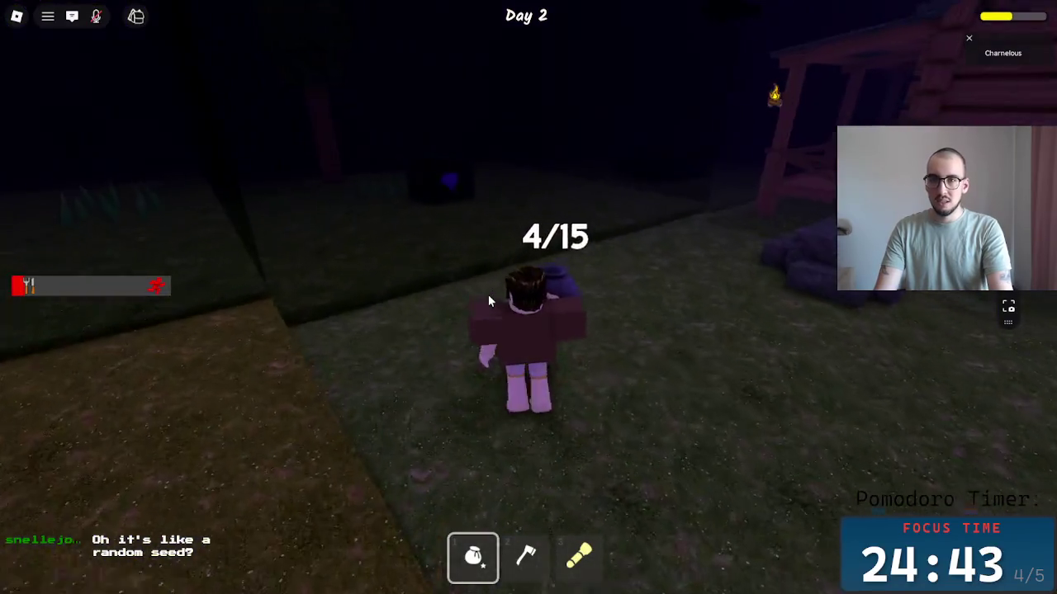
{"action": "key", "text": "w"}
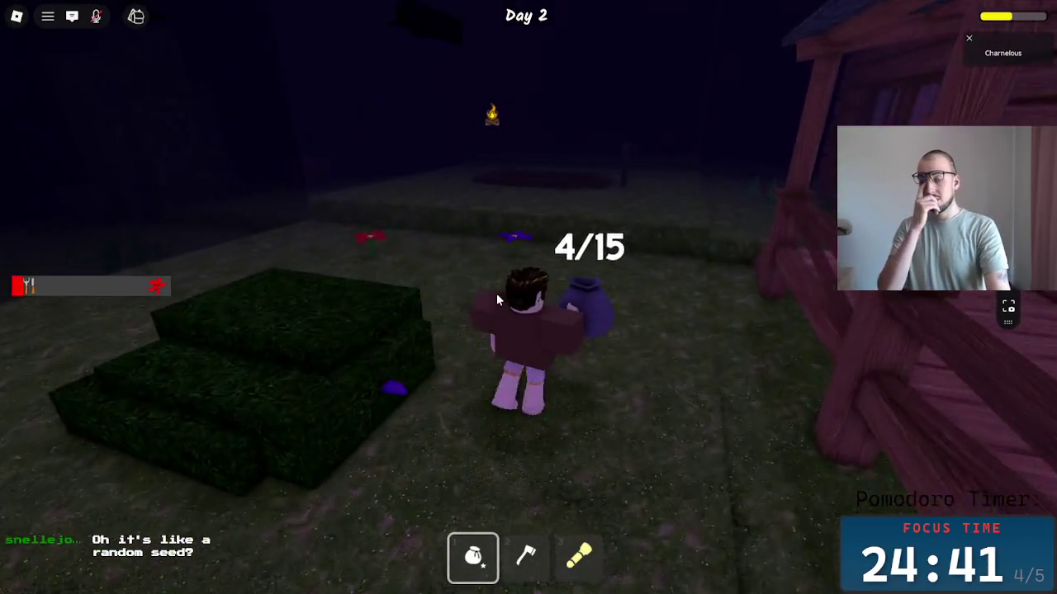
{"action": "key", "text": "w"}
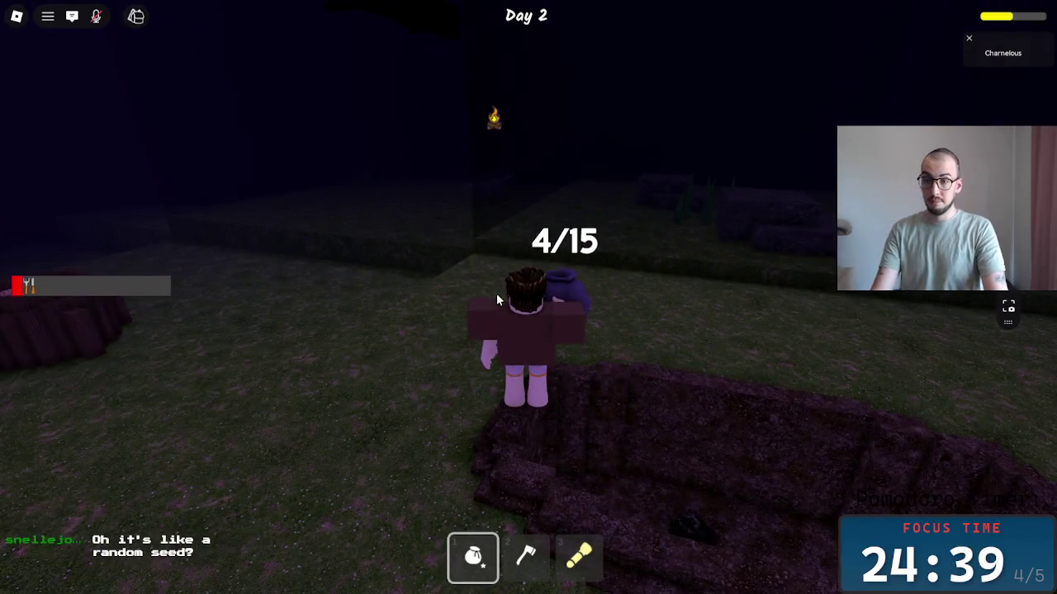
{"action": "key", "text": "w"}
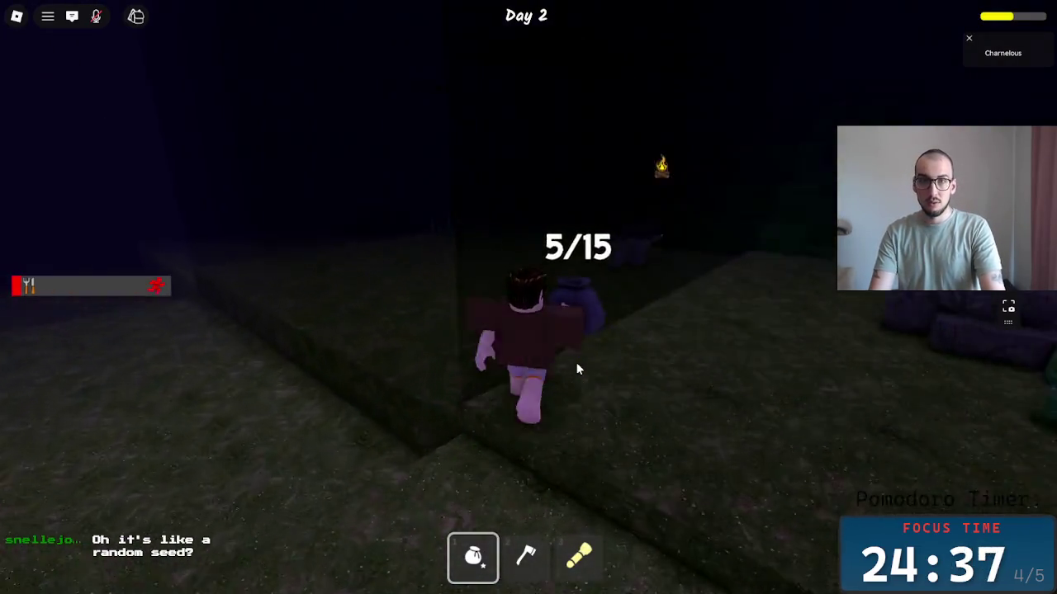
{"action": "key", "text": "w"}
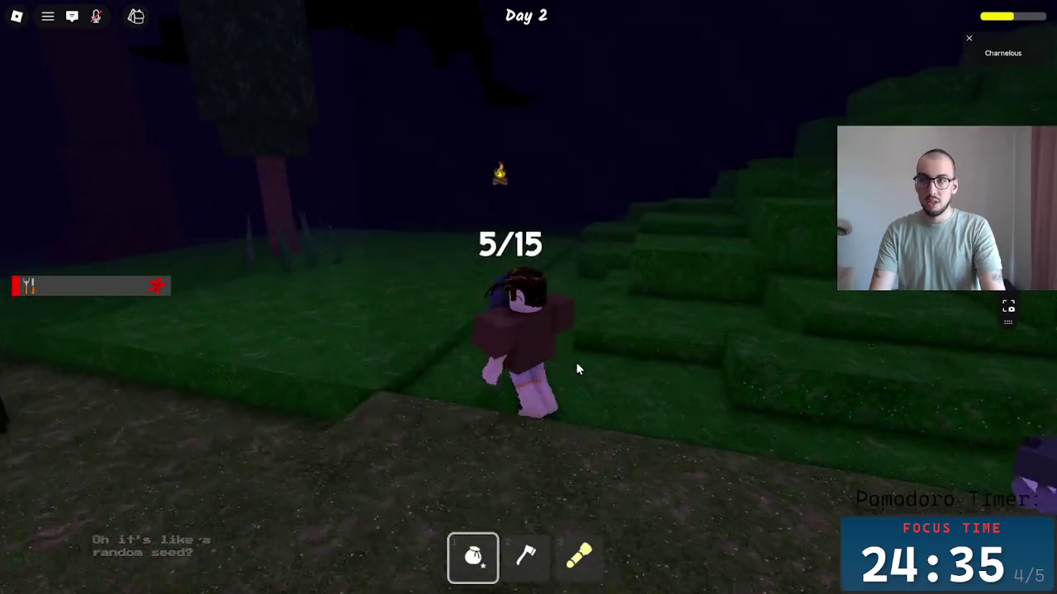
{"action": "key", "text": "w"}
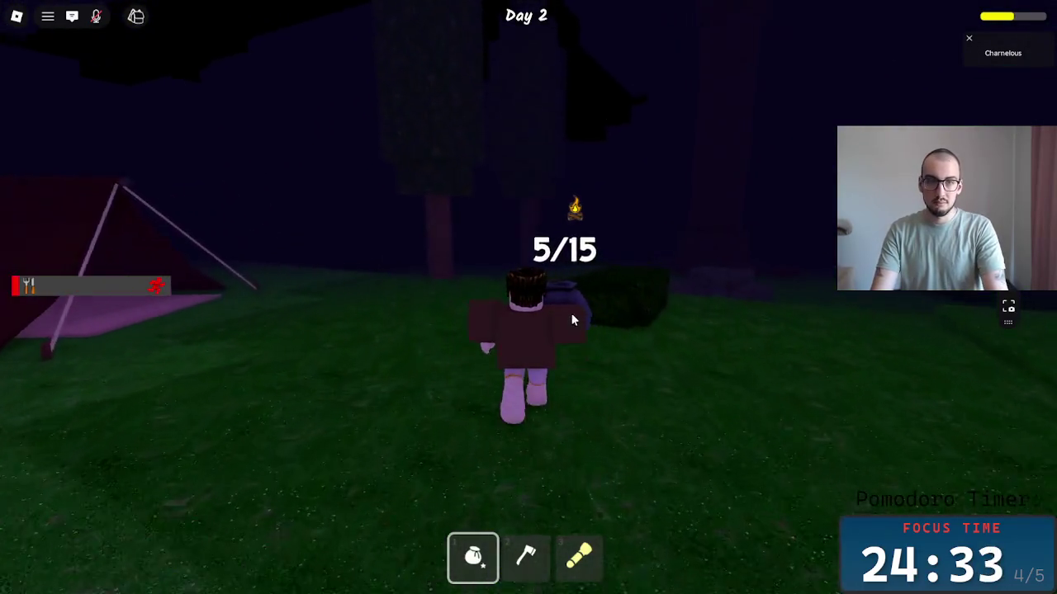
{"action": "key", "text": "w"}
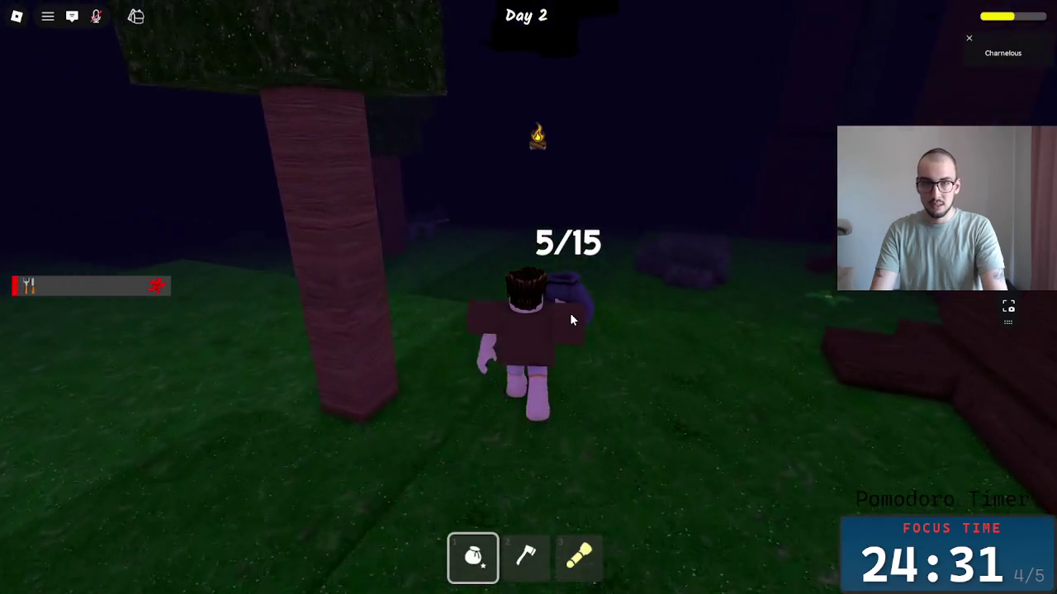
{"action": "key", "text": "w"}
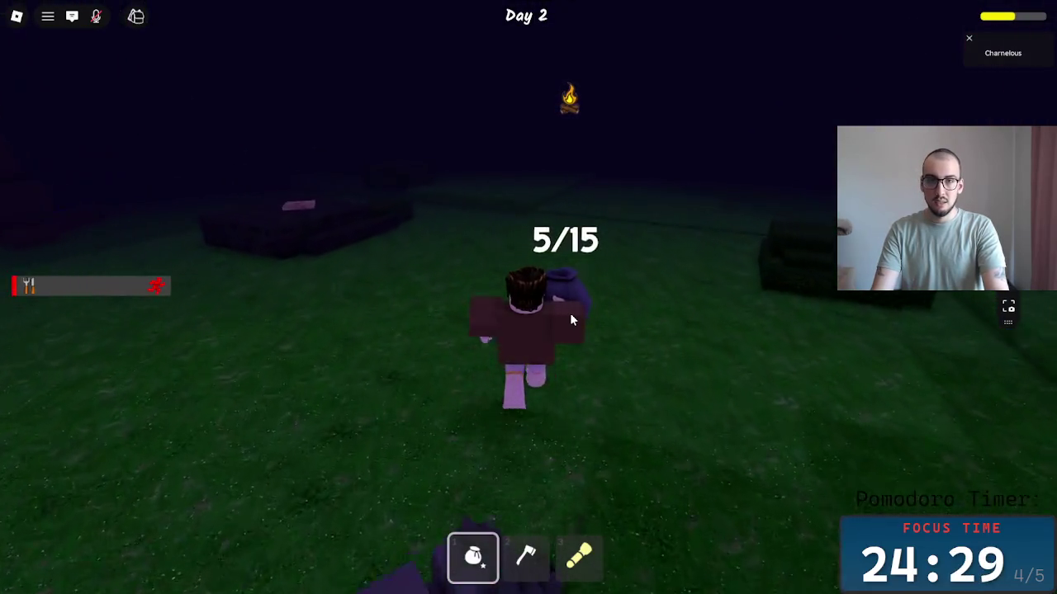
{"action": "key", "text": "w"}
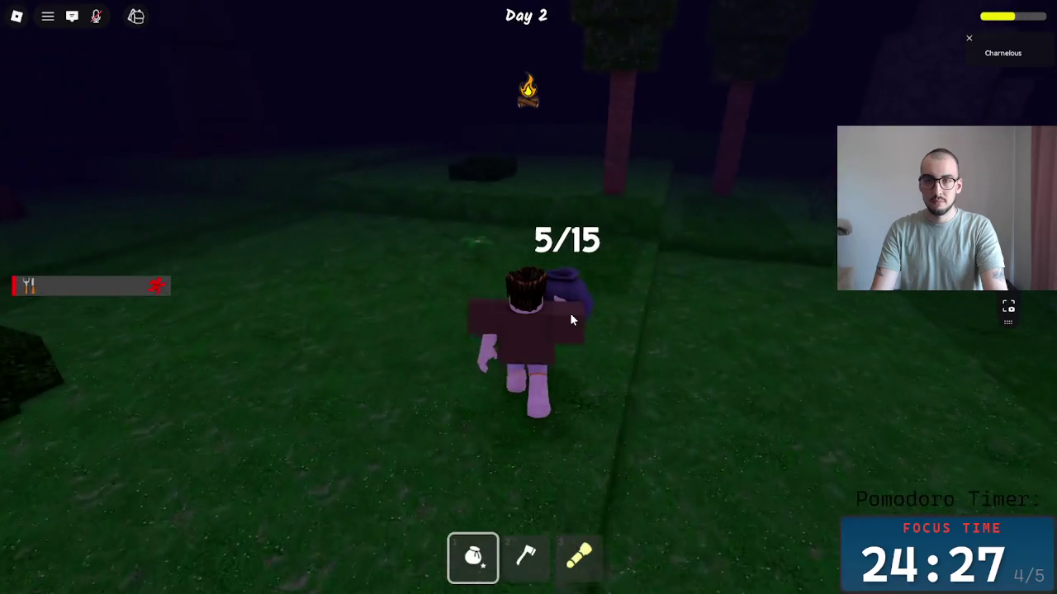
{"action": "key", "text": "w"}
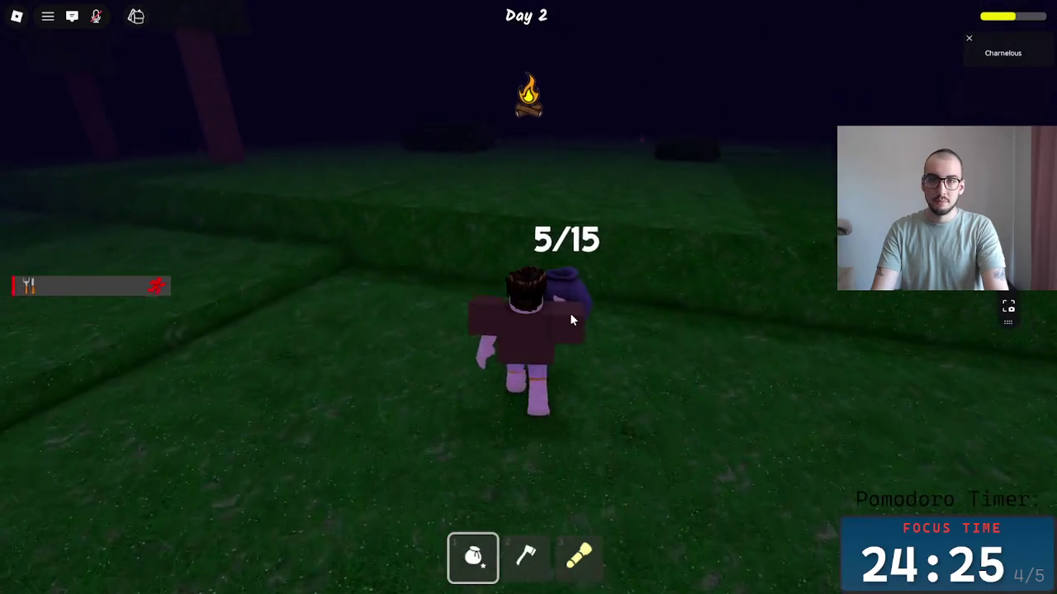
{"action": "key", "text": "w"}
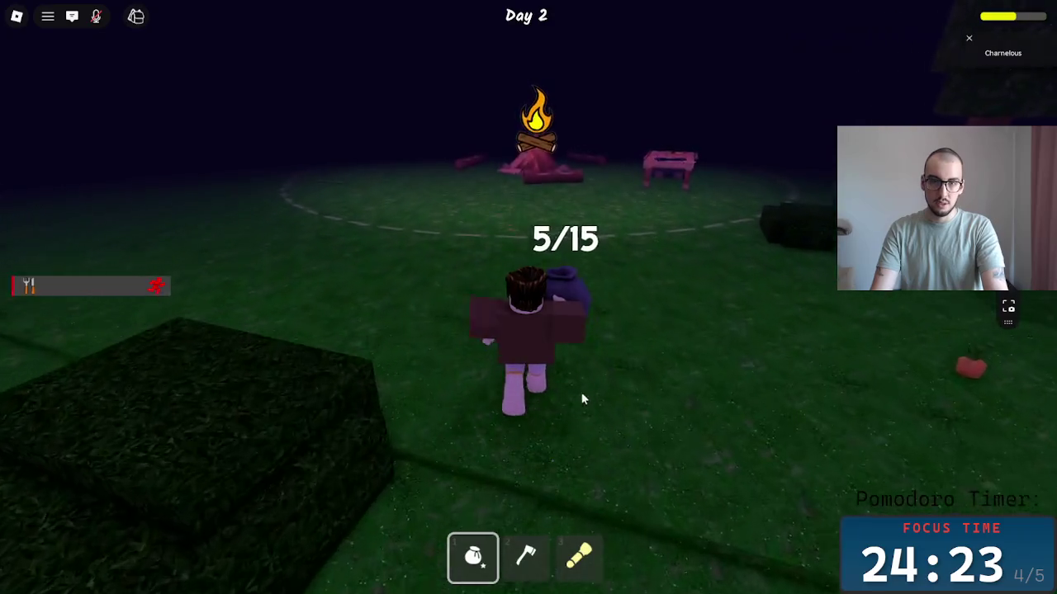
{"action": "key", "text": "w"}
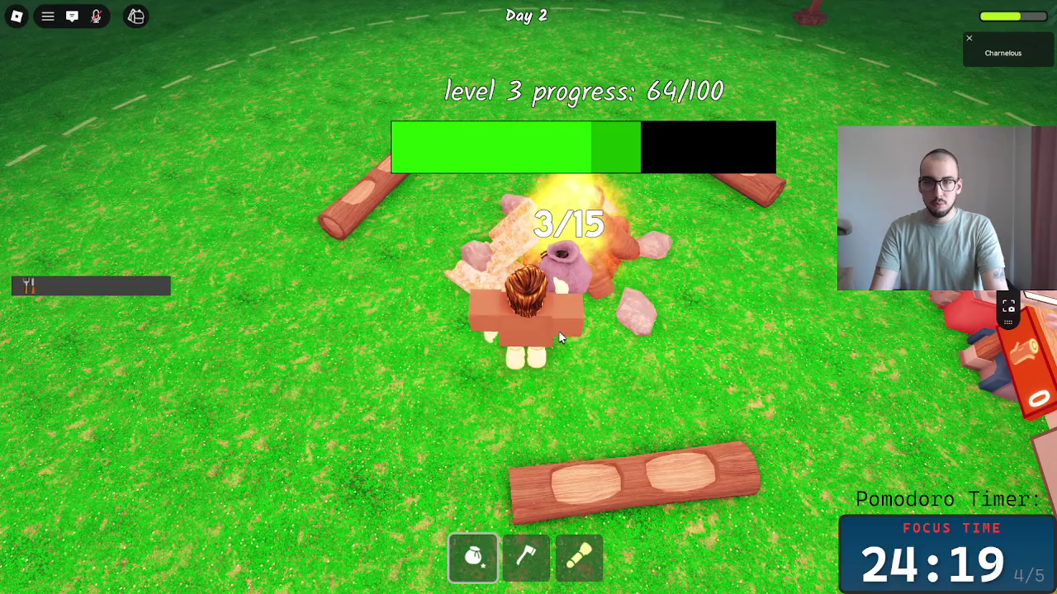
Burn the gathered items in the bonfire and capture a screenshot of the game.
{"action": "key", "text": "a"}
{"action": "key", "text": "s"}
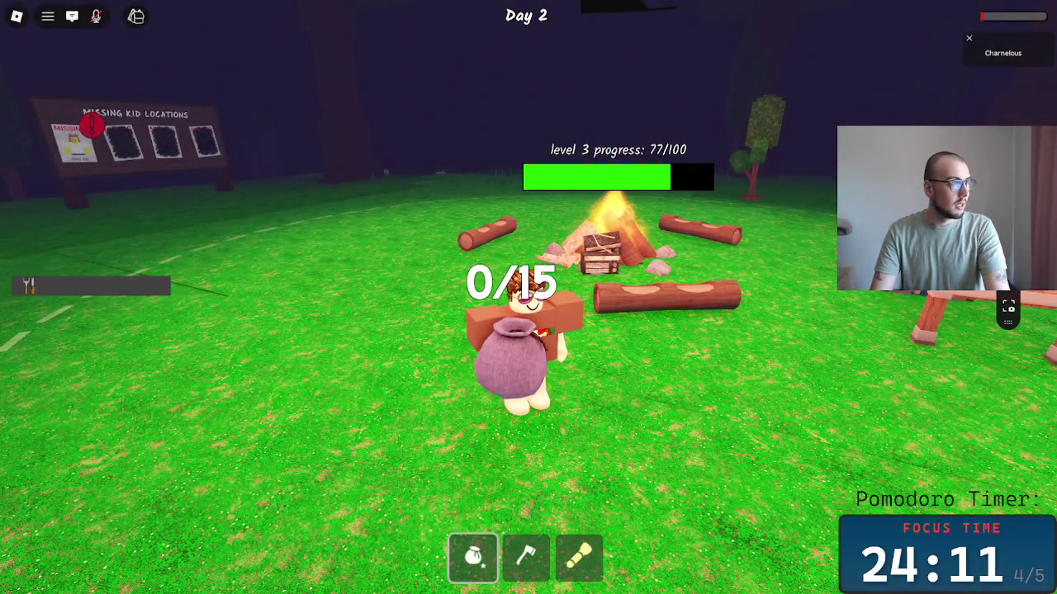
{"action": "key", "text": "super+shift+s"}
{"action": "left_click", "coordinate": [769, 406]}
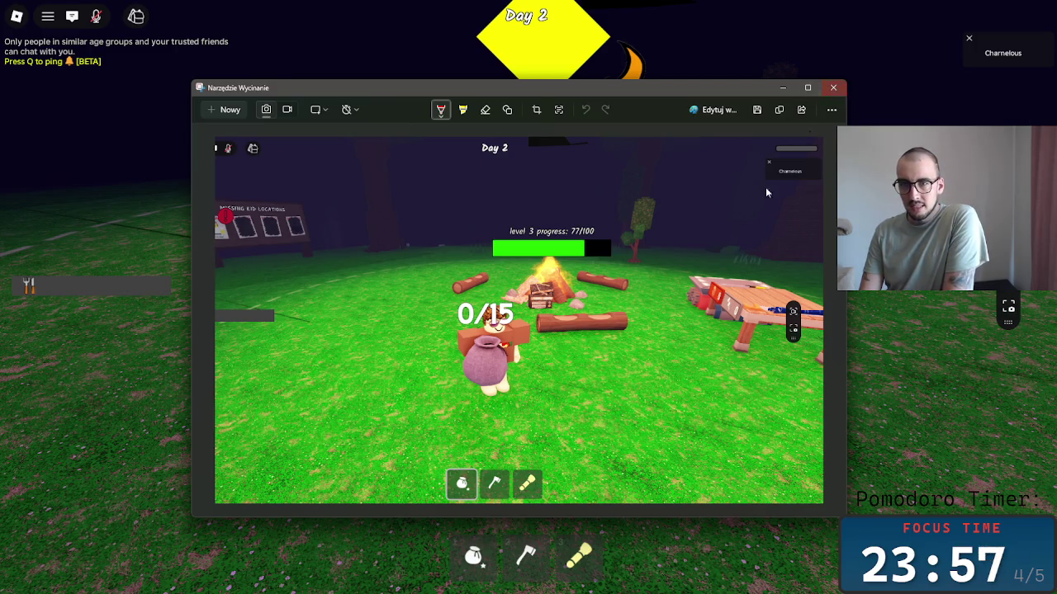
{"action": "key", "text": "alt+F4"}
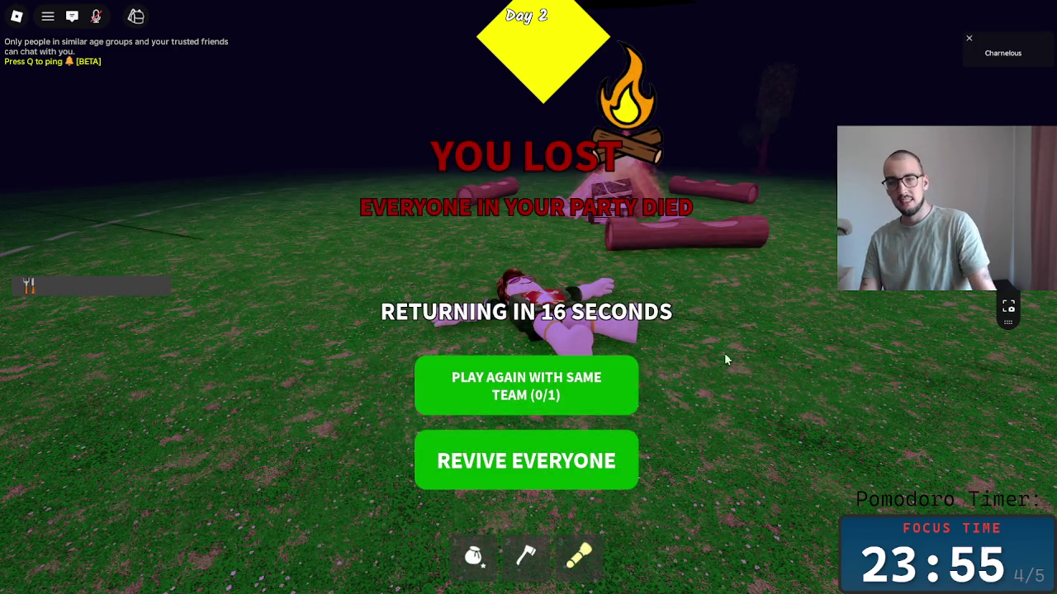
Leave the lost Roblox game and switch back to the Miro board.
{"action": "key", "text": "Escape"}
{"action": "left_click", "coordinate": [414, 487]}
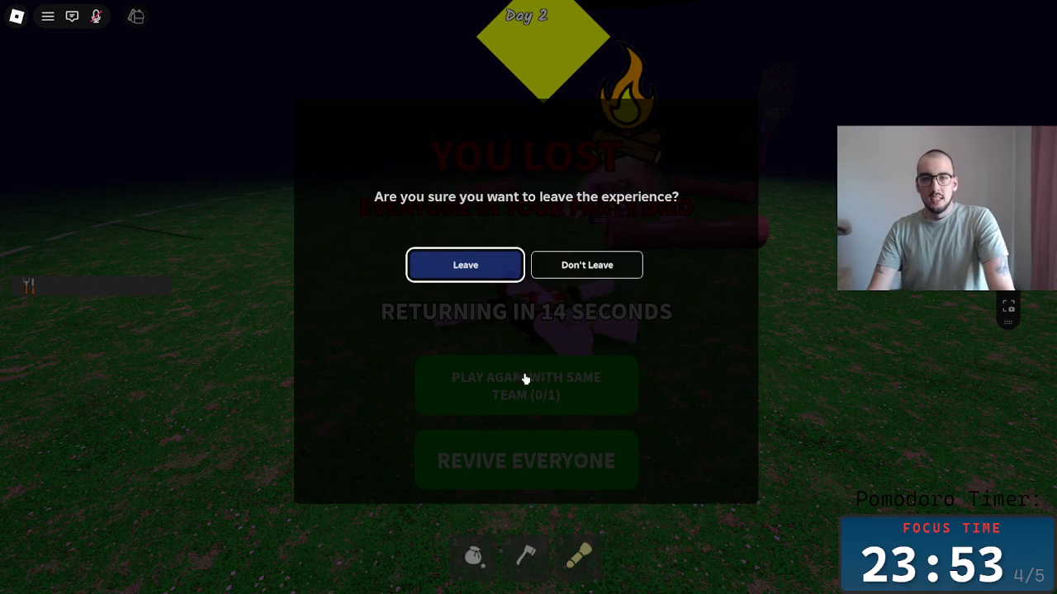
{"action": "left_click", "coordinate": [466, 286]}
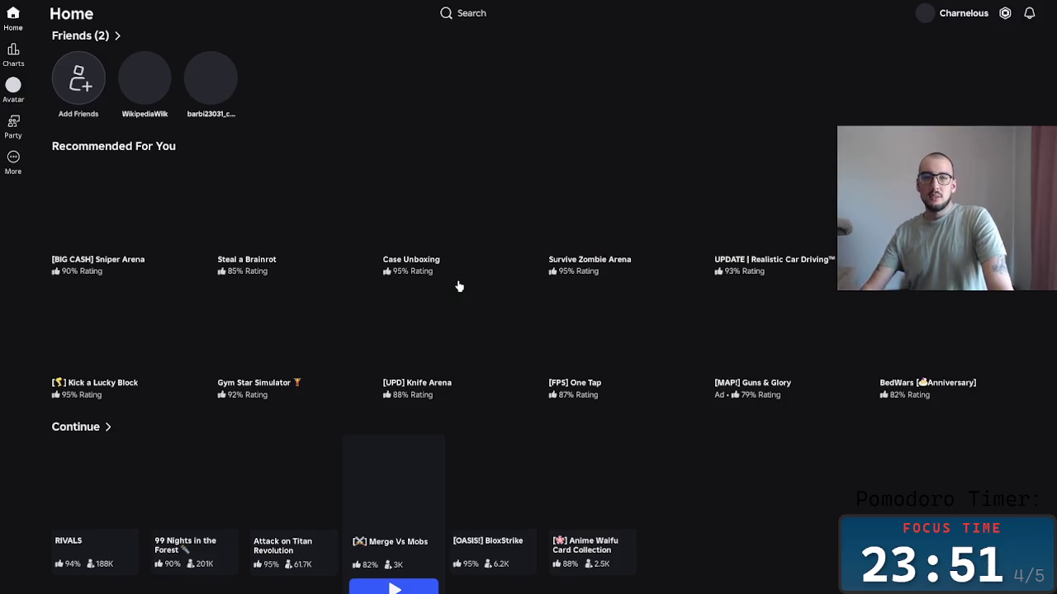
{"action": "key", "text": "alt+Tab"}
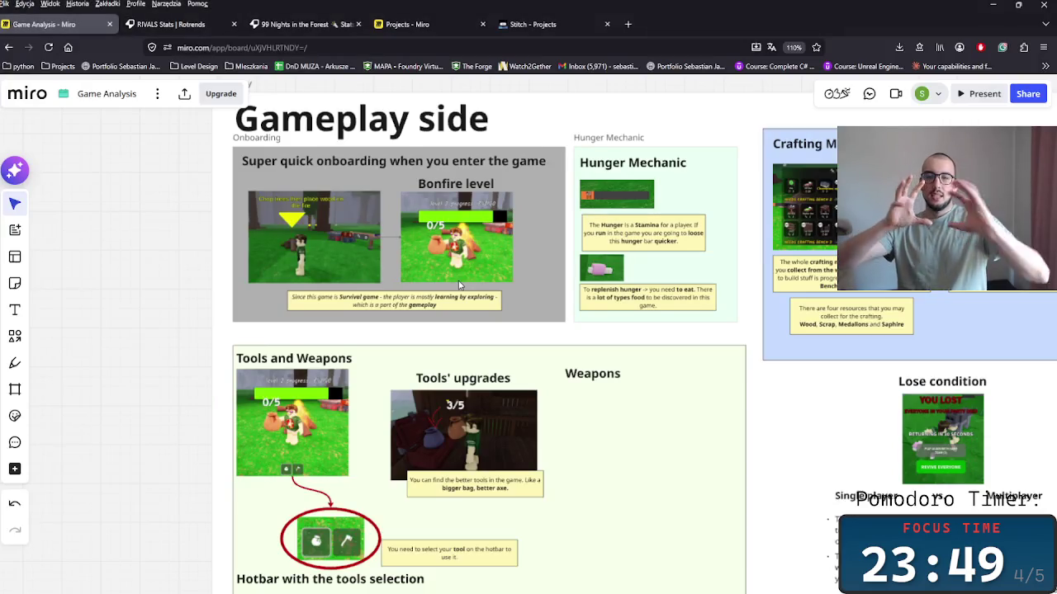
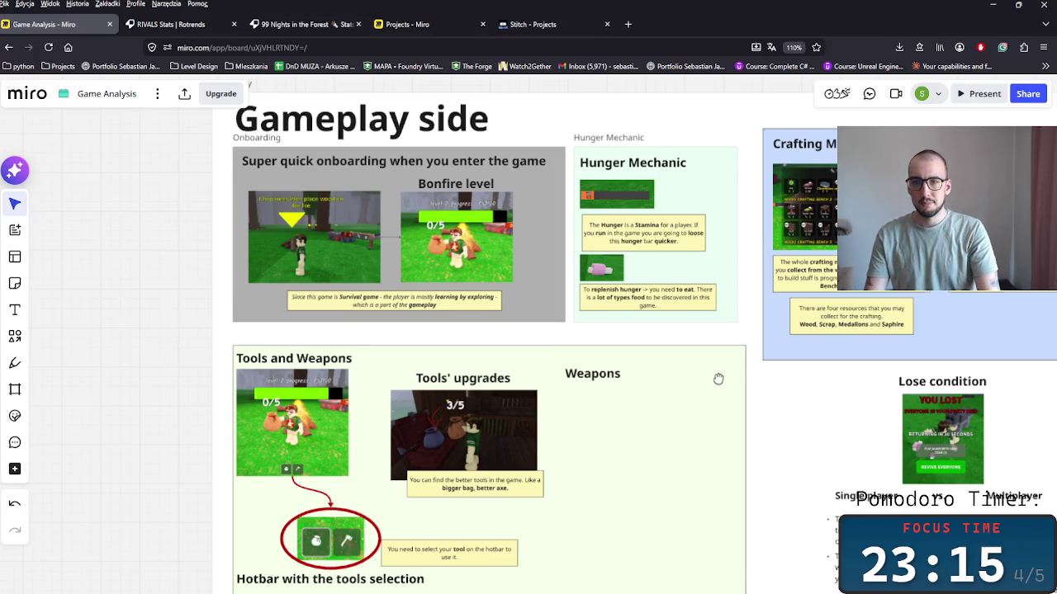
Copy the better-tools note and paste a duplicate under the Weapons heading.
{"action": "left_click_drag", "start_coordinate": [719, 379], "coordinate": [356, 283]}
{"action": "scroll", "coordinate": [547, 257], "scroll_direction": "up", "scroll_amount": 3}
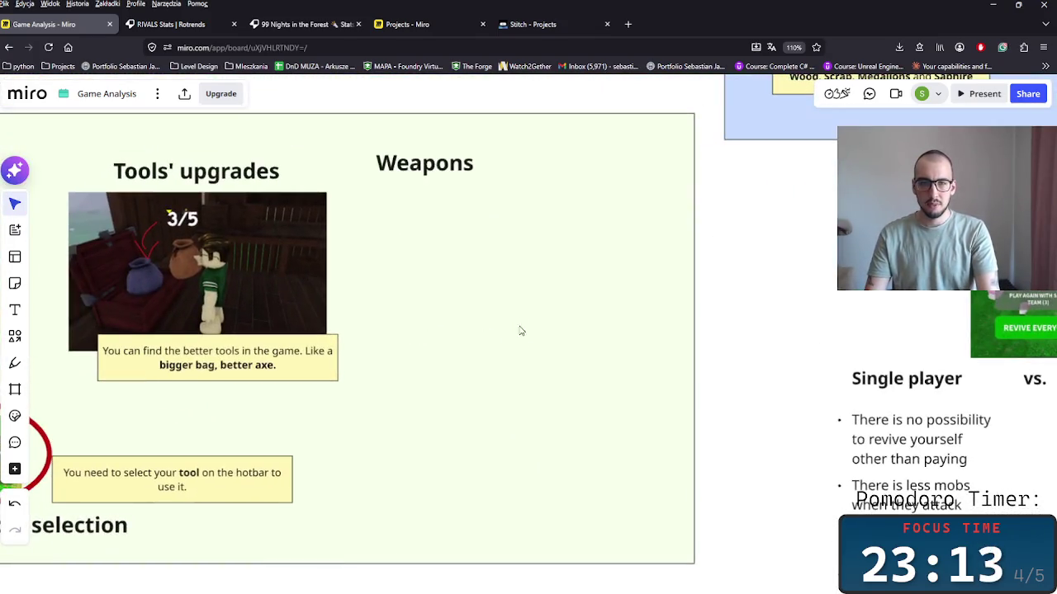
{"action": "left_click", "coordinate": [436, 170]}
{"action": "scroll", "coordinate": [738, 299], "scroll_direction": "left", "scroll_amount": 5}
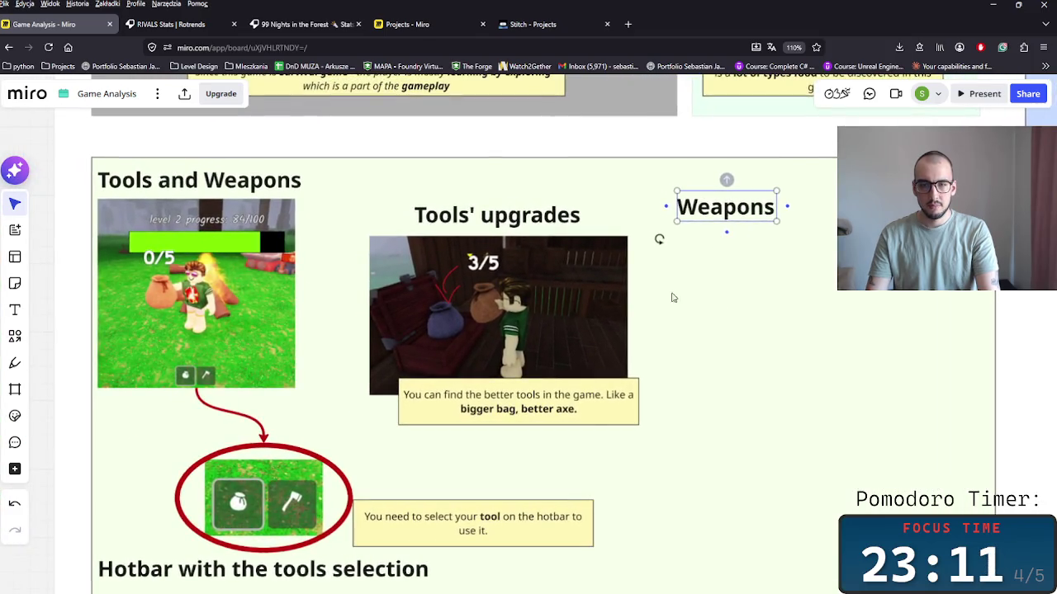
{"action": "left_click", "coordinate": [632, 411]}
{"action": "key", "text": "ctrl+c"}
{"action": "key", "text": "ctrl+v"}
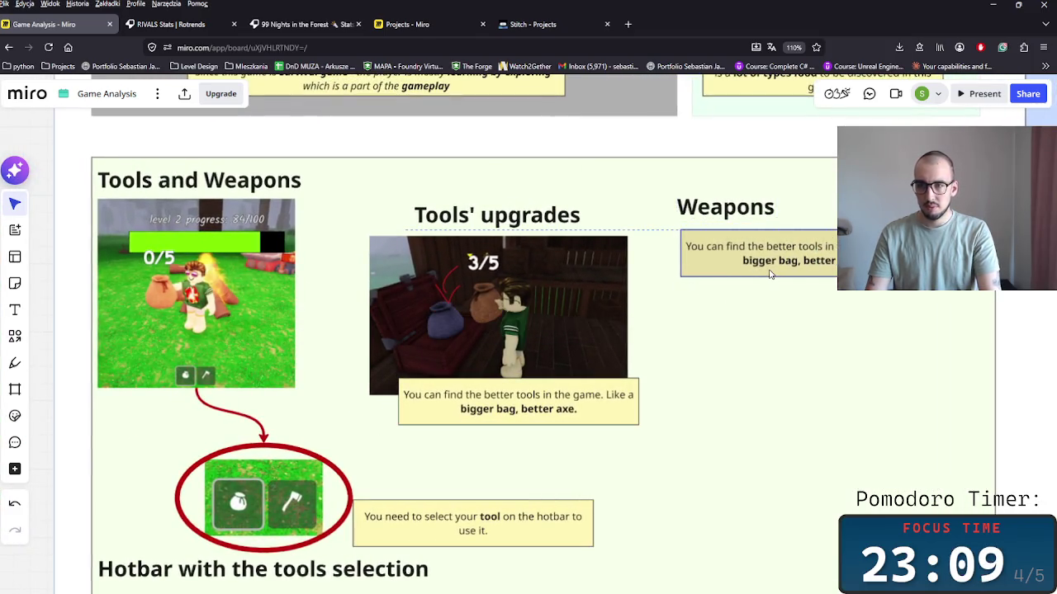
Rewrite the copied note to say there are two types of weapons: shooting and melee.
{"action": "double_click", "coordinate": [767, 273]}
{"action": "type", "text": "y"}
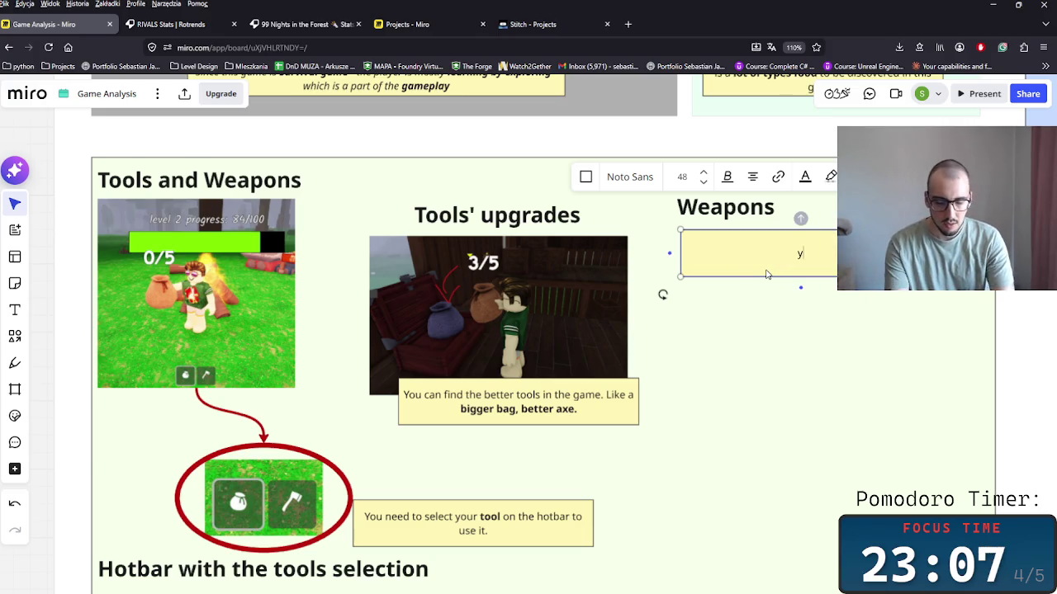
{"action": "type", "text": "OU HAVE"}
{"action": "key", "text": "BackSpace"}
{"action": "key", "text": "BackSpace"}
{"action": "key", "text": "BackSpace"}
{"action": "key", "text": "BackSpace"}
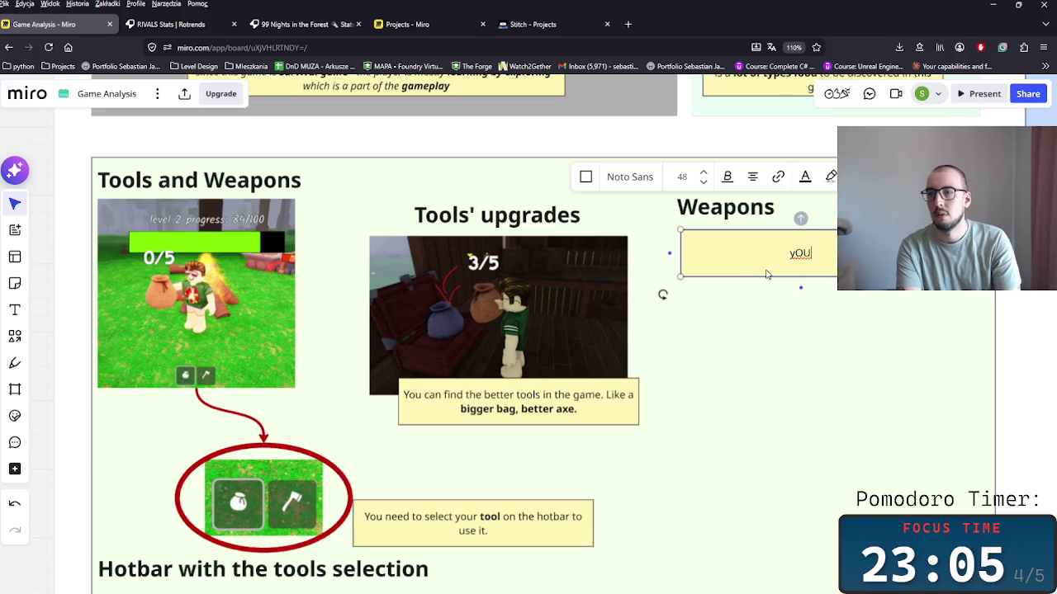
{"action": "key", "text": "BackSpace"}
{"action": "key", "text": "BackSpace"}
{"action": "key", "text": "BackSpace"}
{"action": "type", "text": "T"}
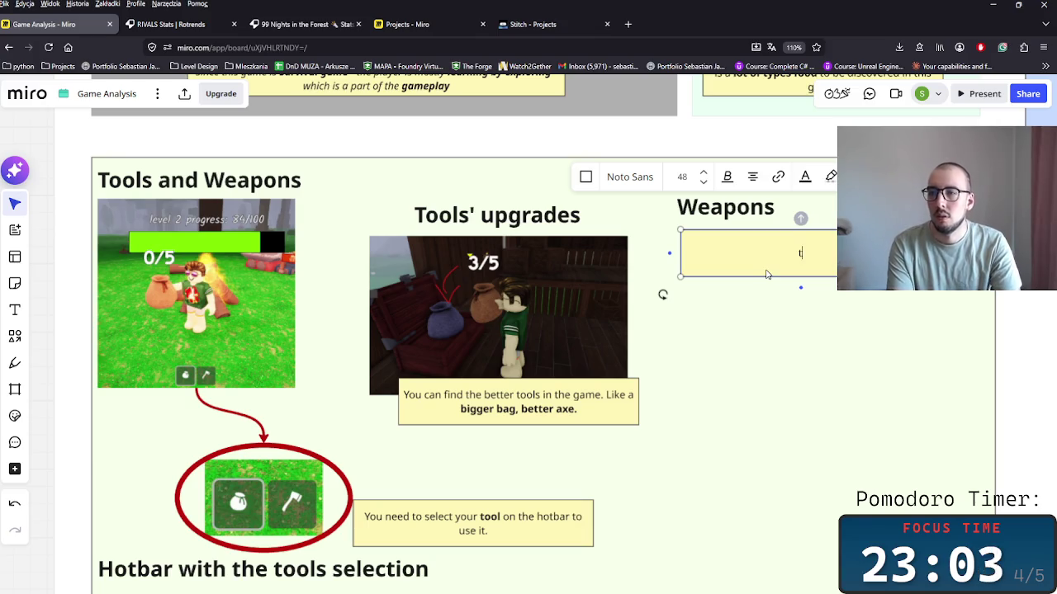
{"action": "type", "text": "ou ha"}
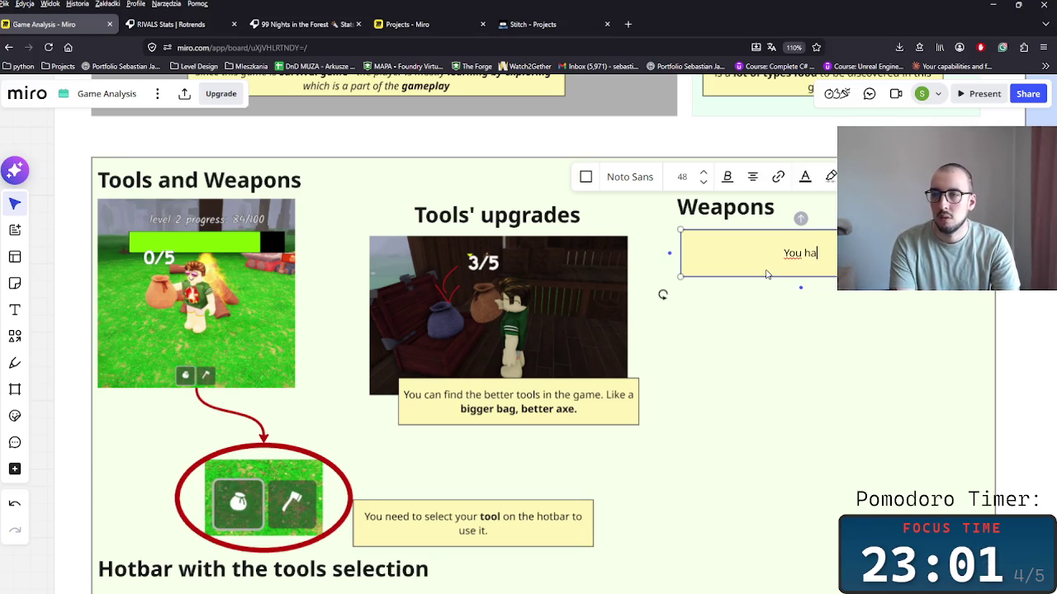
{"action": "type", "text": "ve "}
{"action": "type", "text": "w t"}
{"action": "type", "text": "ypes o"}
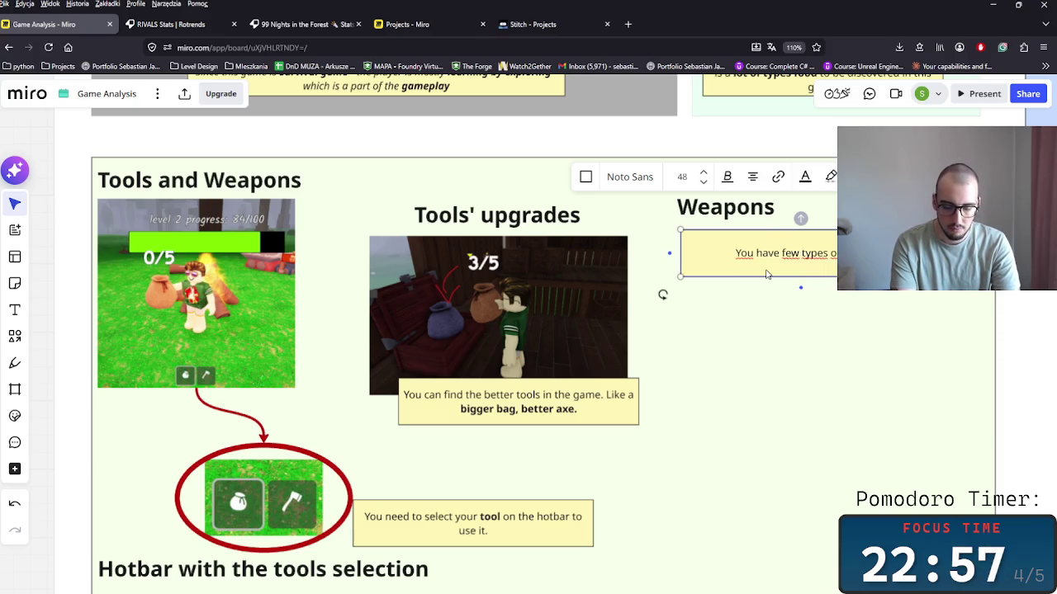
{"action": "type", "text": "f "}
{"action": "type", "text": "w"}
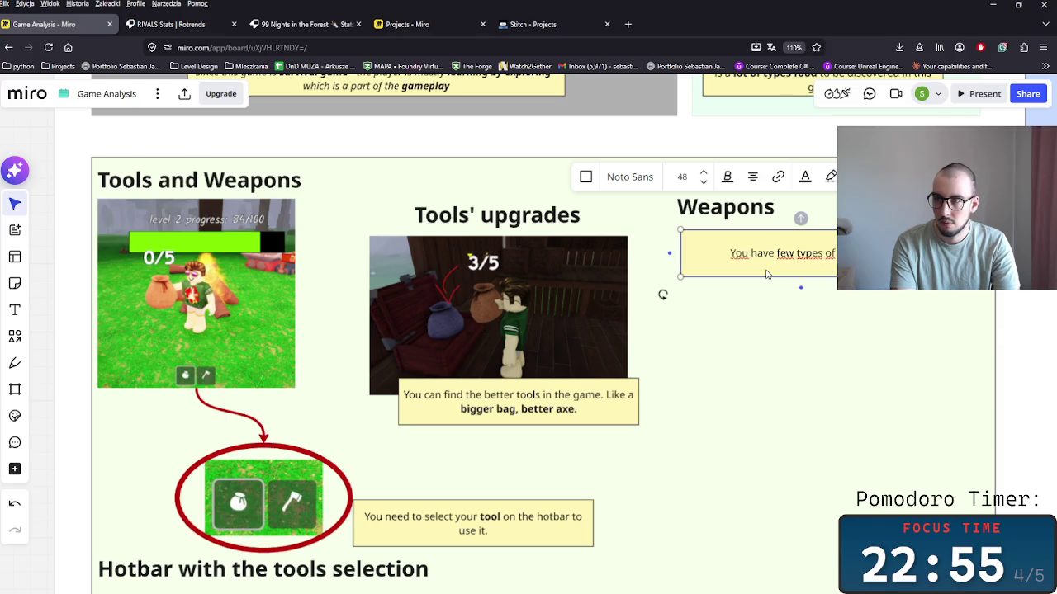
{"action": "type", "text": "ea"}
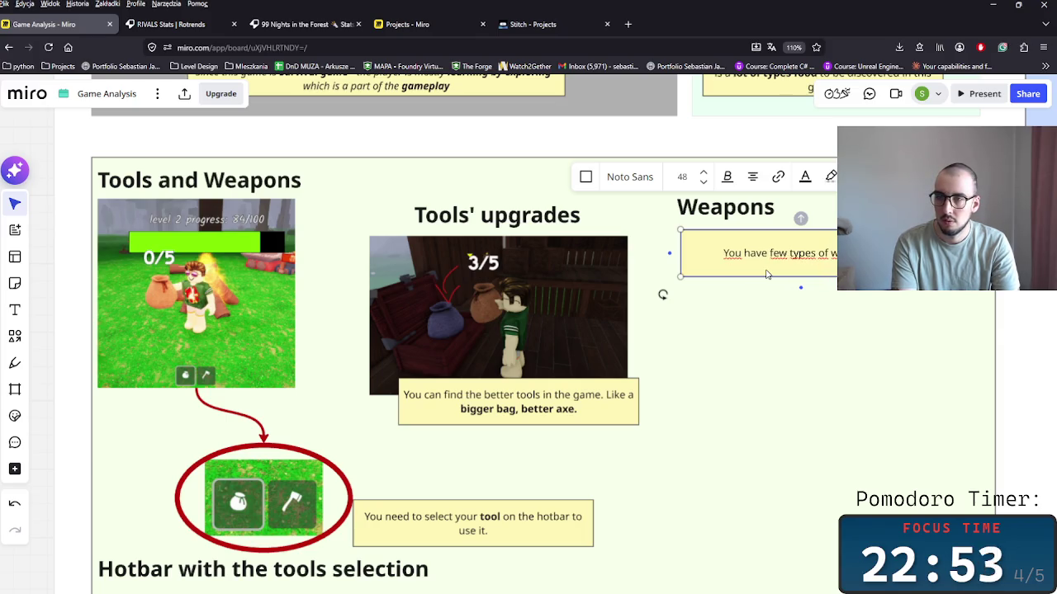
{"action": "key", "text": "BackSpace"}
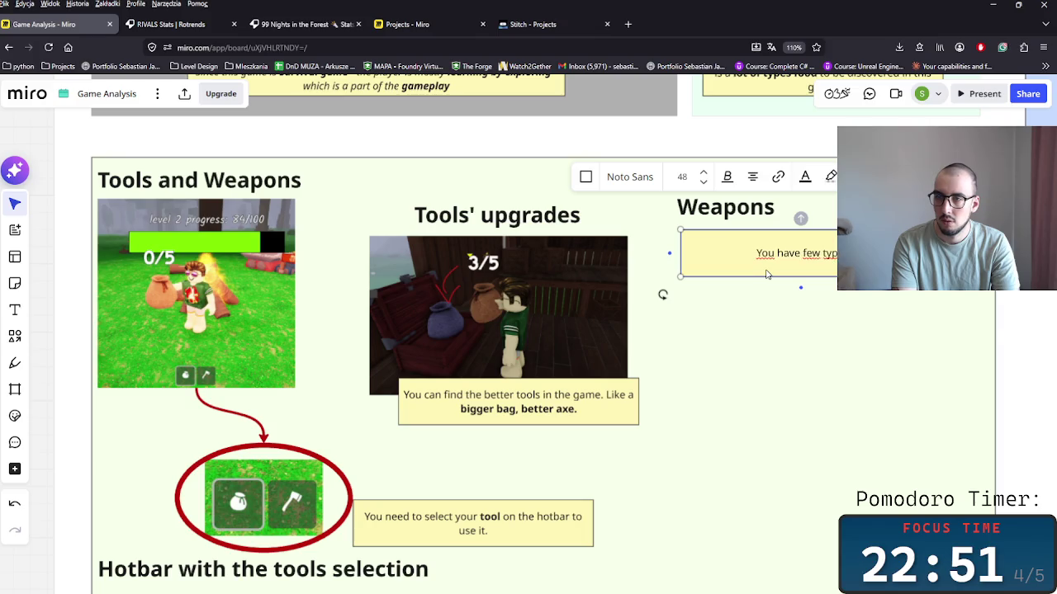
{"action": "key", "text": "BackSpace"}
{"action": "key", "text": "BackSpace"}
{"action": "key", "text": "BackSpace"}
{"action": "type", "text": "ty"}
{"action": "type", "text": "e"}
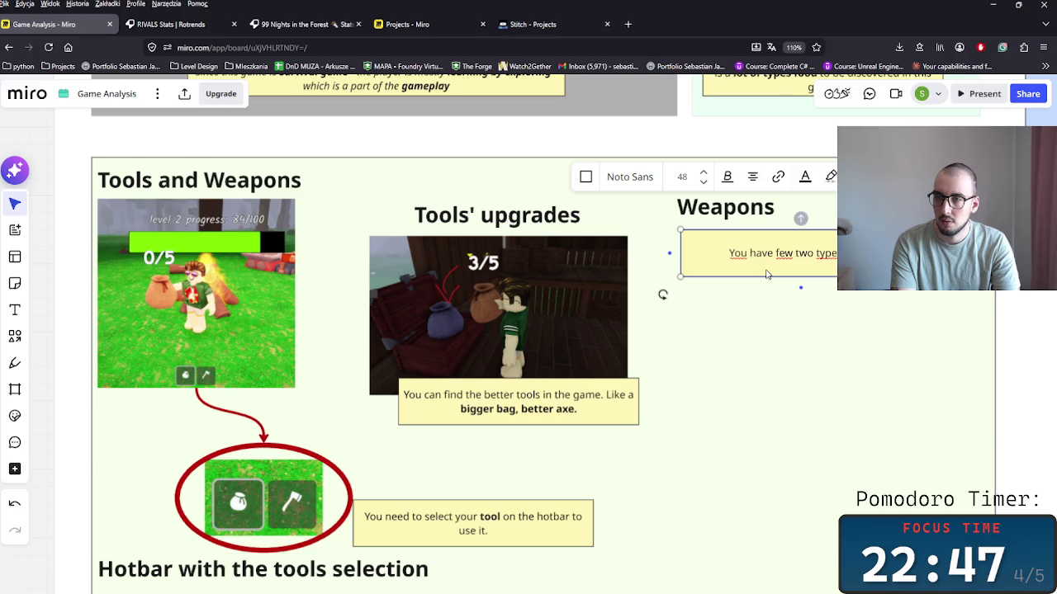
{"action": "type", "text": "ss of"}
{"action": "key", "text": "BackSpace"}
{"action": "key", "text": "BackSpace"}
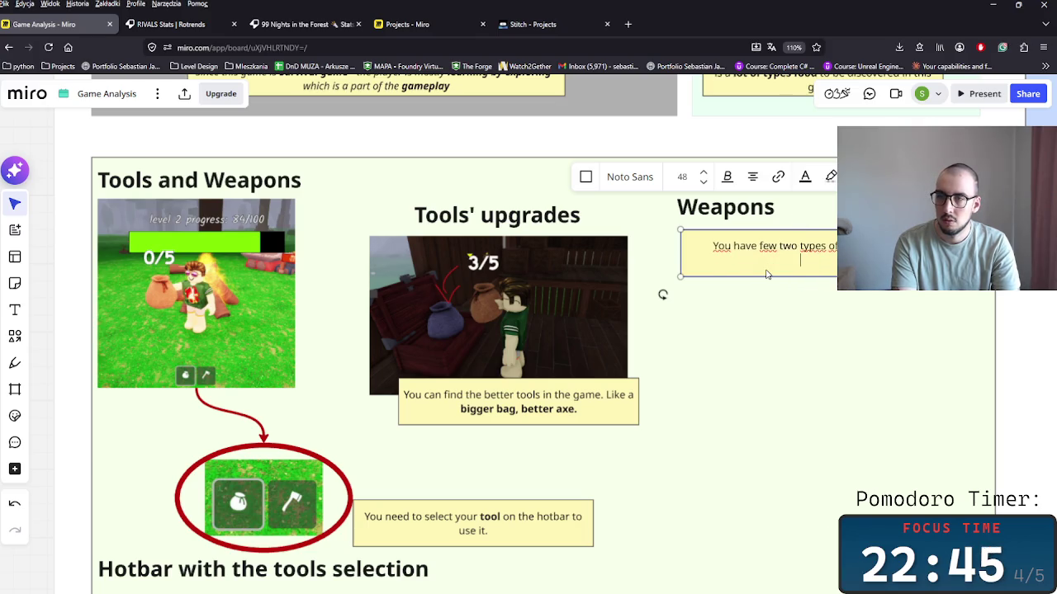
{"action": "key", "text": "BackSpace"}
{"action": "key", "text": "BackSpace"}
{"action": "type", "text": "S"}
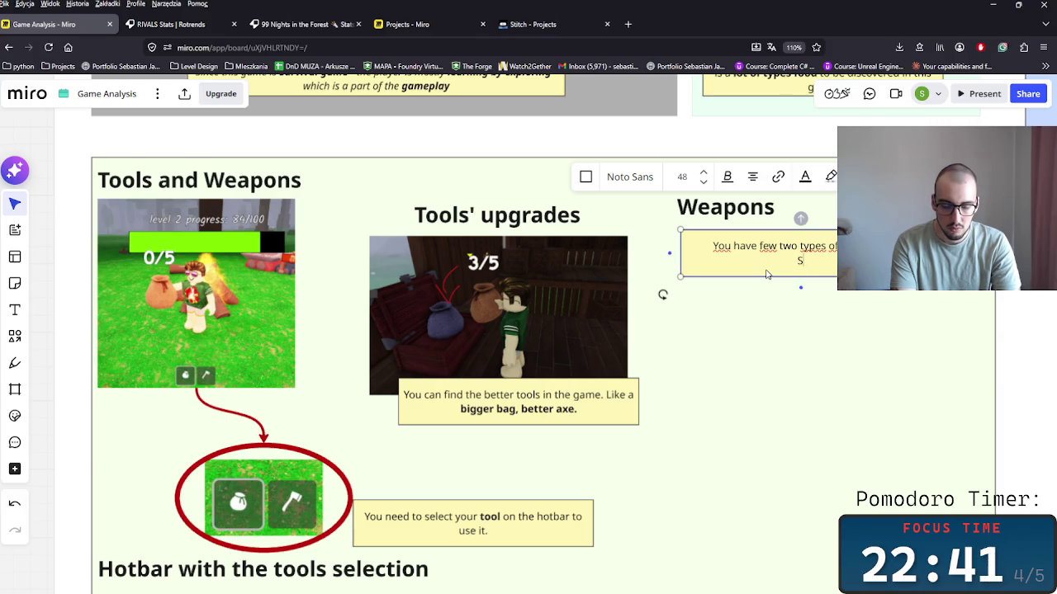
{"action": "type", "text": "hooti"}
{"action": "type", "text": "ng weapo"}
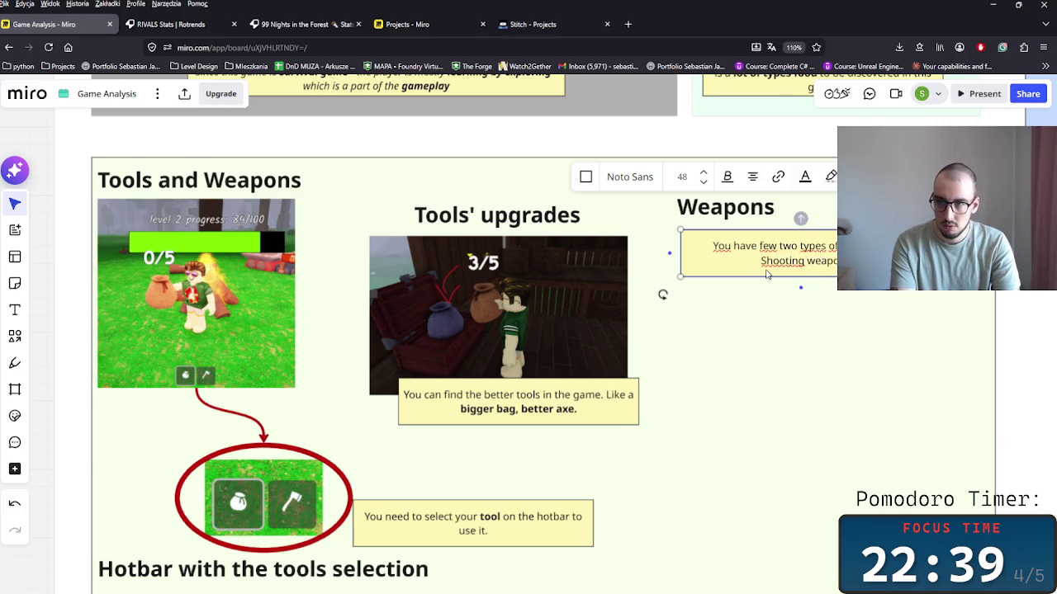
{"action": "type", "text": "ns an"}
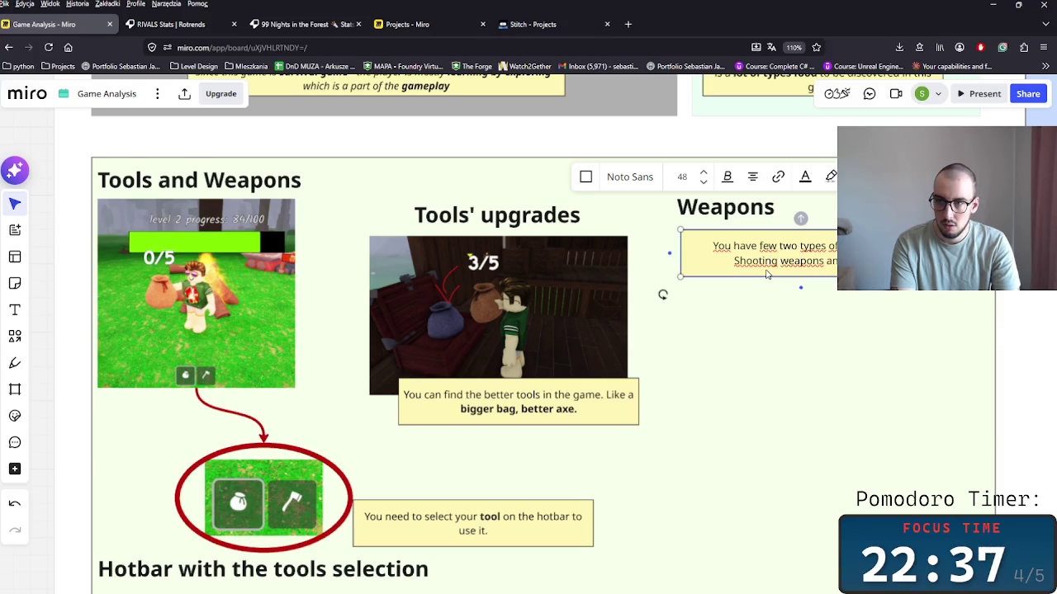
{"action": "type", "text": "d t"}
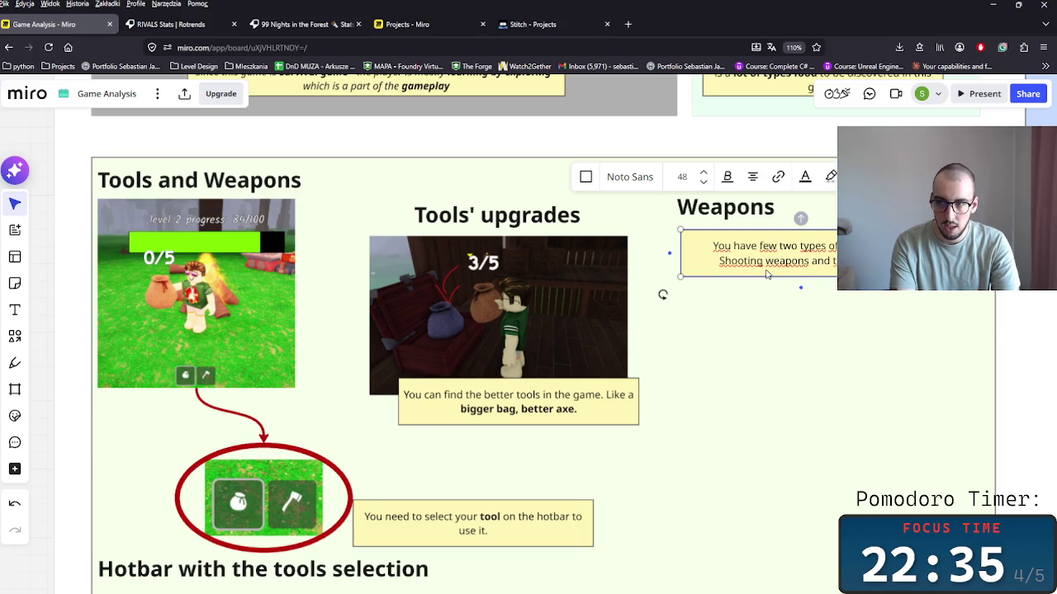
{"action": "type", "text": "he melee"}
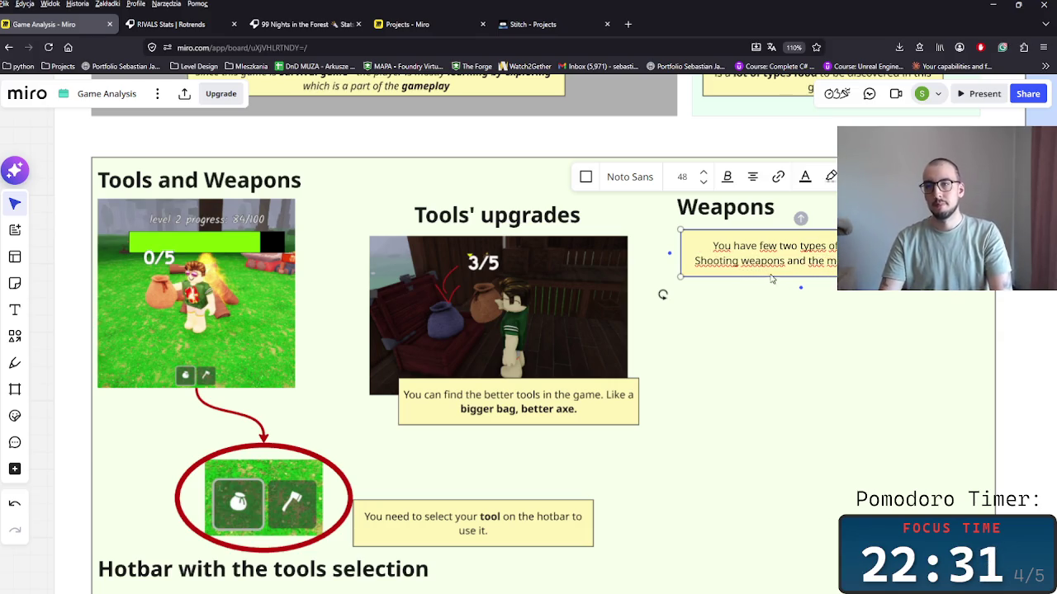
Bold 'Shooting weapons' and delete the stray word 'the' before melee.
{"action": "double_click", "coordinate": [764, 261]}
{"action": "key", "text": "ctrl+shift+Left"}
{"action": "key", "text": "ctrl+b"}
{"action": "double_click", "coordinate": [828, 260]}
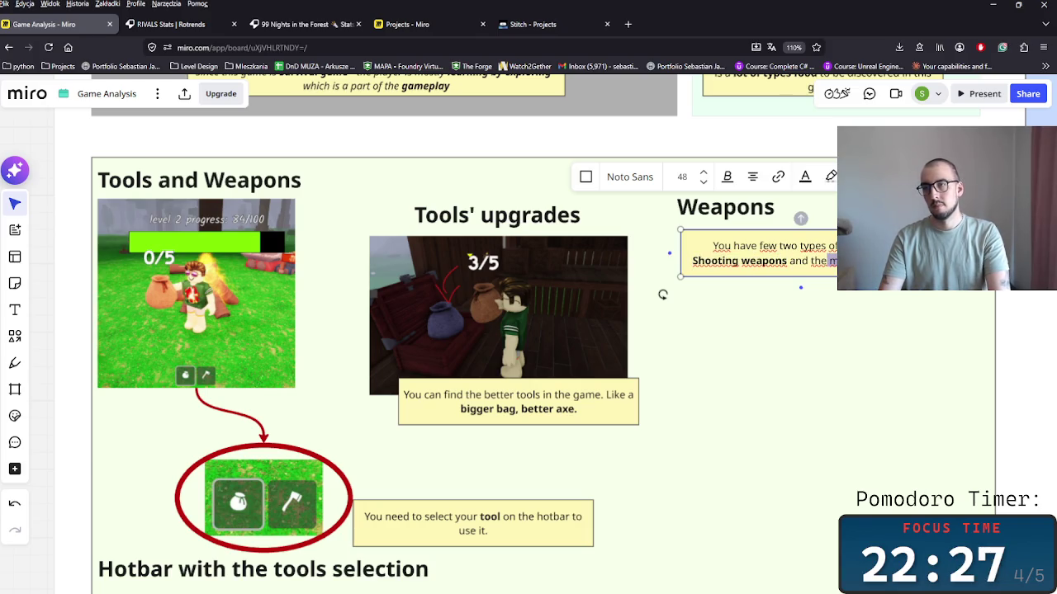
{"action": "left_click", "coordinate": [921, 311]}
{"action": "left_click", "coordinate": [813, 260]}
{"action": "double_click", "coordinate": [813, 259]}
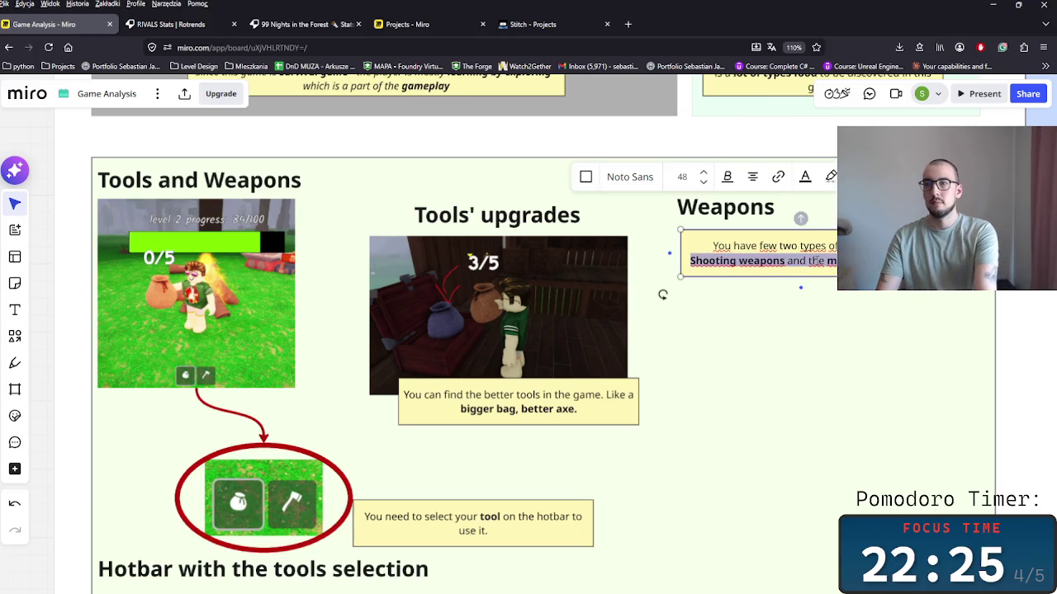
{"action": "double_click", "coordinate": [817, 260]}
{"action": "key", "text": "BackSpace"}
{"action": "scroll", "coordinate": [823, 264], "scroll_direction": "up", "scroll_amount": 2}
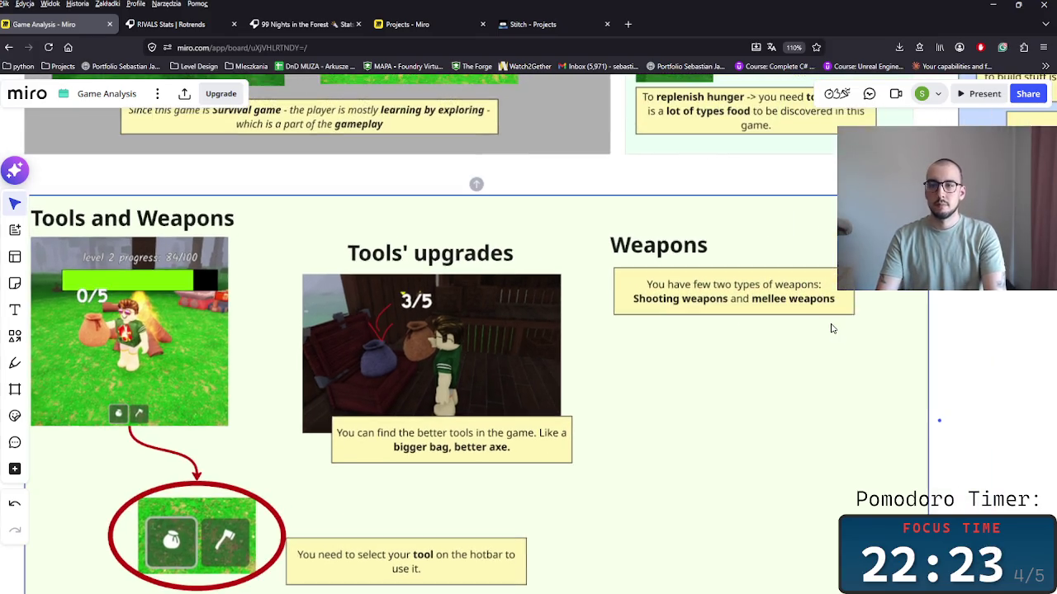
Place a copy of the Weapons note below the original.
{"action": "mouse_move", "coordinate": [737, 309]}
{"action": "left_mouse_down"}
{"action": "mouse_move", "coordinate": [725, 357]}
{"action": "mouse_move", "coordinate": [735, 351]}
{"action": "left_mouse_up"}
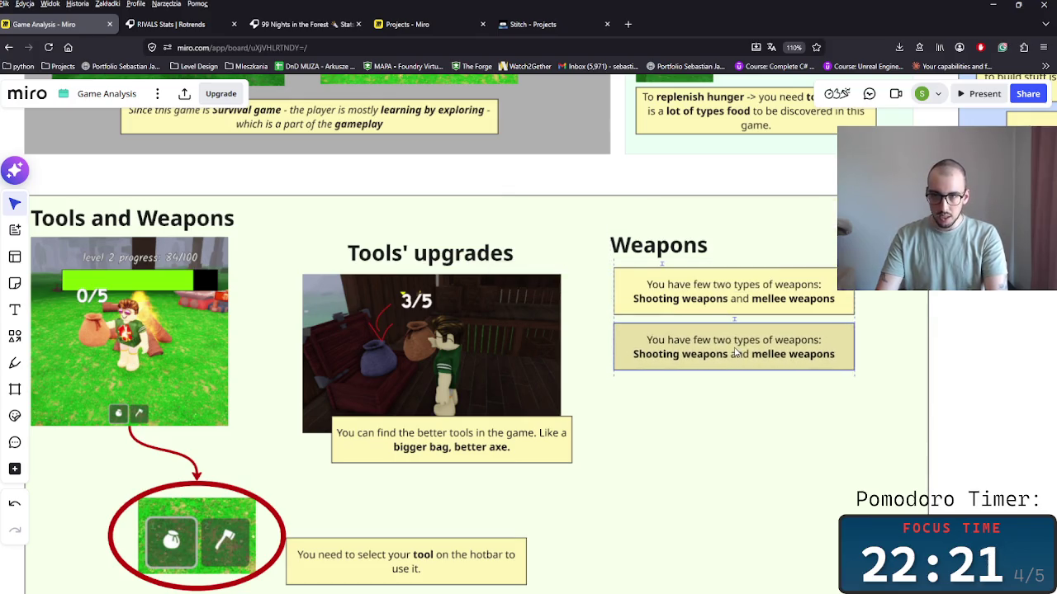
{"action": "left_click", "coordinate": [739, 353]}
{"action": "double_click", "coordinate": [739, 353]}
{"action": "left_click", "coordinate": [733, 350]}
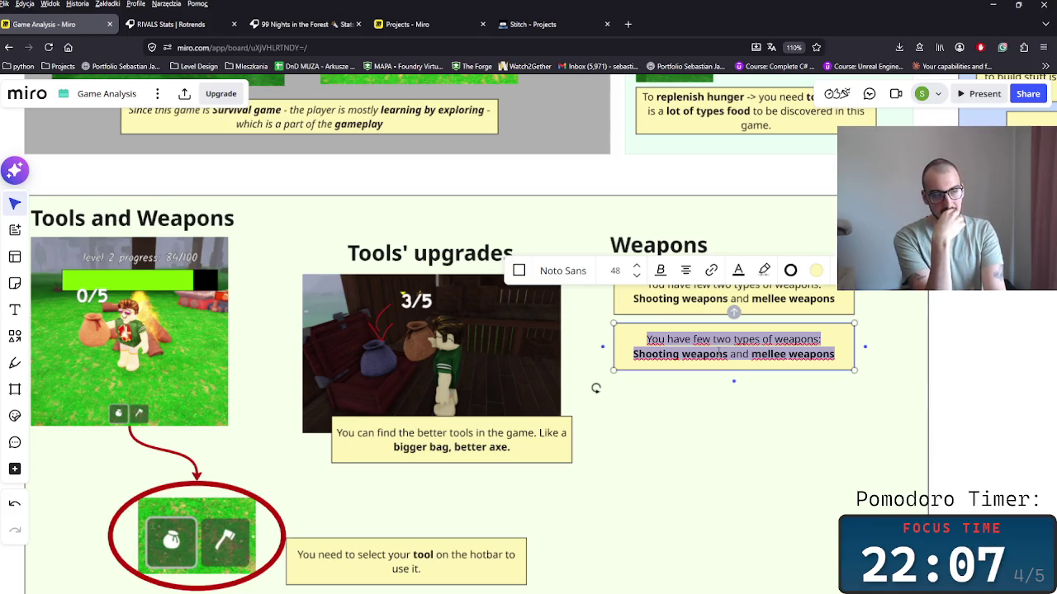
{"action": "left_click", "coordinate": [596, 388]}
Pan around the board to bring the Tools and Weapons frame into view.
{"action": "scroll", "coordinate": [825, 410], "scroll_direction": "down", "scroll_amount": 2}
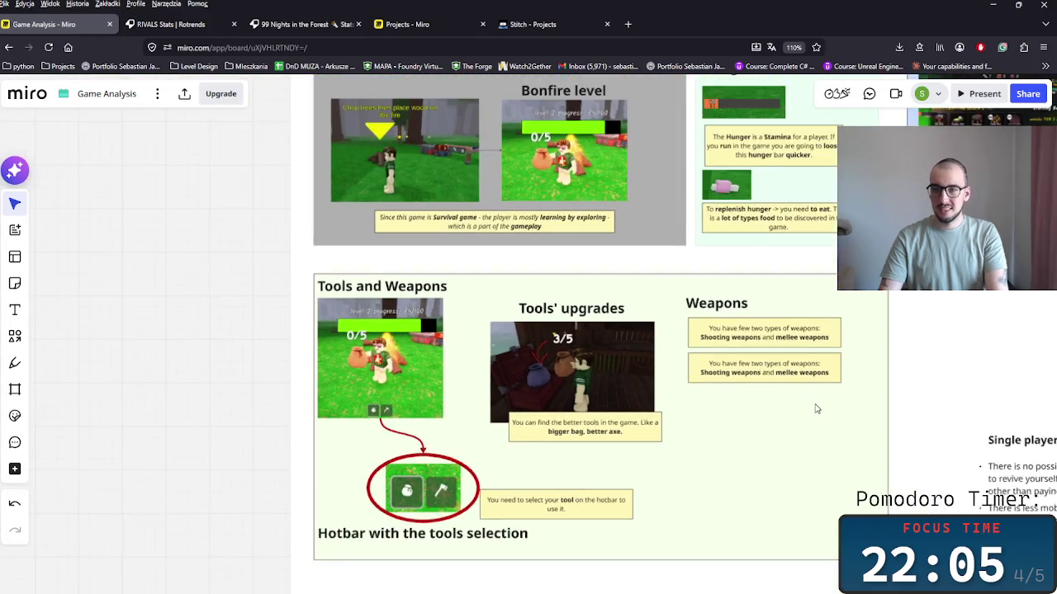
{"action": "scroll", "coordinate": [814, 406], "scroll_direction": "down", "scroll_amount": 2}
{"action": "scroll", "coordinate": [743, 400], "scroll_direction": "down", "scroll_amount": 2}
{"action": "left_click", "coordinate": [665, 384]}
{"action": "scroll", "coordinate": [698, 448], "scroll_direction": "right", "scroll_amount": 5}
{"action": "scroll", "coordinate": [699, 448], "scroll_direction": "up", "scroll_amount": 2}
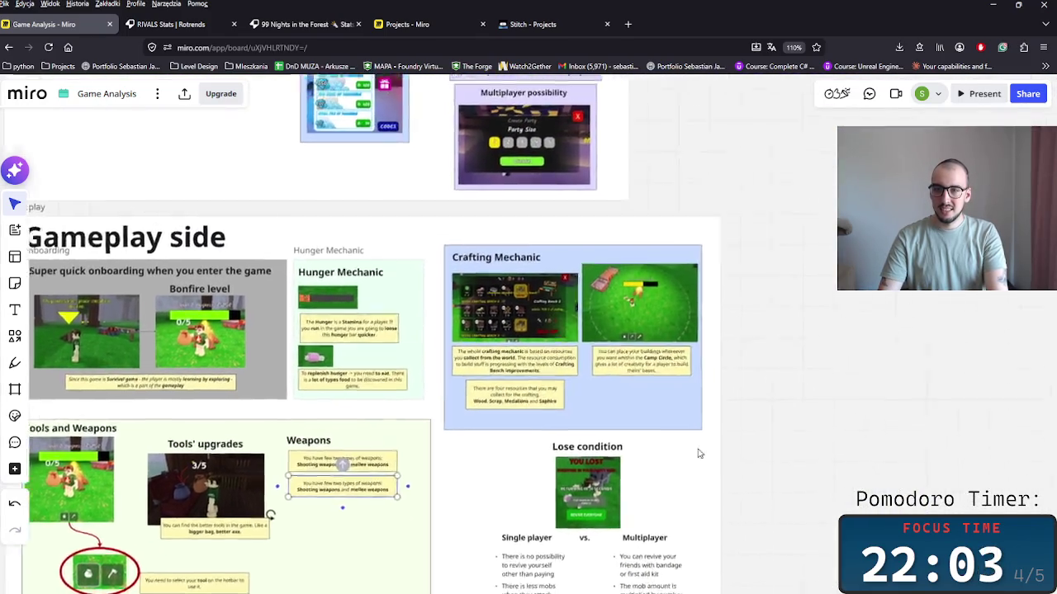
{"action": "scroll", "coordinate": [778, 425], "scroll_direction": "up", "scroll_amount": 2}
{"action": "scroll", "coordinate": [831, 434], "scroll_direction": "left", "scroll_amount": 1}
{"action": "scroll", "coordinate": [831, 435], "scroll_direction": "left", "scroll_amount": 2}
{"action": "scroll", "coordinate": [764, 415], "scroll_direction": "down", "scroll_amount": 3}
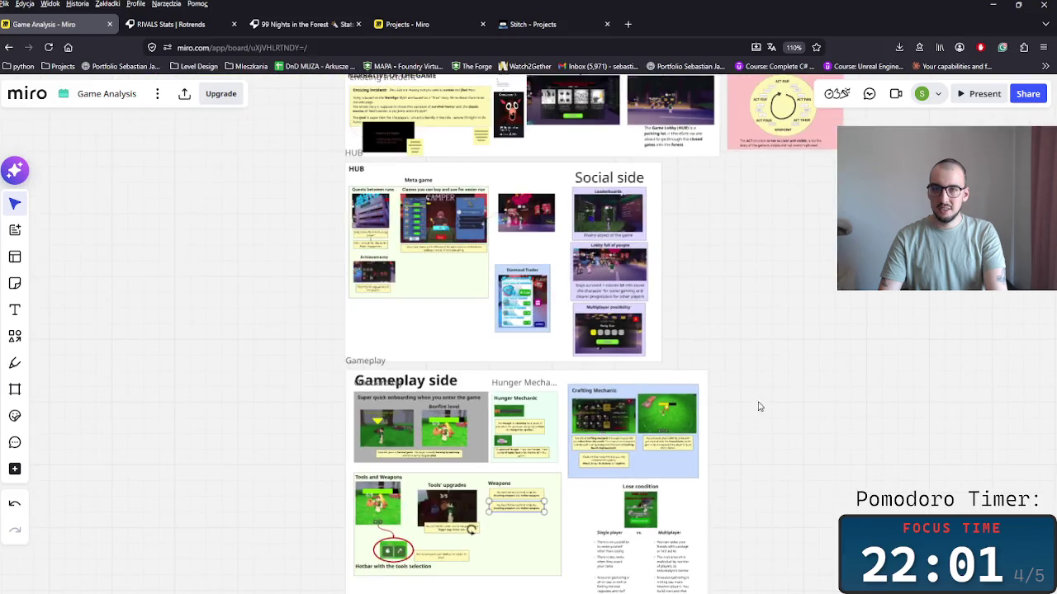
{"action": "scroll", "coordinate": [759, 406], "scroll_direction": "up", "scroll_amount": 2}
{"action": "scroll", "coordinate": [757, 497], "scroll_direction": "down", "scroll_amount": 2}
{"action": "scroll", "coordinate": [606, 448], "scroll_direction": "down", "scroll_amount": 3}
{"action": "scroll", "coordinate": [606, 441], "scroll_direction": "up", "scroll_amount": 1}
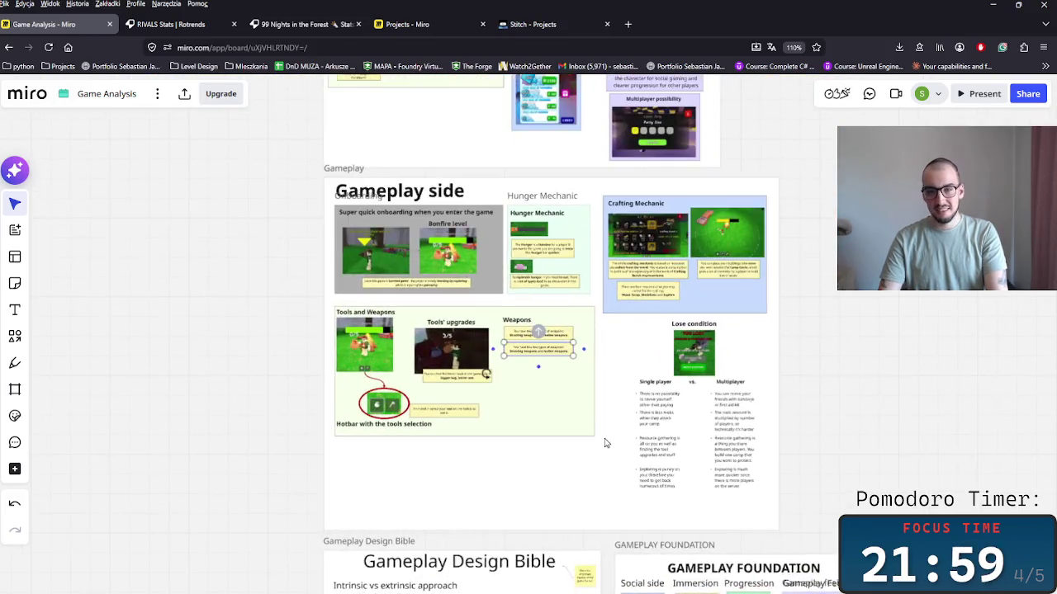
{"action": "scroll", "coordinate": [583, 471], "scroll_direction": "up", "scroll_amount": 2}
{"action": "scroll", "coordinate": [518, 392], "scroll_direction": "down", "scroll_amount": 2}
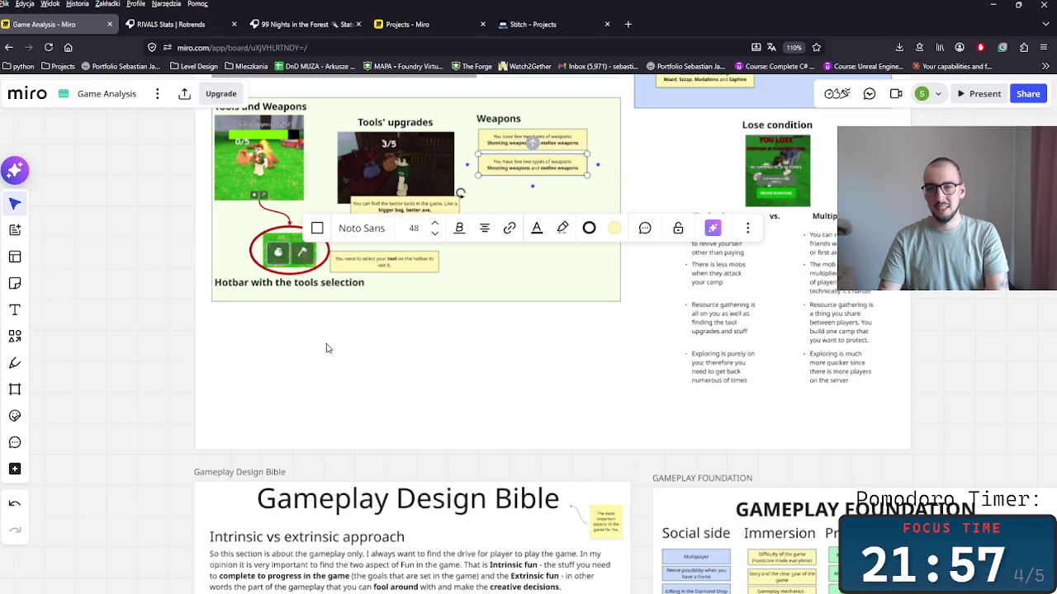
{"action": "scroll", "coordinate": [388, 405], "scroll_direction": "up", "scroll_amount": 3}
Paste a duplicate Tools and Weapons frame and shrink it shorter and narrower.
{"action": "left_click", "coordinate": [246, 236]}
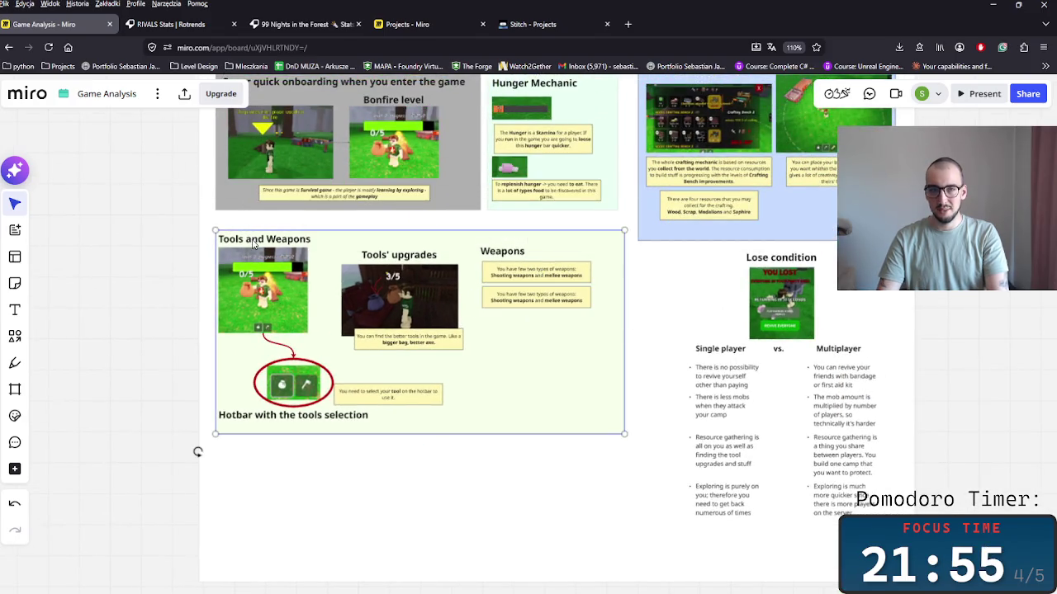
{"action": "key", "text": "ctrl+v"}
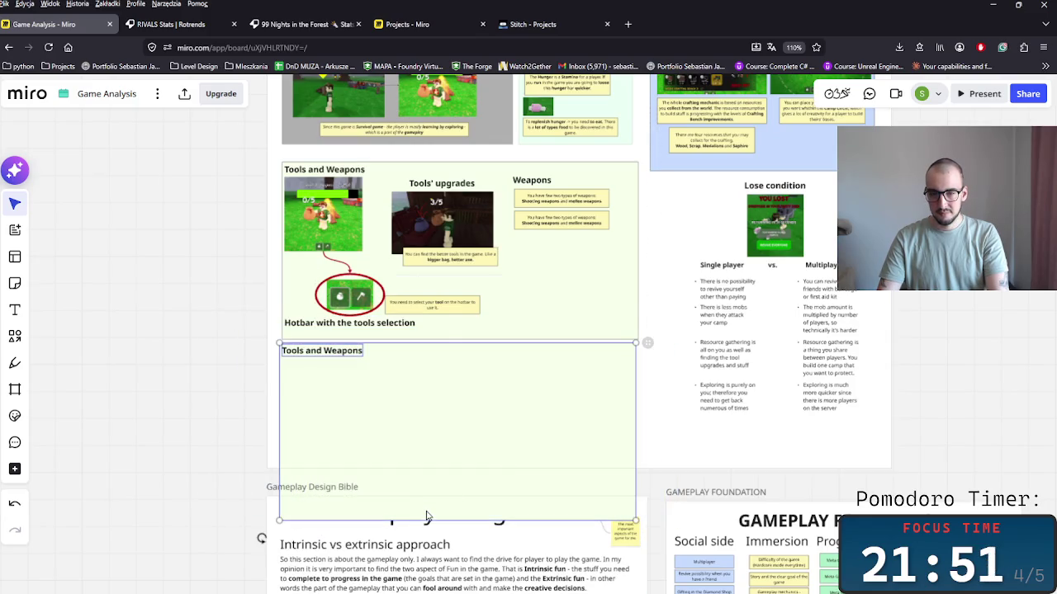
{"action": "left_click_drag", "start_coordinate": [427, 521], "coordinate": [447, 404]}
{"action": "mouse_move", "coordinate": [634, 373]}
{"action": "left_mouse_down"}
{"action": "mouse_move", "coordinate": [609, 373]}
{"action": "mouse_move", "coordinate": [642, 366]}
{"action": "left_mouse_up"}
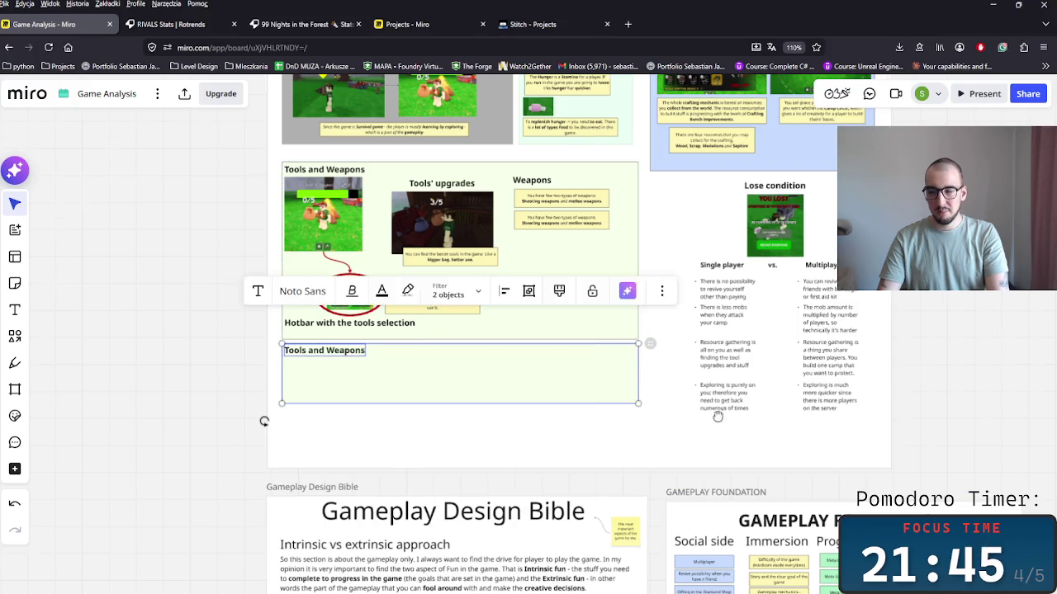
{"action": "scroll", "coordinate": [717, 415], "scroll_direction": "down", "scroll_amount": 5}
{"action": "scroll", "coordinate": [684, 384], "scroll_direction": "right", "scroll_amount": 2}
{"action": "scroll", "coordinate": [684, 384], "scroll_direction": "up", "scroll_amount": 5}
{"action": "scroll", "coordinate": [512, 264], "scroll_direction": "down", "scroll_amount": 2}
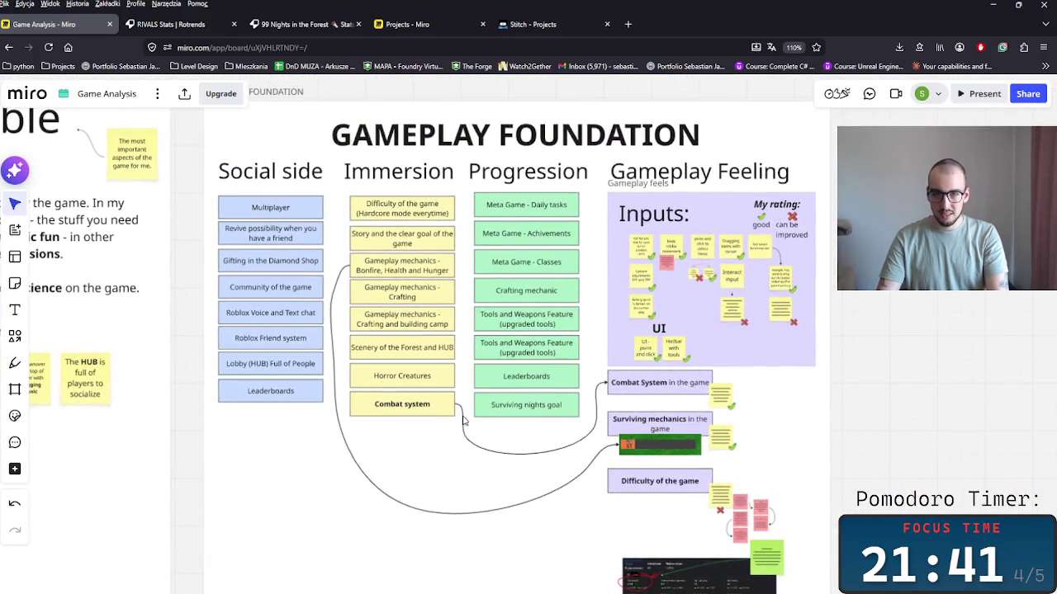
Duplicate the Combat system card below itself and relabel it 'Map Generation (Replayability)'.
{"action": "left_click", "coordinate": [396, 413]}
{"action": "key", "text": "ctrl+c"}
{"action": "key", "text": "ctrl+v"}
{"action": "left_click_drag", "start_coordinate": [399, 446], "coordinate": [402, 435]}
{"action": "double_click", "coordinate": [402, 434]}
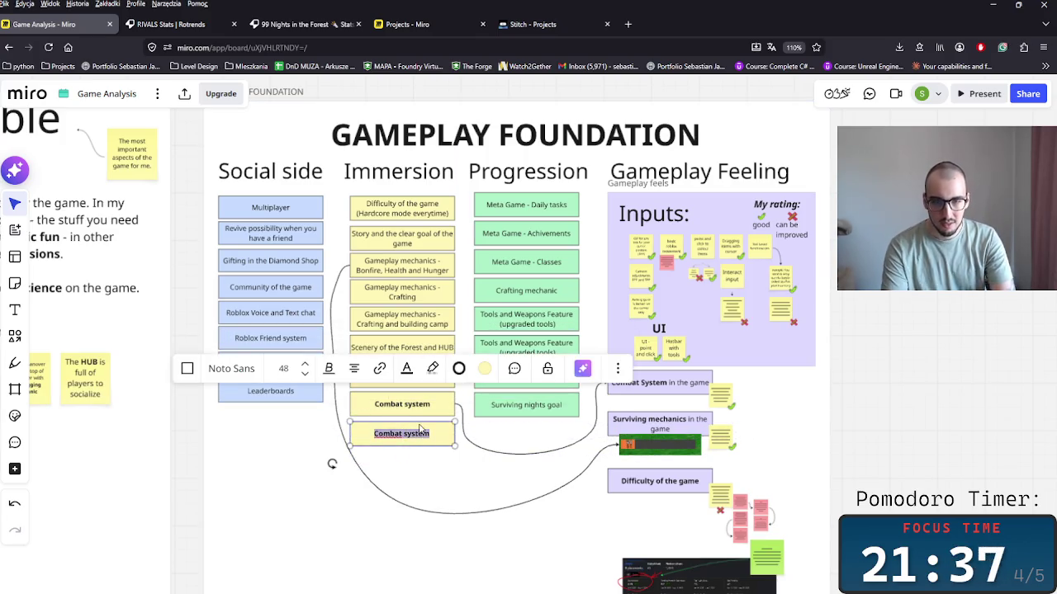
{"action": "type", "text": "Map Ge"}
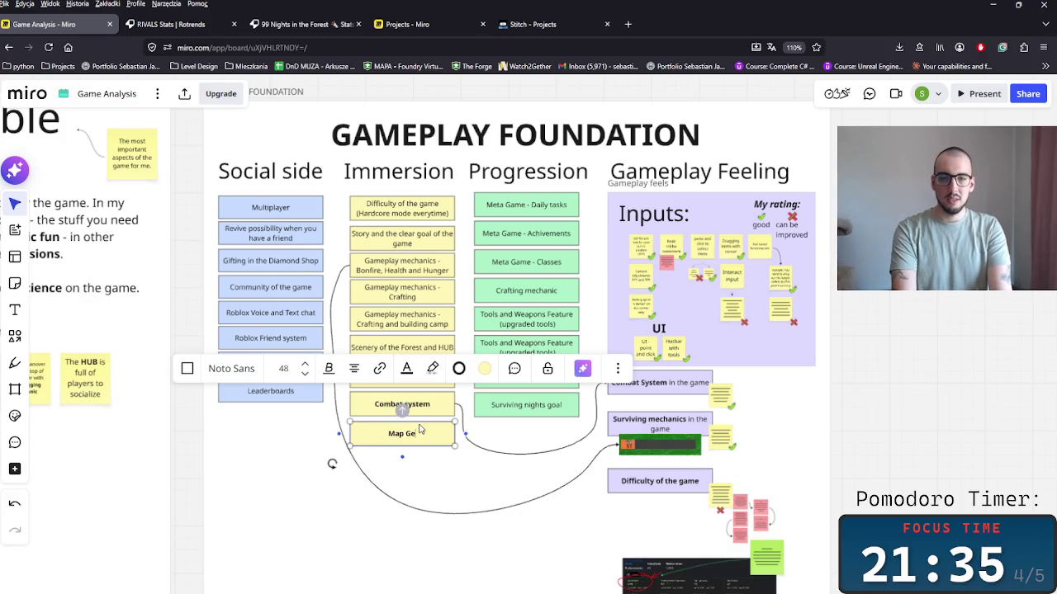
{"action": "type", "text": "neration"}
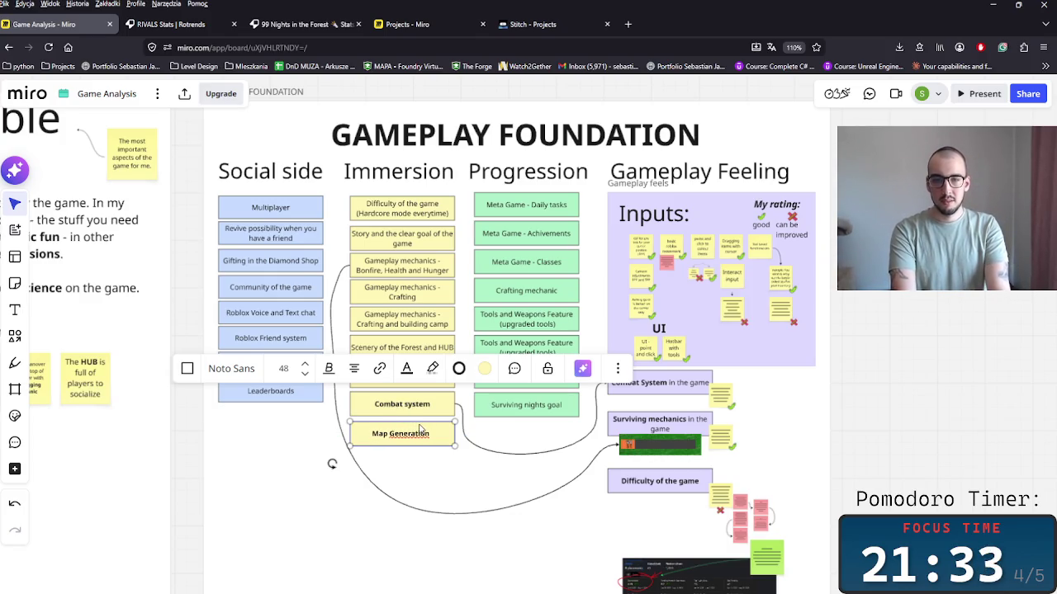
{"action": "type", "text": " Impla"}
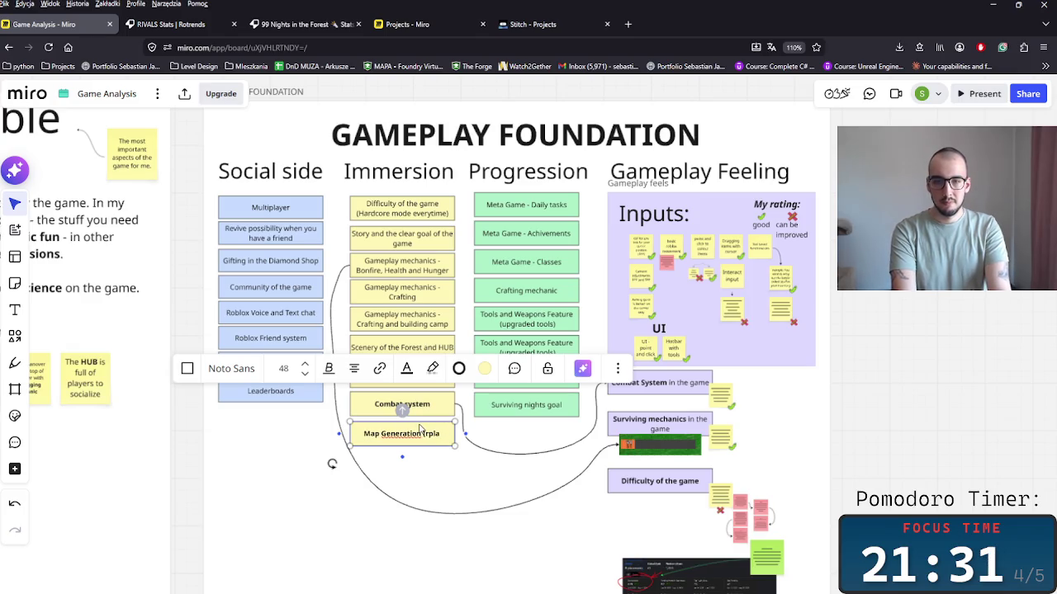
{"action": "key", "text": "BackSpace"}
{"action": "key", "text": "BackSpace"}
{"action": "key", "text": "BackSpace"}
{"action": "type", "text": "(Replayability)"}
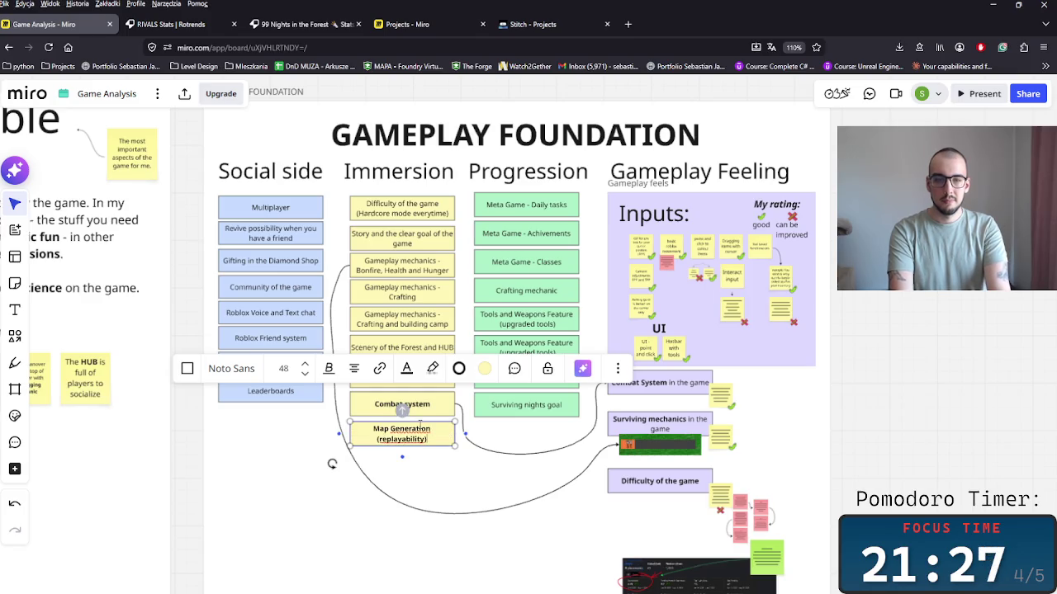
{"action": "left_click", "coordinate": [252, 472]}
{"action": "scroll", "coordinate": [289, 446], "scroll_direction": "up", "scroll_amount": 5}
{"action": "scroll", "coordinate": [289, 446], "scroll_direction": "left", "scroll_amount": 5}
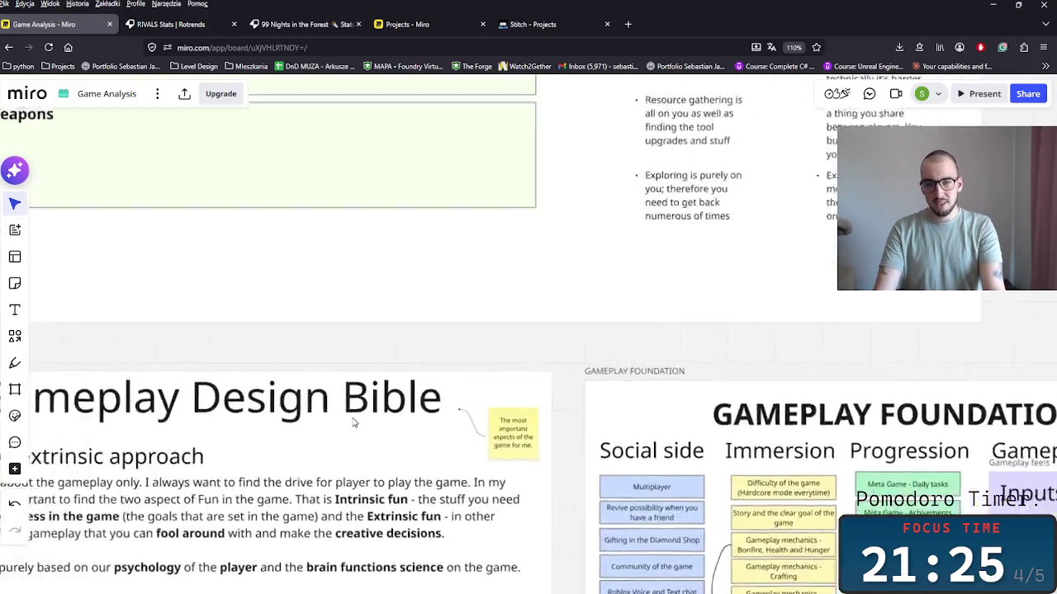
Replace the copied frame's 'Tools and Weapons' title with 'Map Generation'.
{"action": "scroll", "coordinate": [353, 423], "scroll_direction": "up", "scroll_amount": 3}
{"action": "scroll", "coordinate": [471, 338], "scroll_direction": "left", "scroll_amount": 5}
{"action": "double_click", "coordinate": [445, 363]}
{"action": "key", "text": "ctrl+shift+Left"}
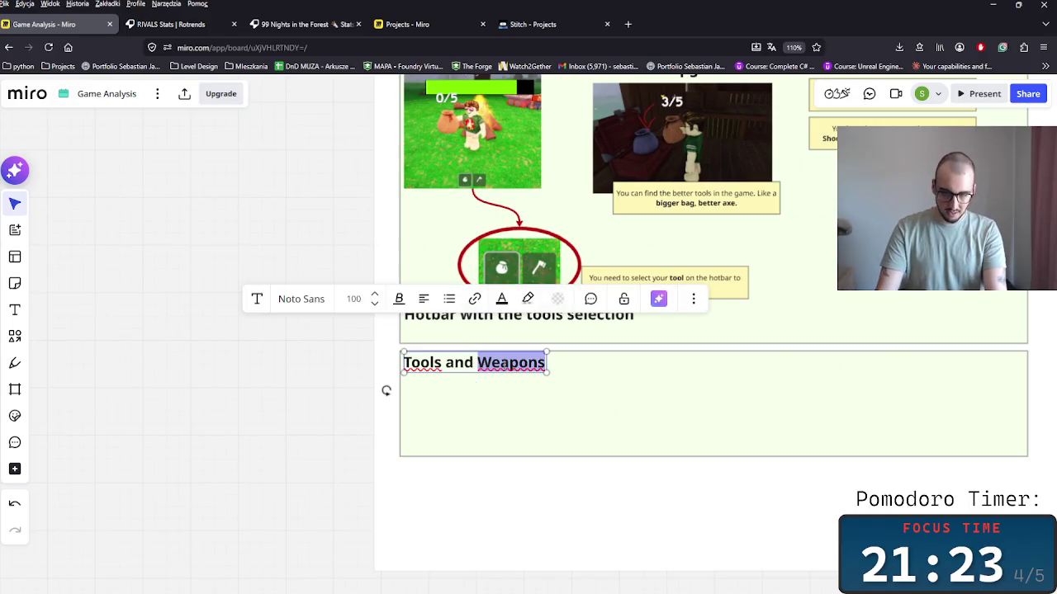
{"action": "key", "text": "ctrl+a"}
{"action": "type", "text": "Map"}
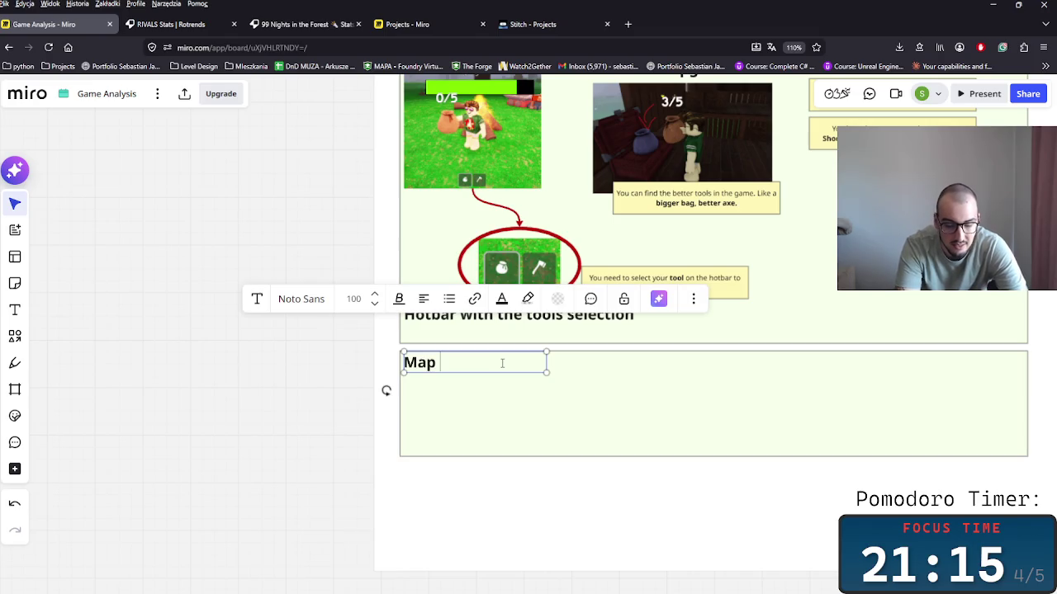
{"action": "type", "text": "Generati"}
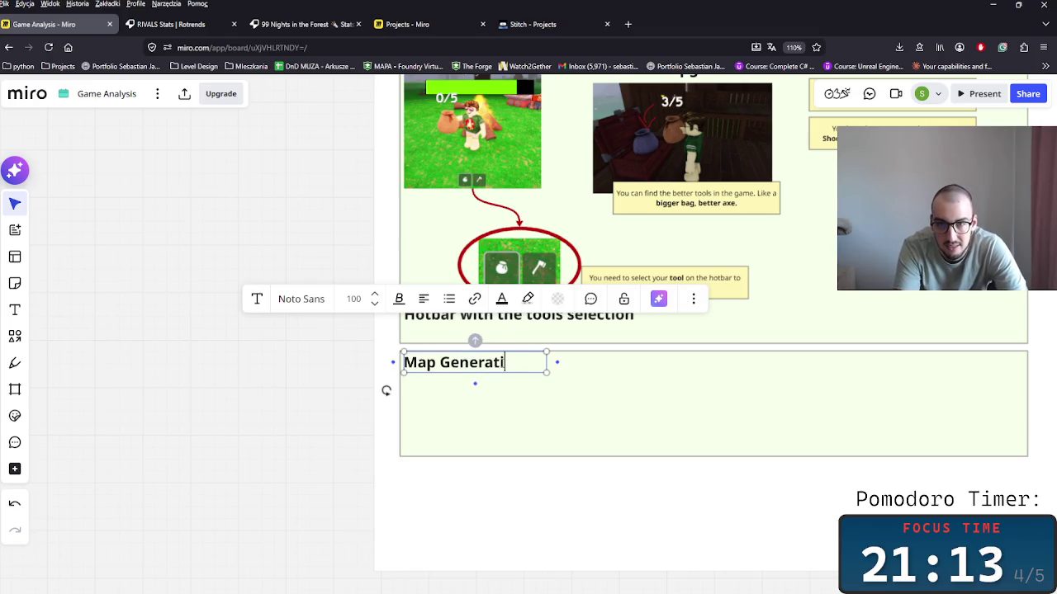
{"action": "left_click", "coordinate": [691, 404]}
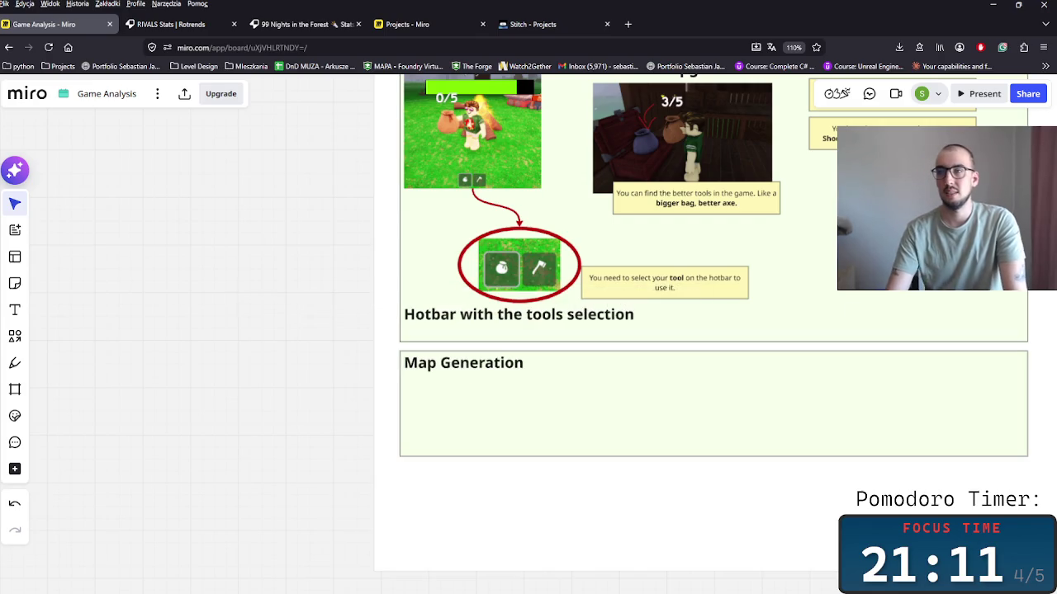
Move the weapons note into Map Generation and rewrite it about generated maps, different every run.
{"action": "left_click", "coordinate": [839, 127]}
{"action": "mouse_move", "coordinate": [839, 127]}
{"action": "left_mouse_down"}
{"action": "mouse_move", "coordinate": [525, 422]}
{"action": "mouse_move", "coordinate": [436, 390]}
{"action": "left_mouse_up"}
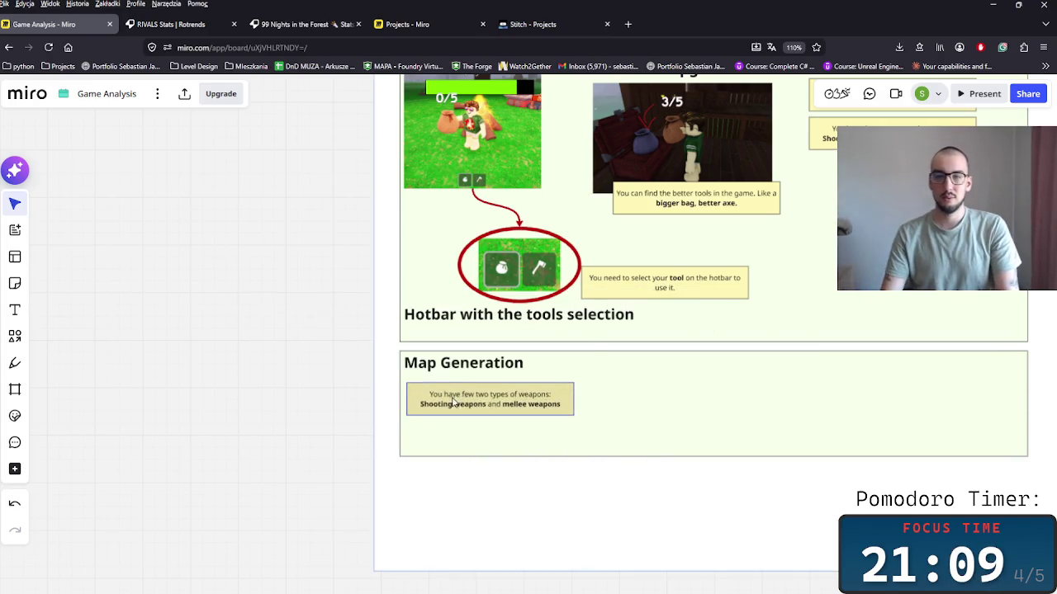
{"action": "left_click", "coordinate": [481, 397]}
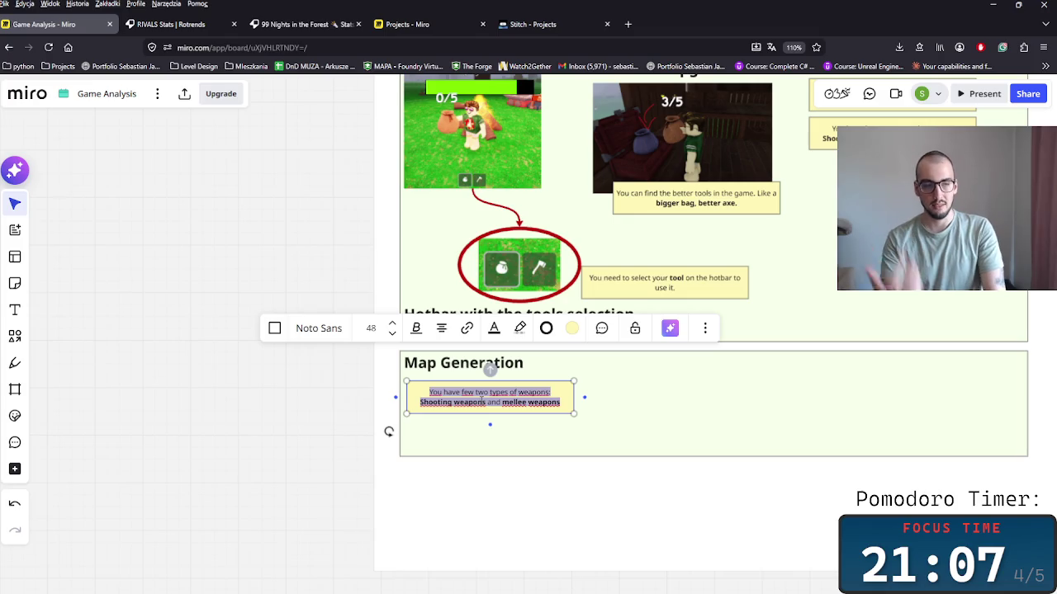
{"action": "type", "text": "T"}
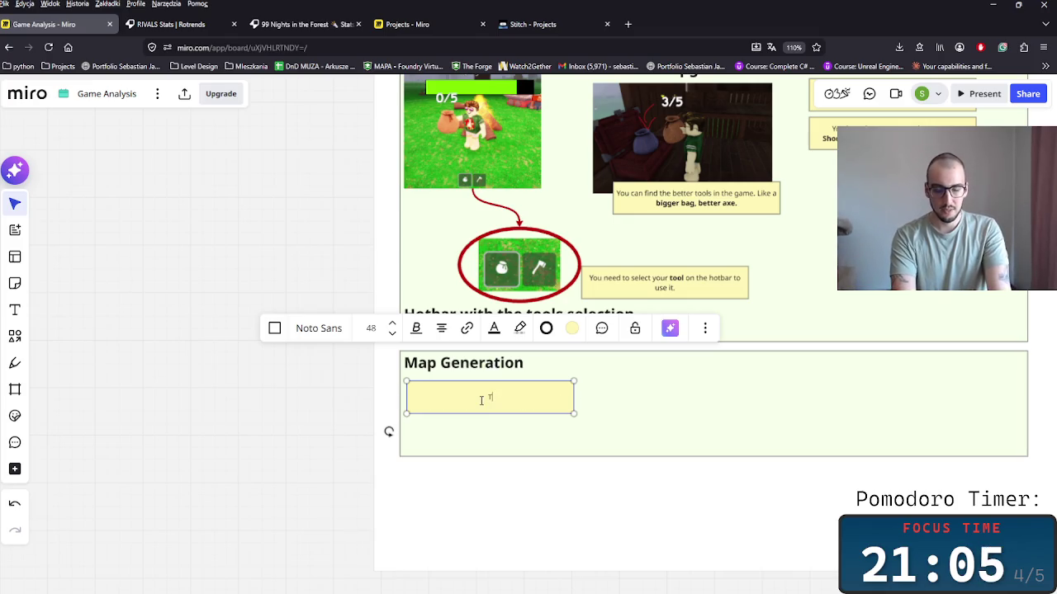
{"action": "type", "text": "he map"}
{"action": "key", "text": "BackSpace"}
{"action": "key", "text": "BackSpace"}
{"action": "key", "text": "BackSpace"}
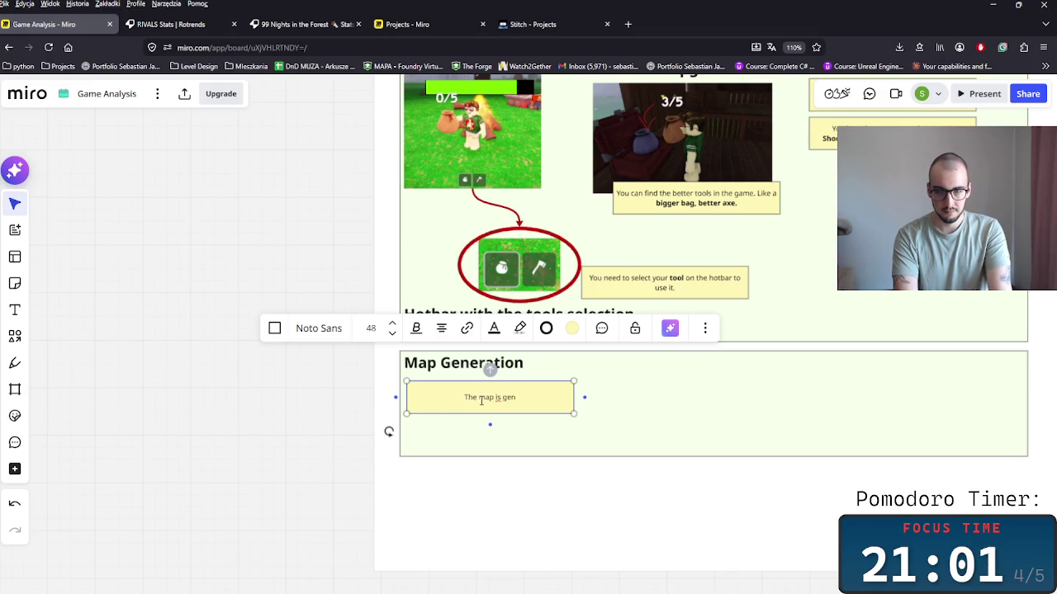
{"action": "type", "text": "erated"}
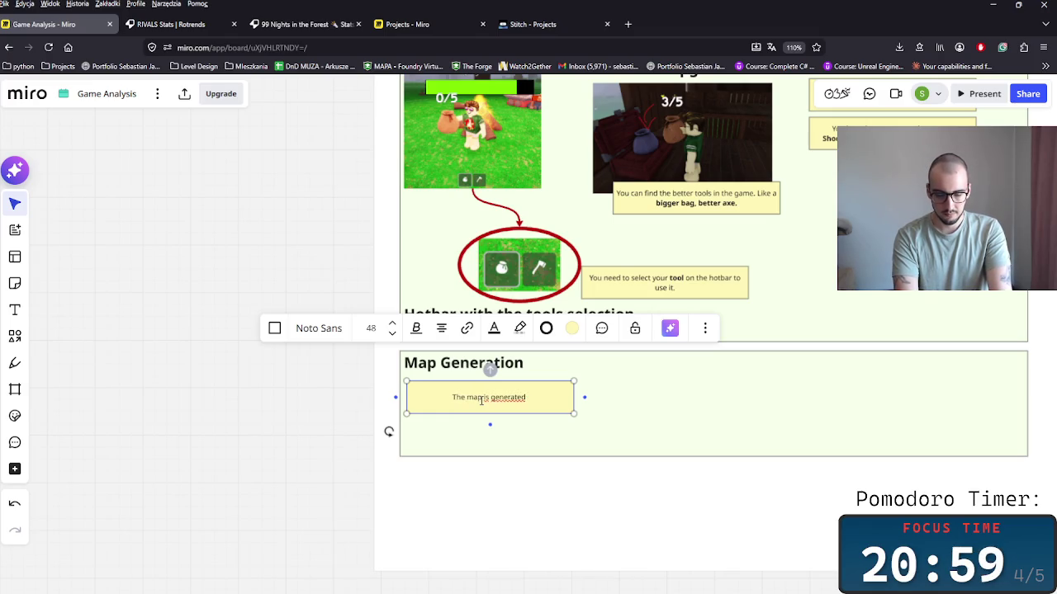
{"action": "type", "text": " i"}
{"action": "type", "text": "ile "}
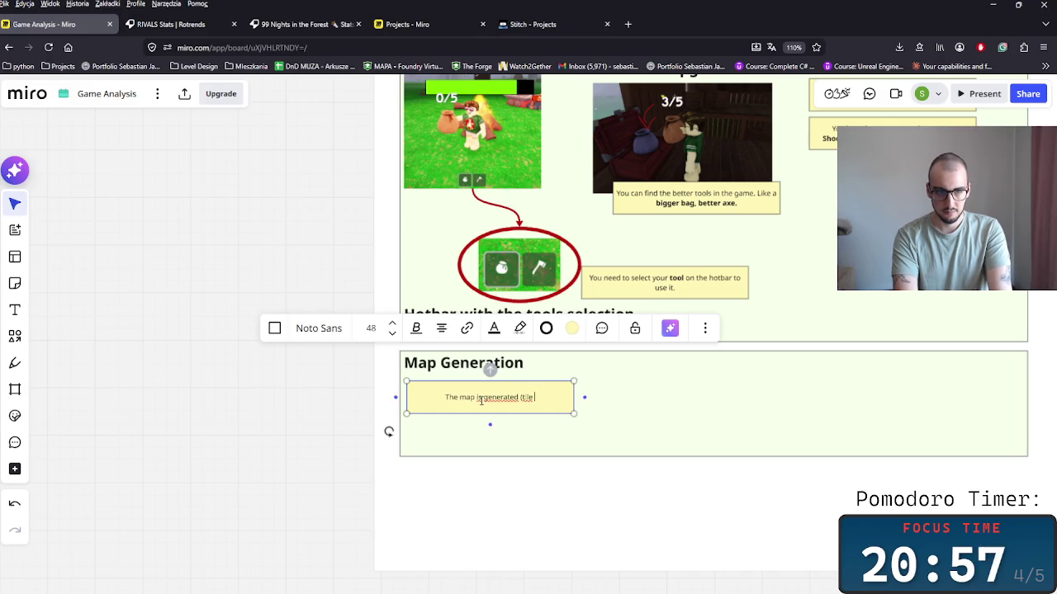
{"action": "type", "text": "sed"}
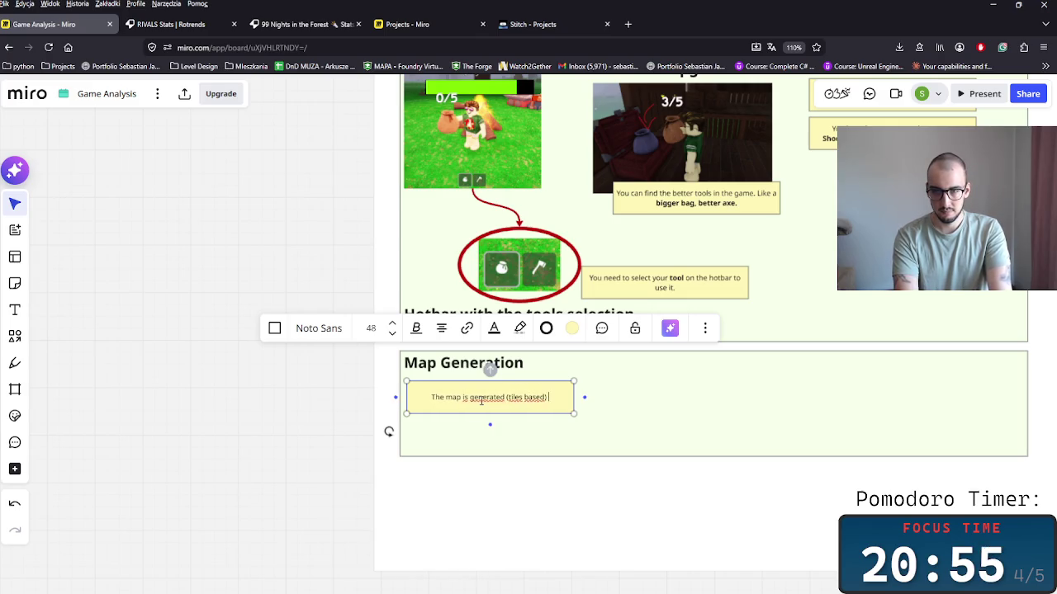
{"action": "type", "text": "nabl"}
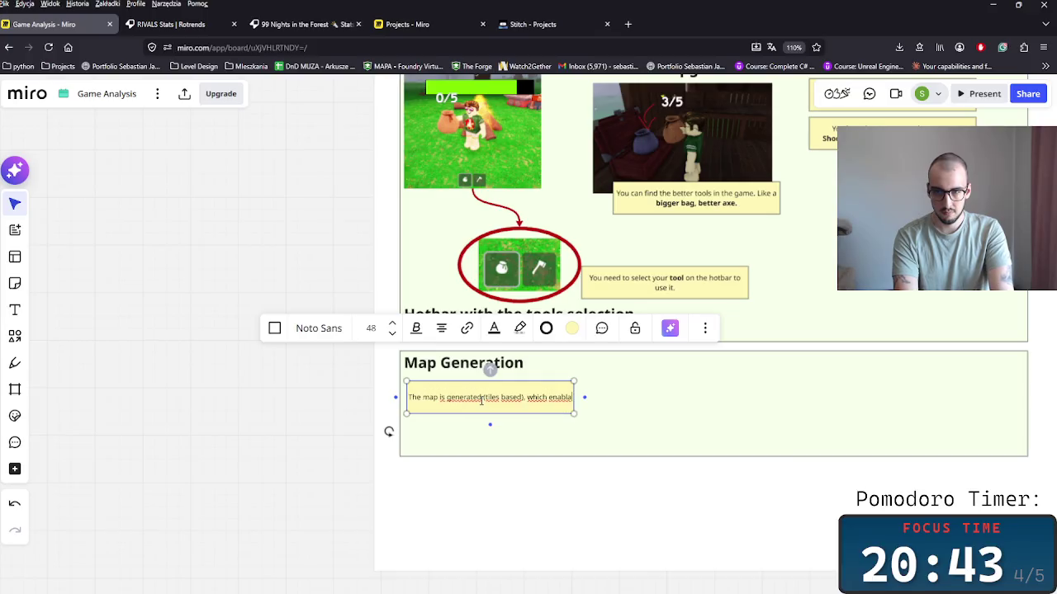
{"action": "type", "text": "es"}
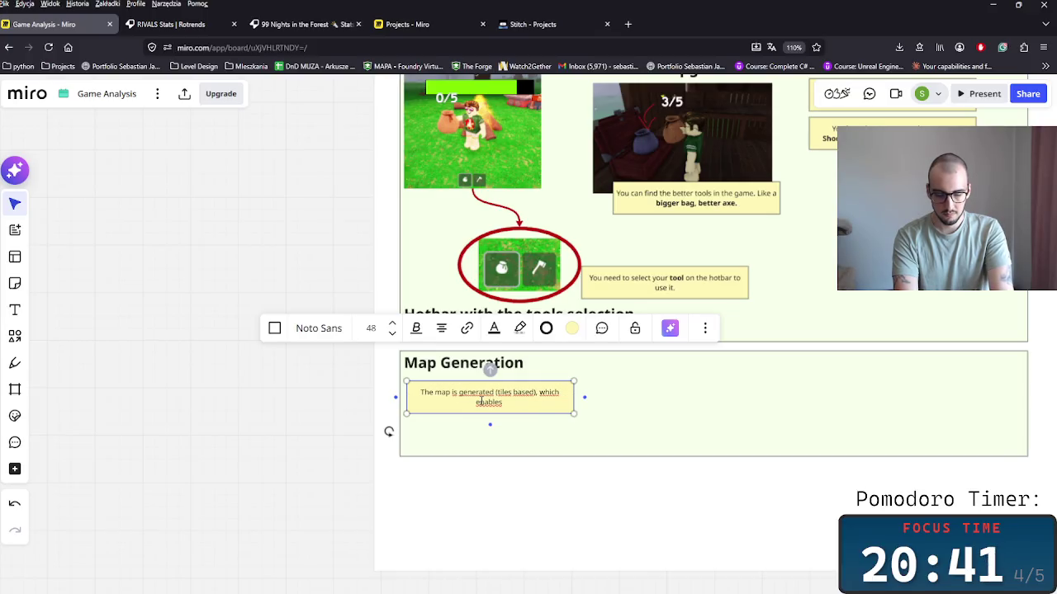
{"action": "type", "text": " few"}
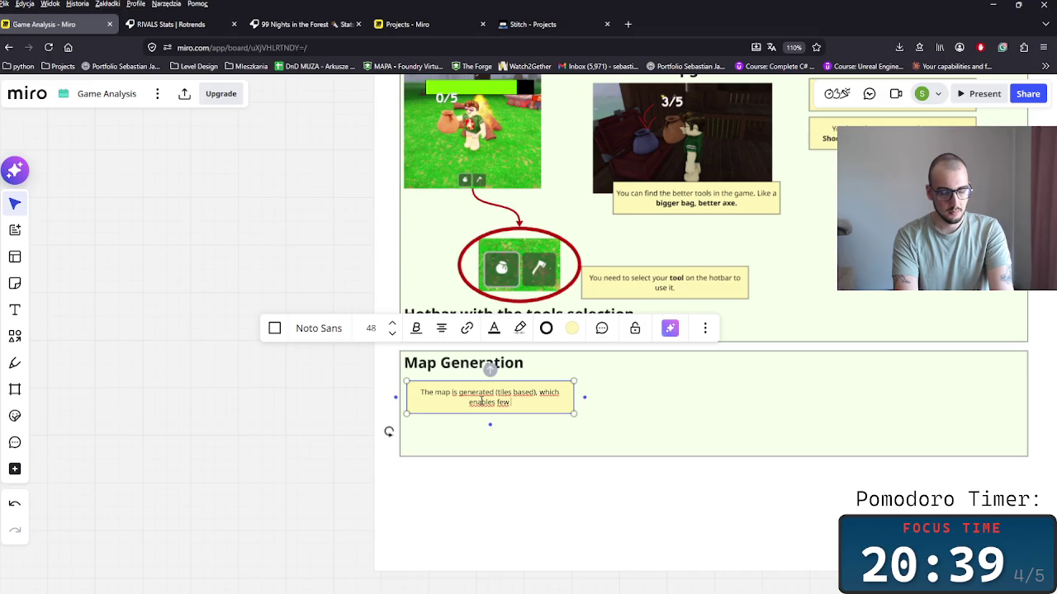
{"action": "type", "text": " bio"}
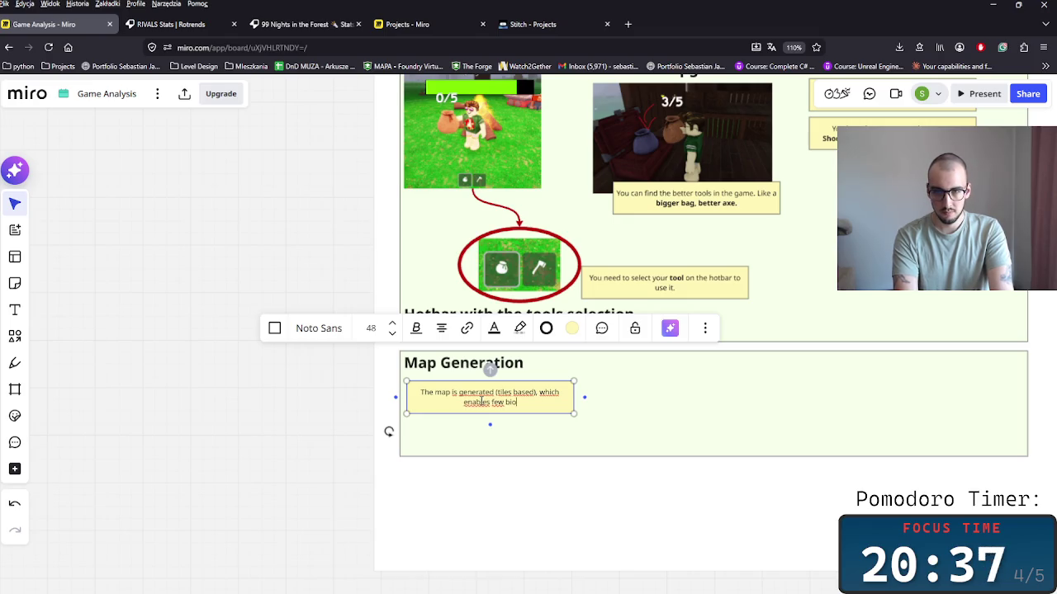
{"action": "type", "text": "sms"}
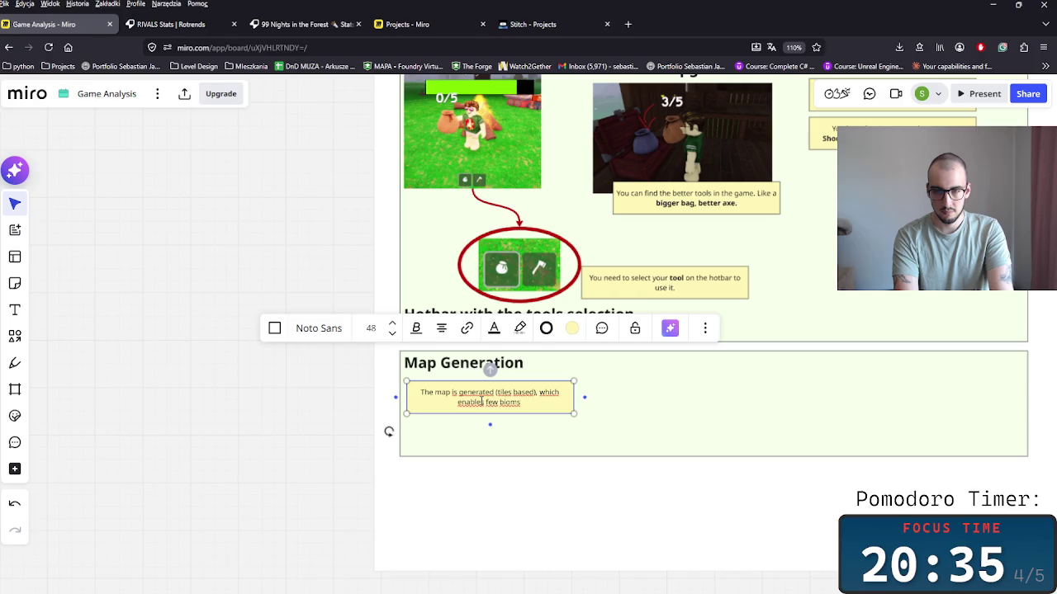
{"action": "type", "text": " t"}
{"action": "type", "text": "pawn"}
{"action": "type", "text": "xt"}
{"action": "type", "text": " each"}
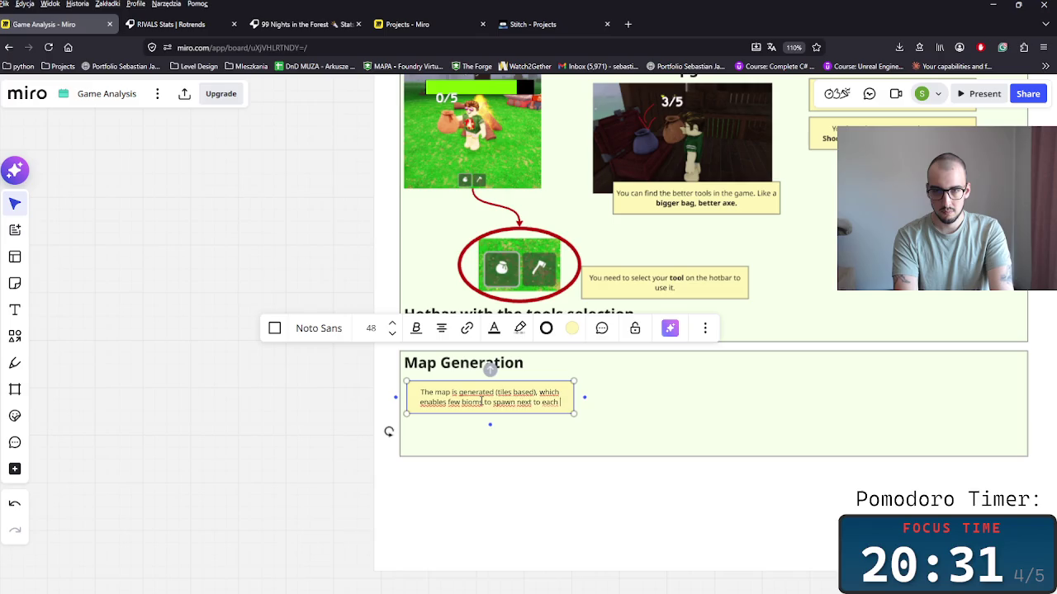
{"action": "type", "text": "other, and"}
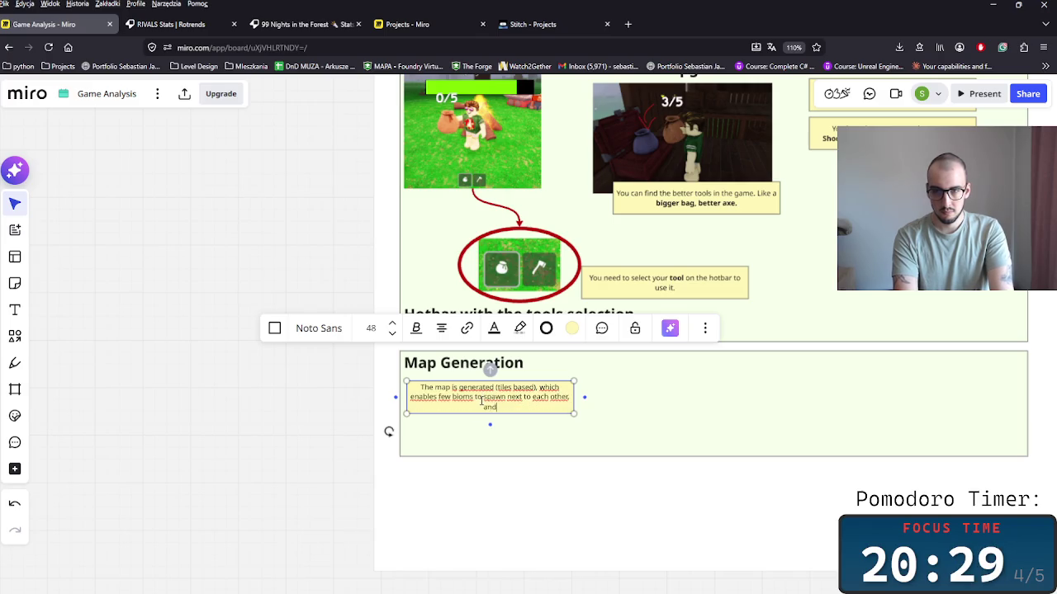
{"action": "key", "text": "BackSpace"}
{"action": "key", "text": "BackSpace"}
{"action": "key", "text": "BackSpace"}
{"action": "key", "text": "BackSpace"}
{"action": "key", "text": "BackSpace"}
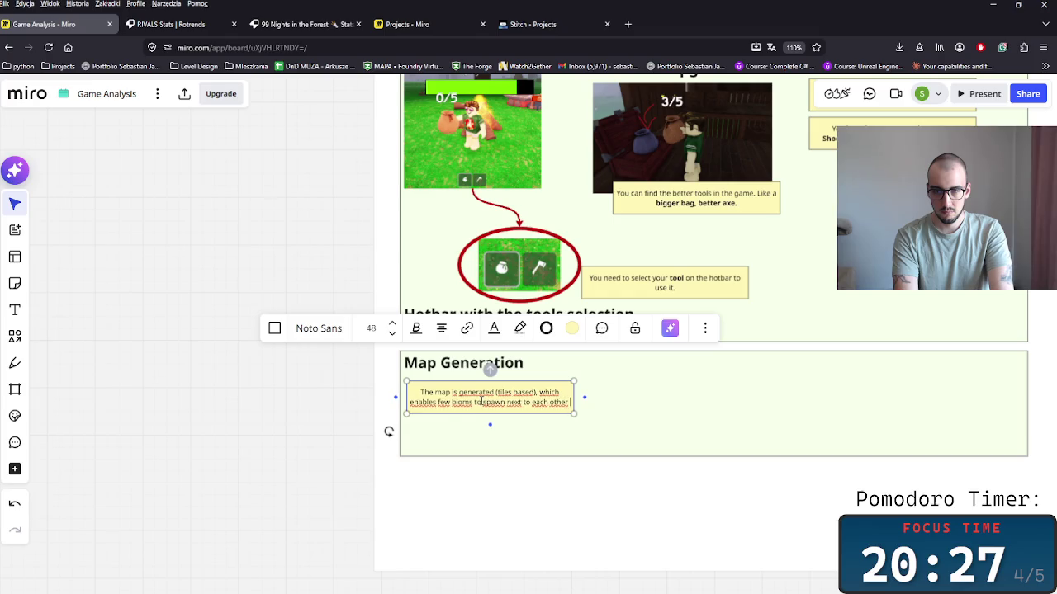
{"action": "type", "text": "and make"}
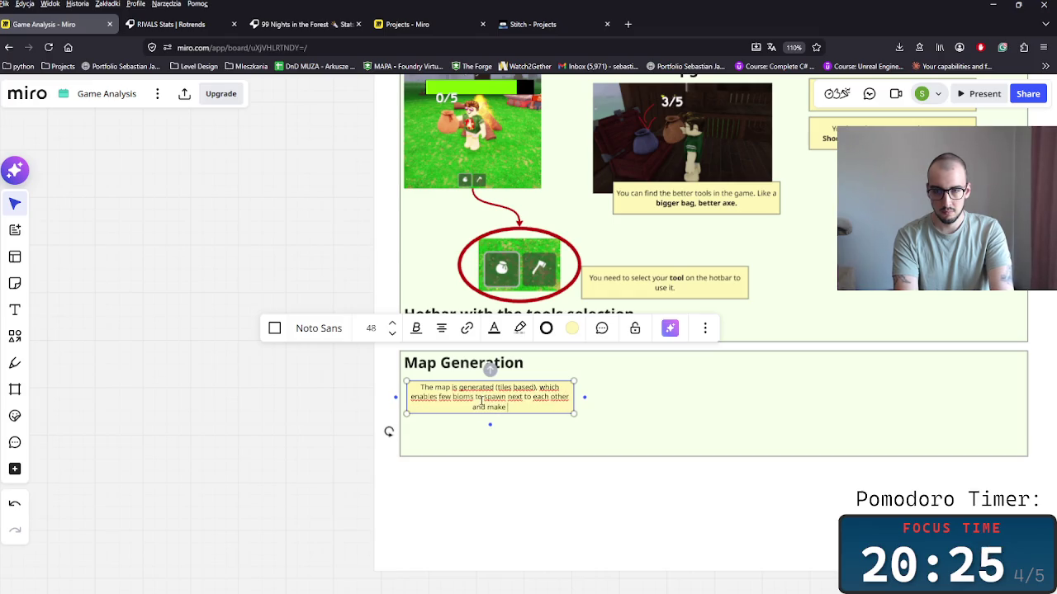
{"action": "type", "text": " the map"}
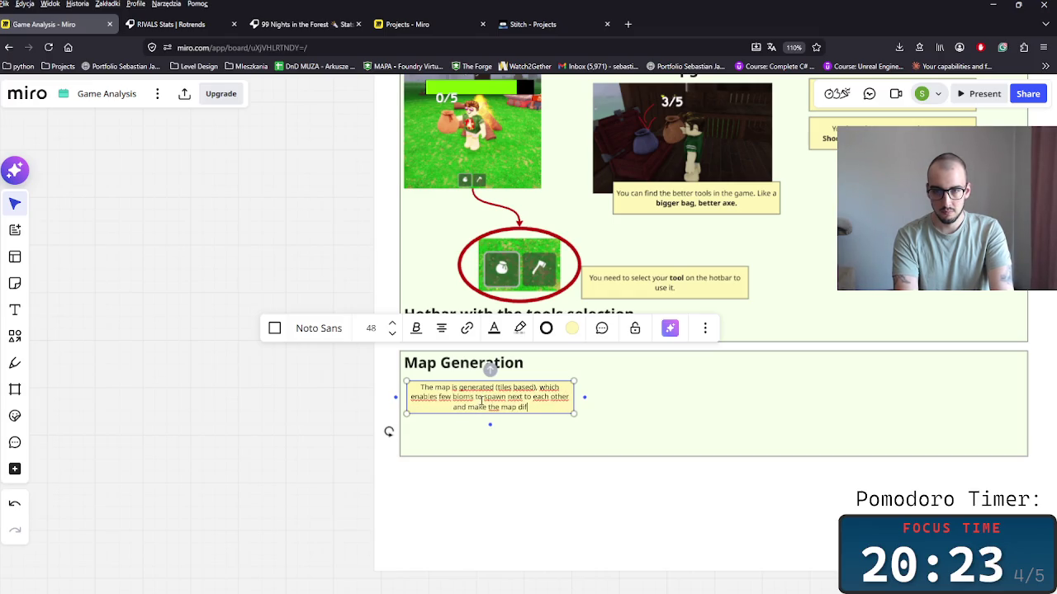
{"action": "type", "text": " di"}
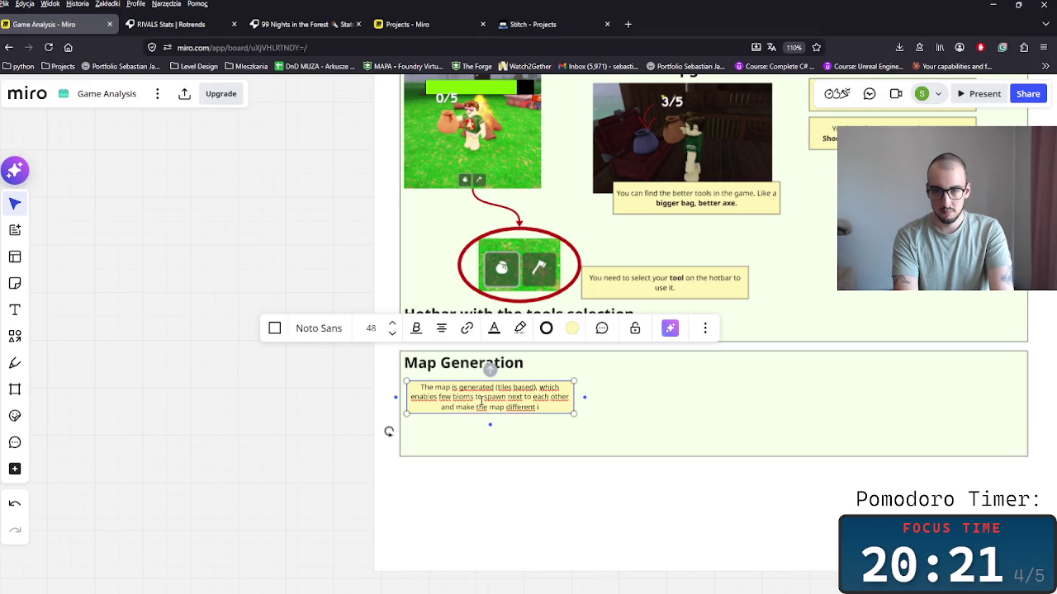
{"action": "key", "text": "BackSpace"}
{"action": "type", "text": "ery ti"}
{"action": "key", "text": "BackSpace"}
{"action": "key", "text": "BackSpace"}
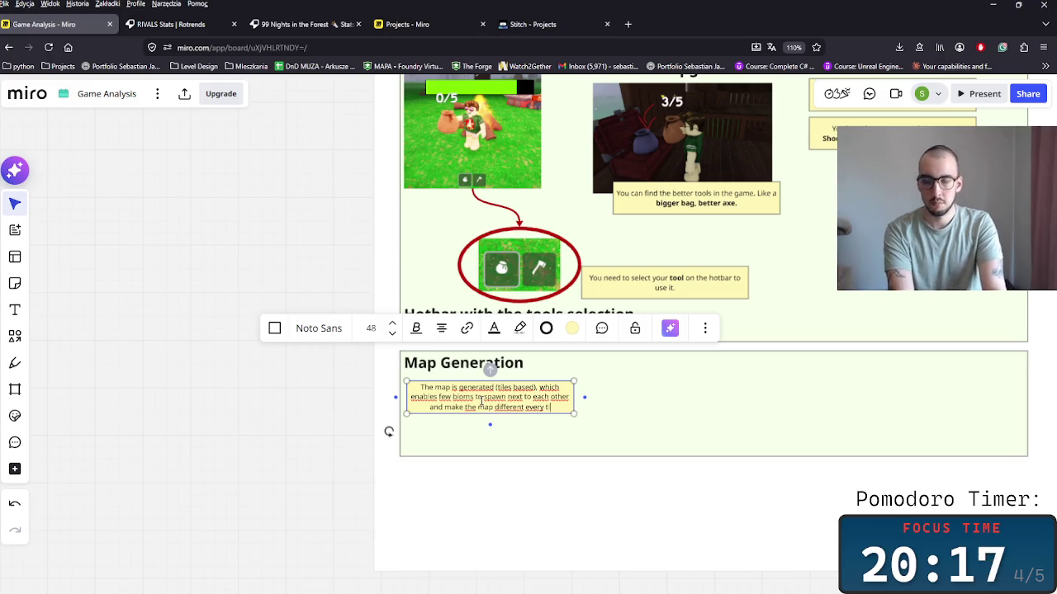
{"action": "type", "text": "run"}
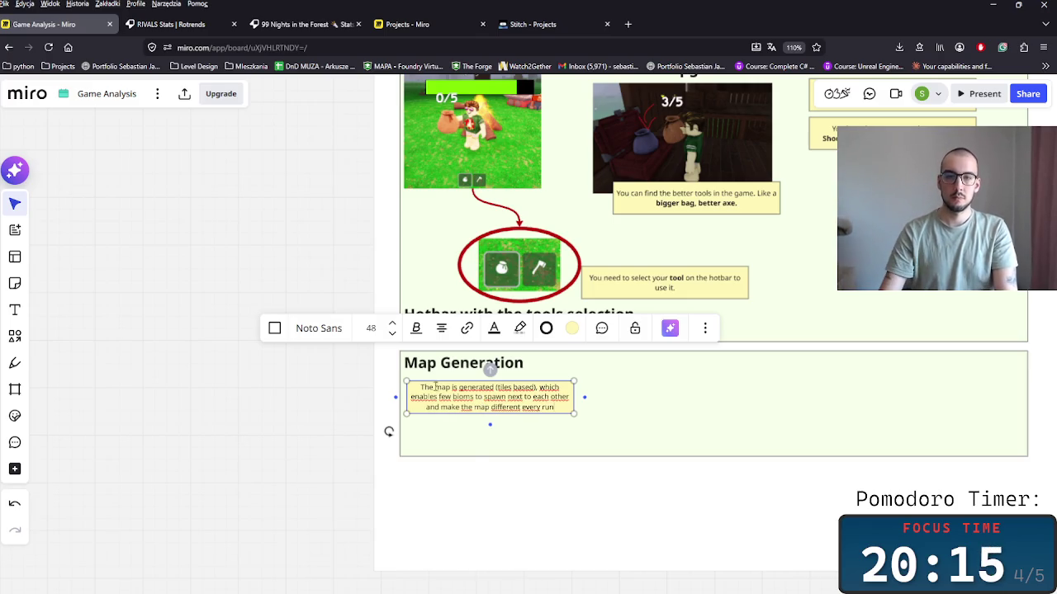
{"action": "key", "text": "Escape"}
Bold 'generated' and 'map different every run', then paste a copy directly below the note.
{"action": "key", "text": "Return"}
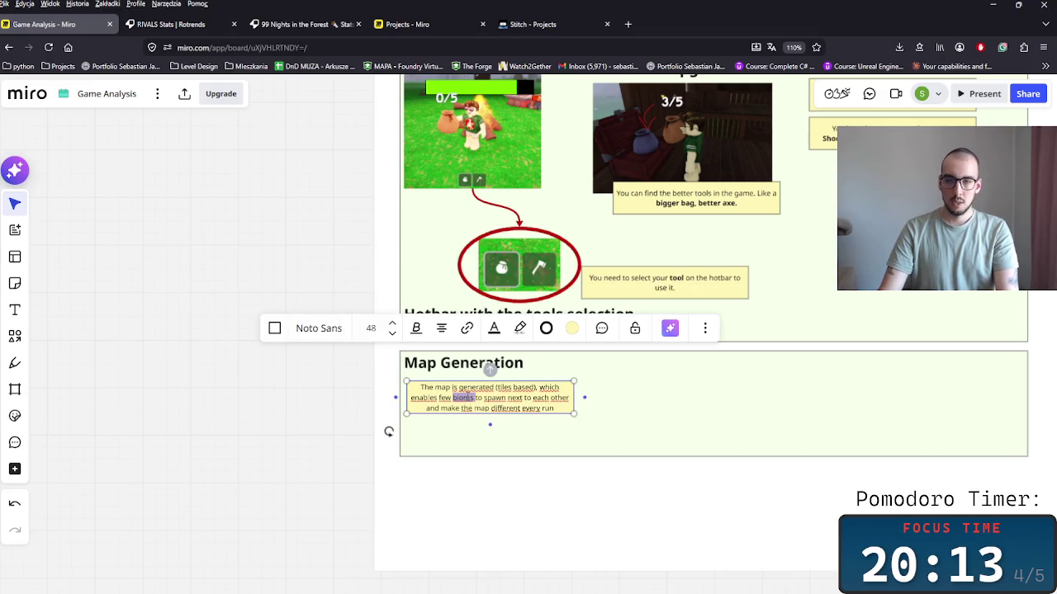
{"action": "left_click", "coordinate": [501, 407]}
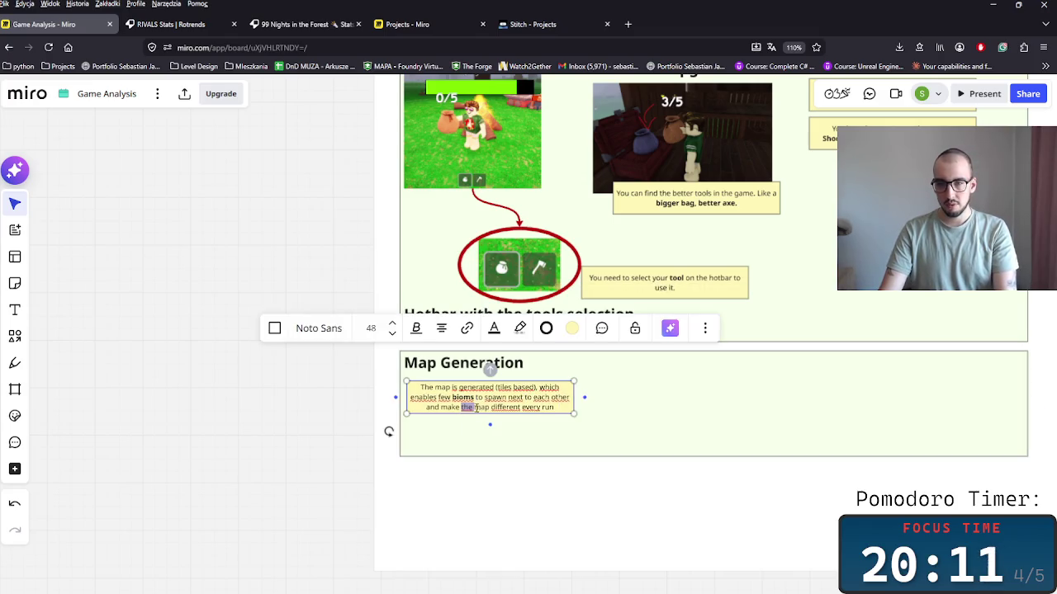
{"action": "left_click_drag", "start_coordinate": [556, 408], "coordinate": [499, 409]}
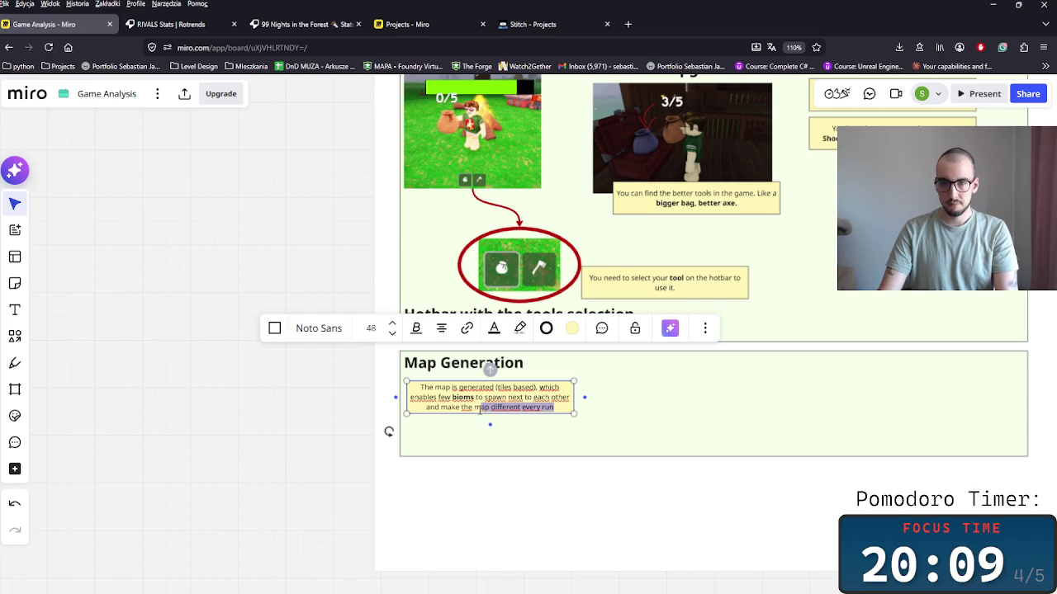
{"action": "key", "text": "ctrl+b"}
{"action": "left_click", "coordinate": [509, 384]}
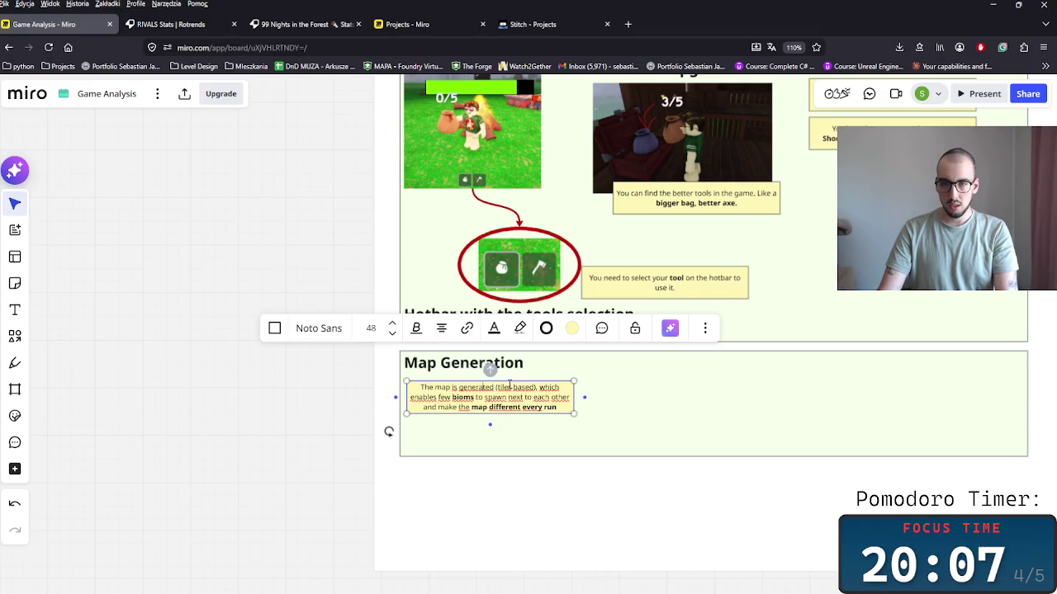
{"action": "key", "text": "ctrl+b"}
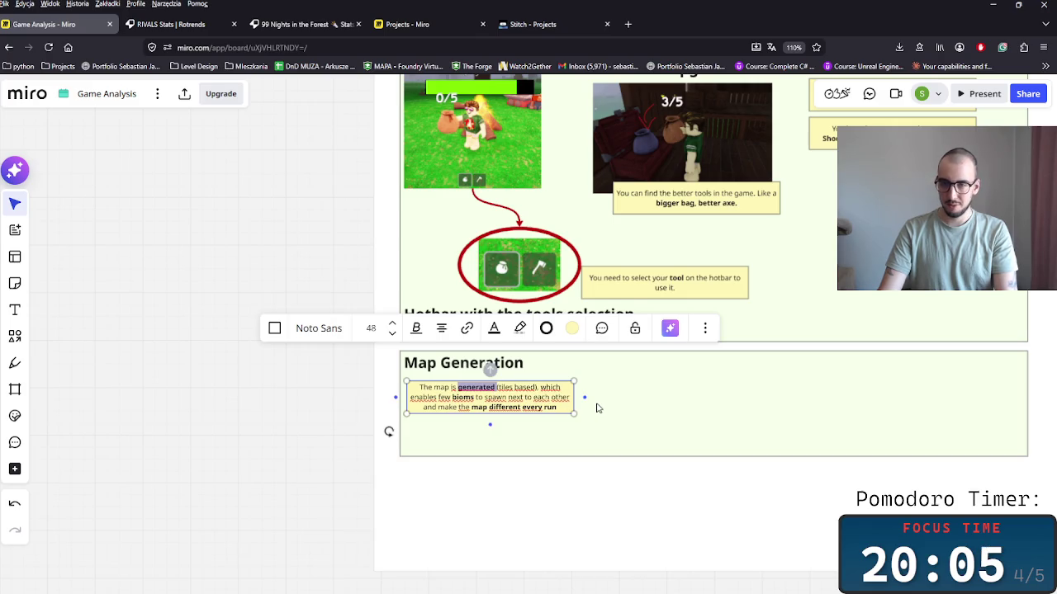
{"action": "left_click", "coordinate": [584, 409]}
{"action": "left_click", "coordinate": [542, 408]}
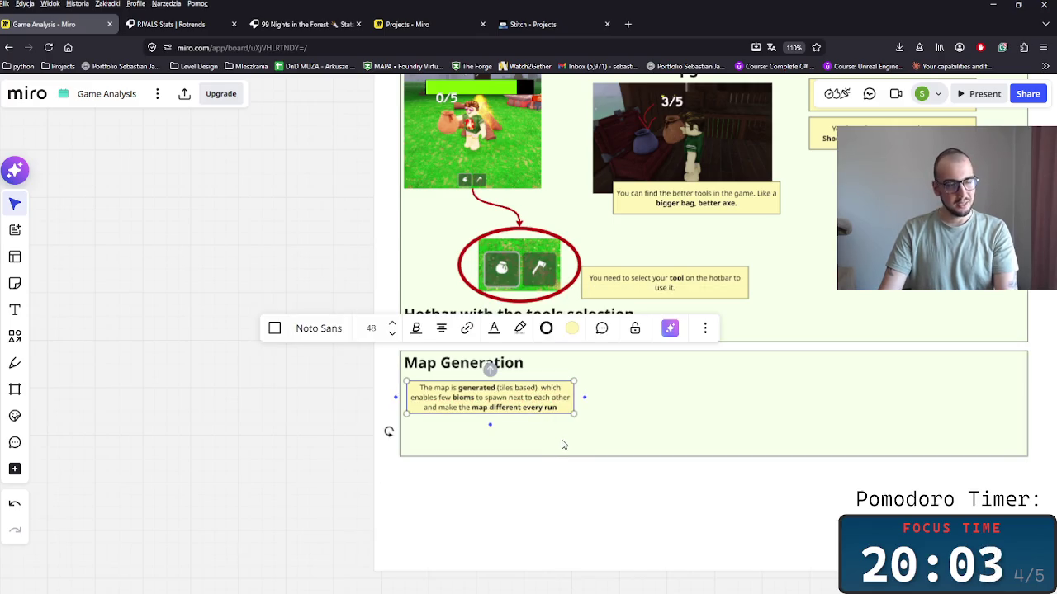
{"action": "key", "text": "ctrl+v"}
{"action": "left_click_drag", "start_coordinate": [518, 444], "coordinate": [474, 438]}
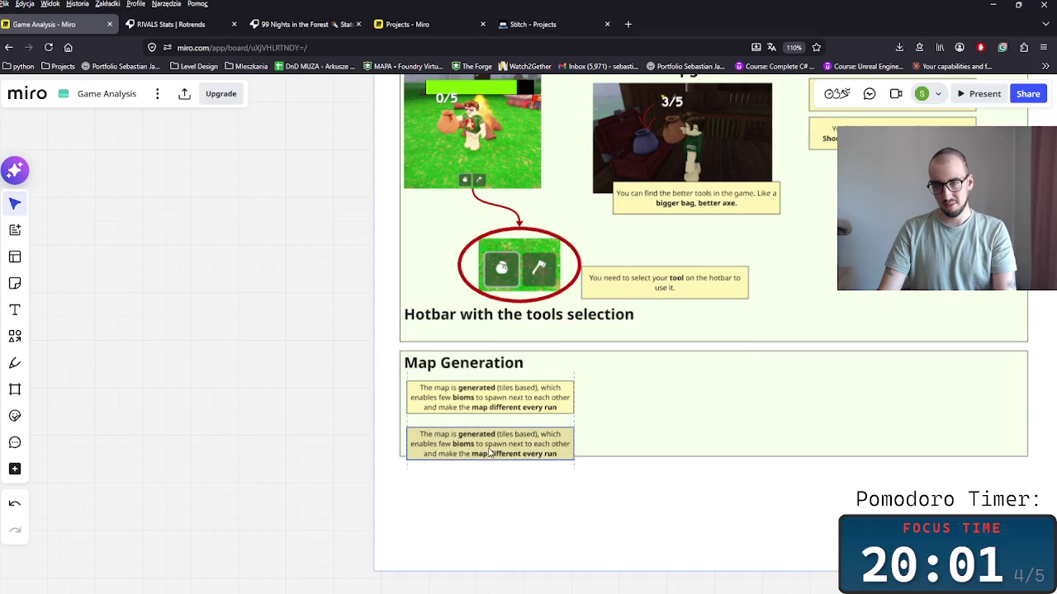
Replace the copy's text with 'There are different biomes that require a different approach for the players to get into.'.
{"action": "key", "text": "ctrl+a"}
{"action": "key", "text": "ctrl+s"}
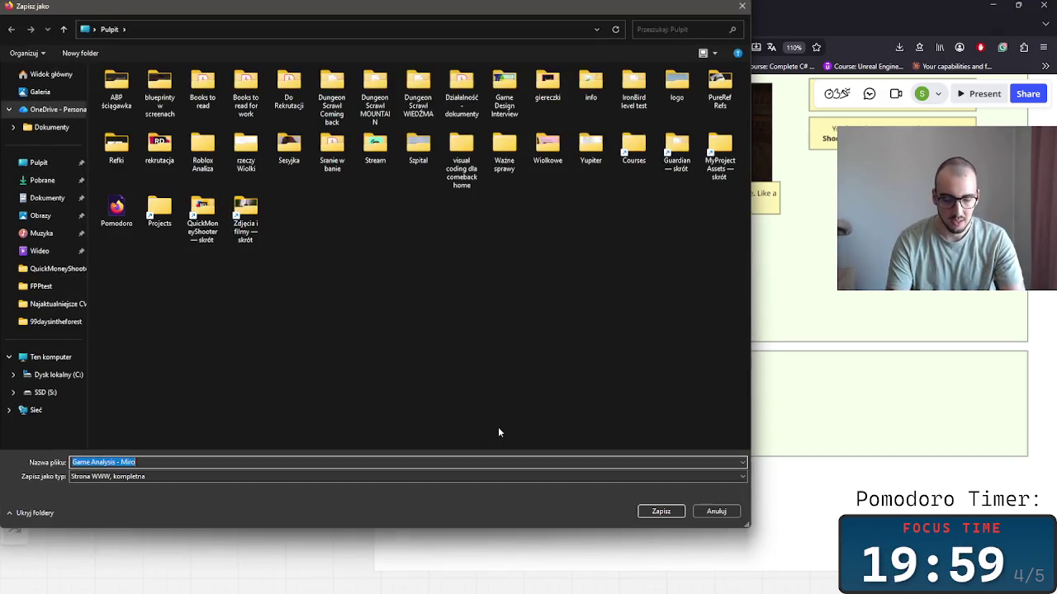
{"action": "left_click", "coordinate": [717, 510]}
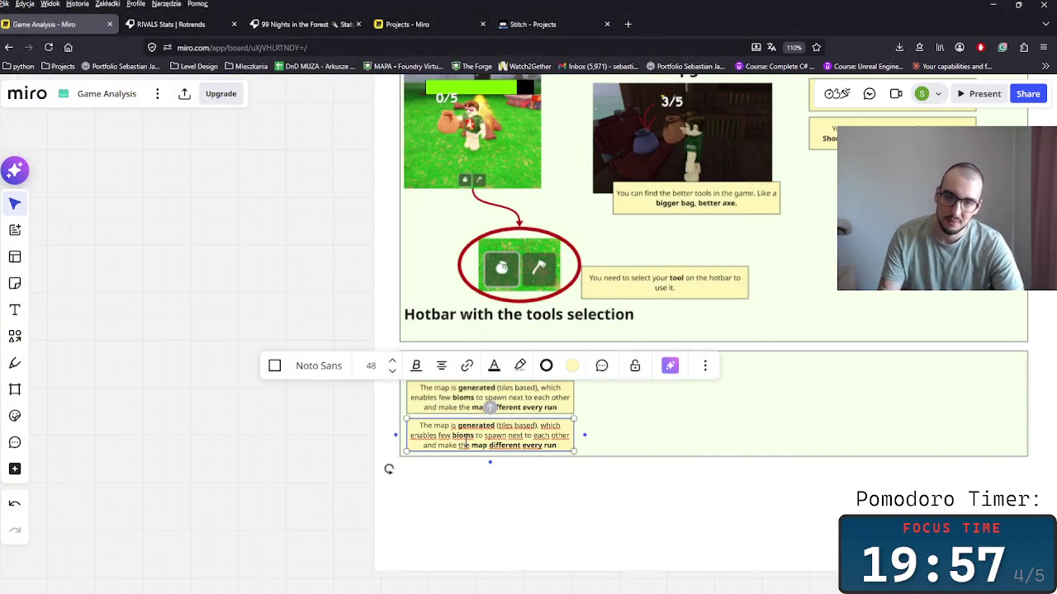
{"action": "type", "text": "Ther"}
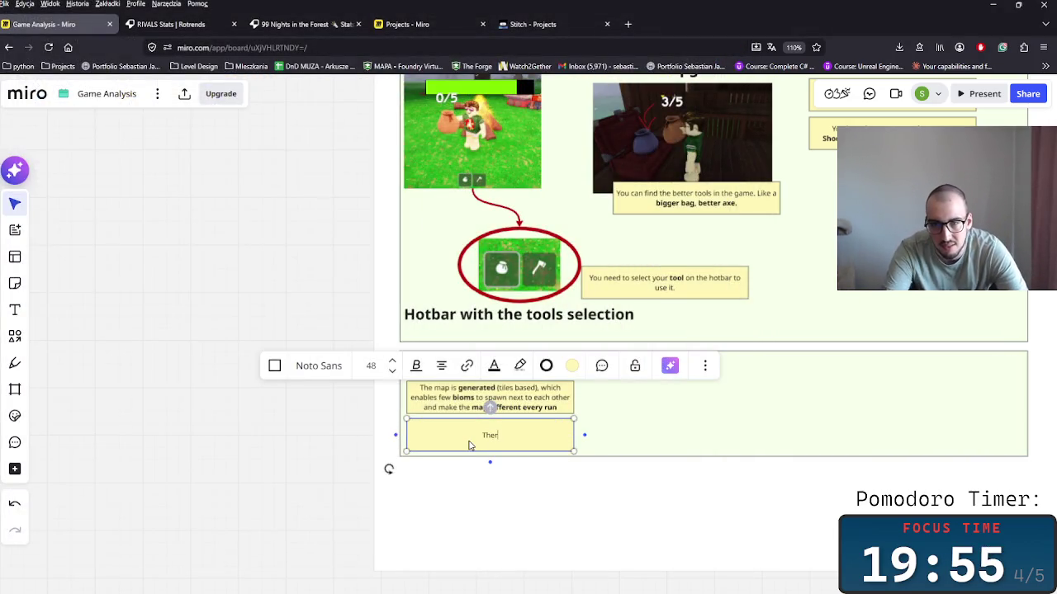
{"action": "type", "text": "e are"}
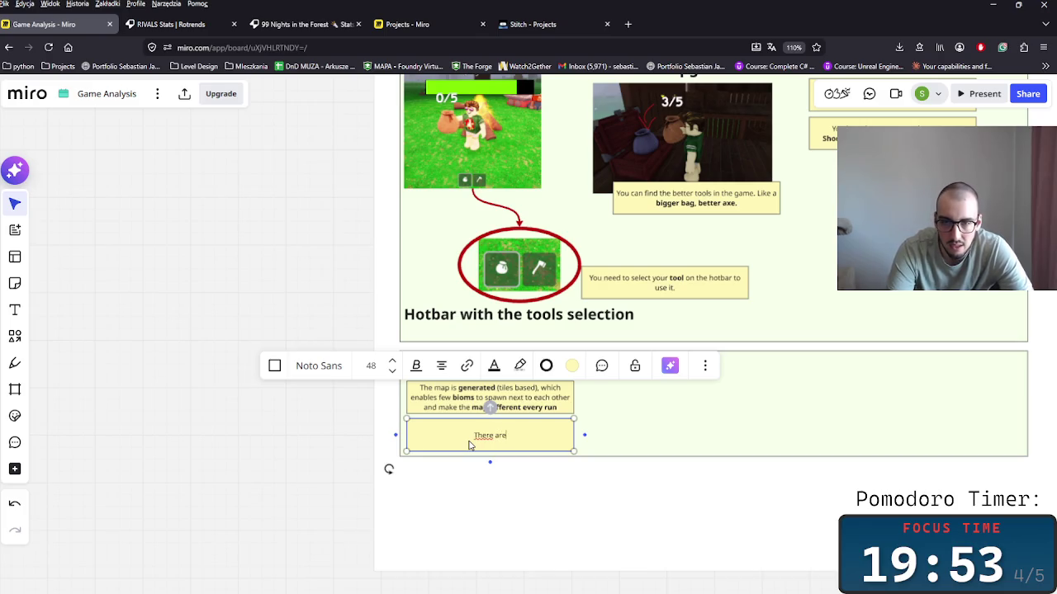
{"action": "type", "text": "nt "}
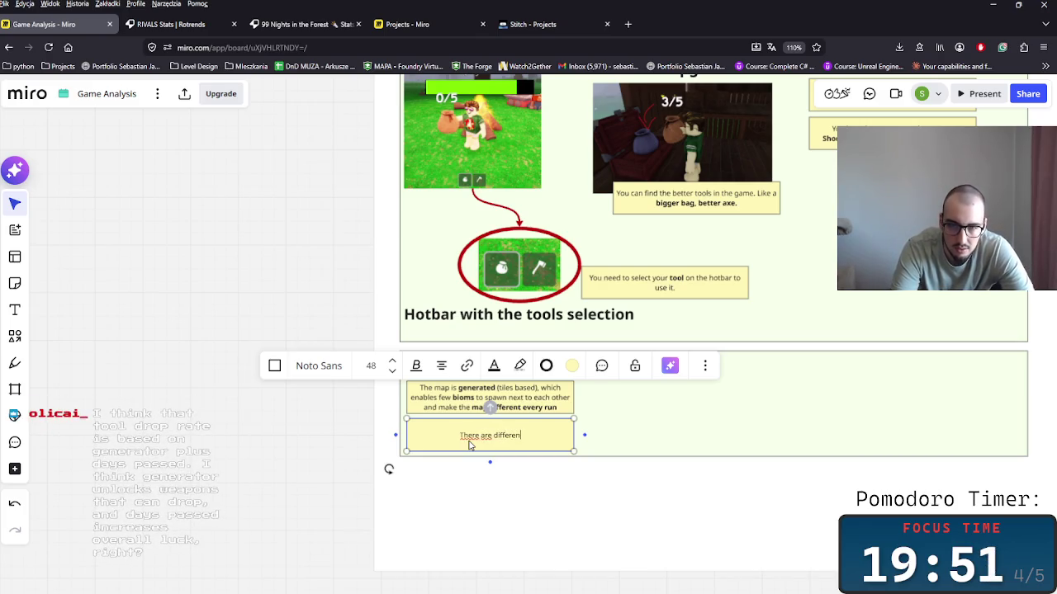
{"action": "type", "text": "biomes that will "}
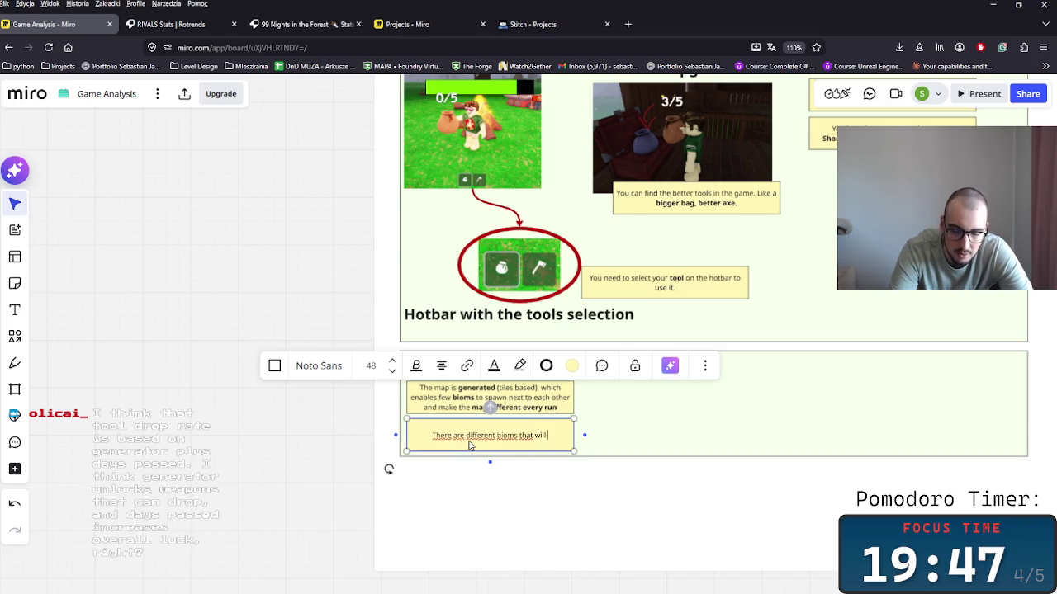
{"action": "type", "text": "requi"}
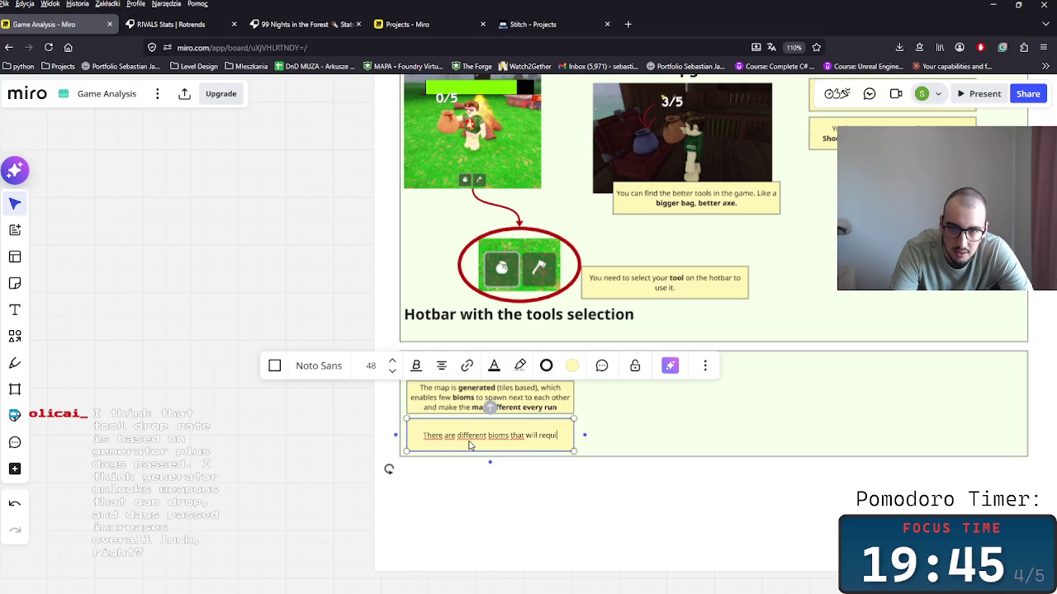
{"action": "type", "text": "re different ap"}
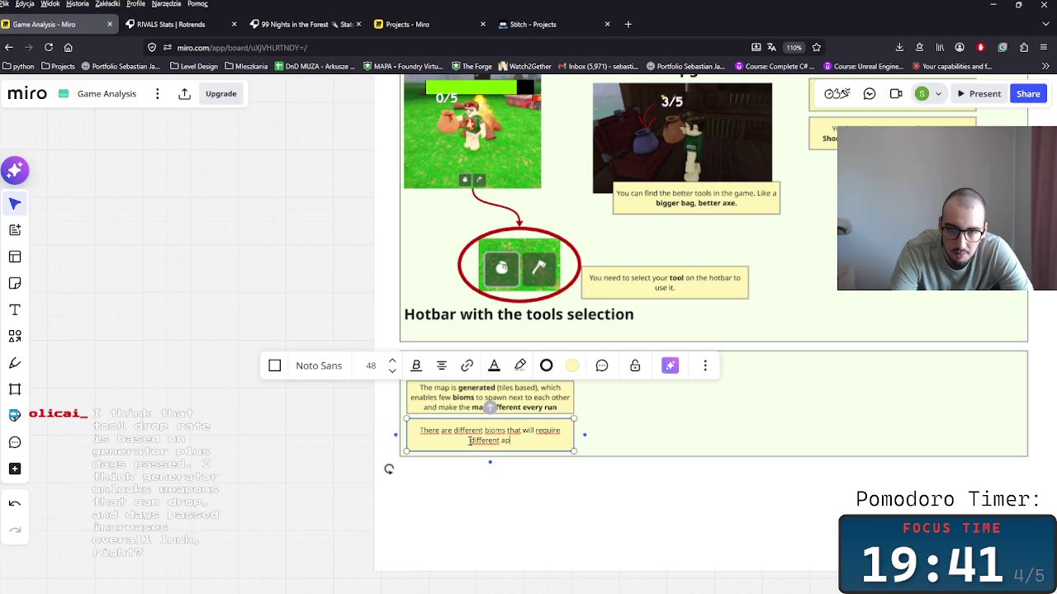
{"action": "type", "text": "proach for "}
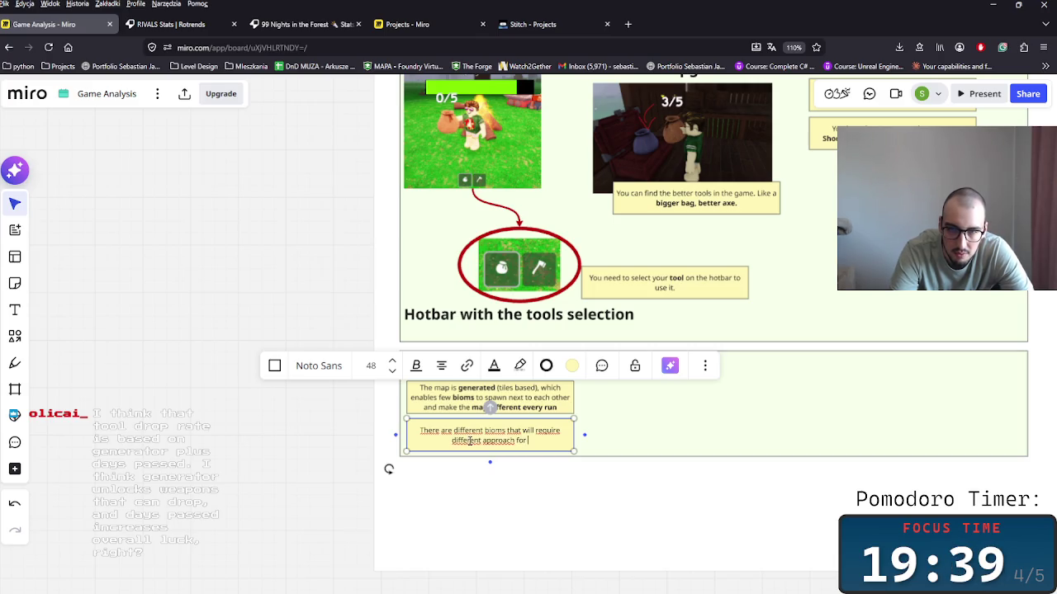
{"action": "type", "text": "the pla"}
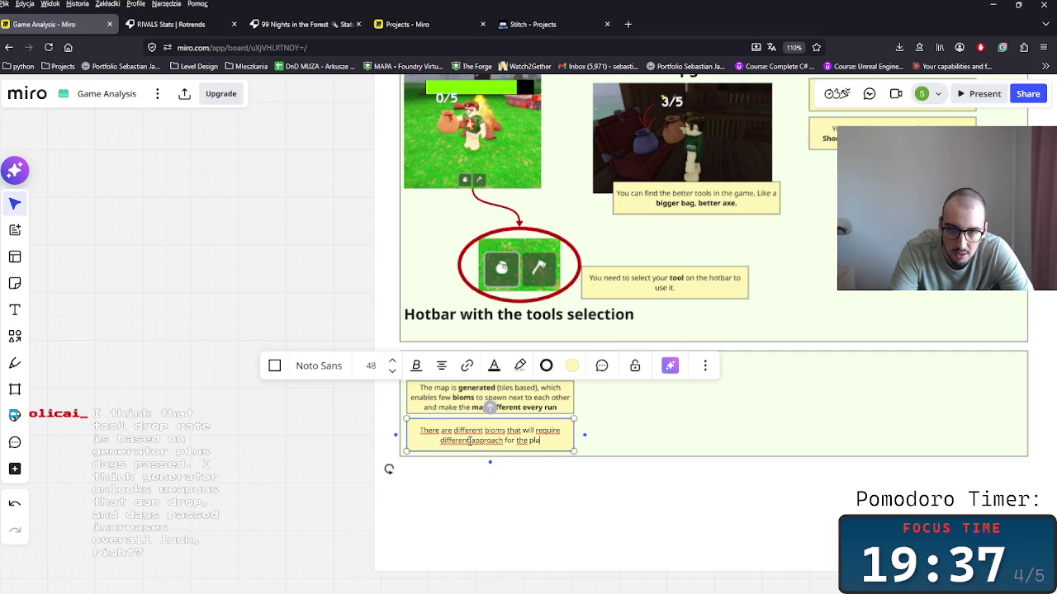
{"action": "type", "text": "yers to "}
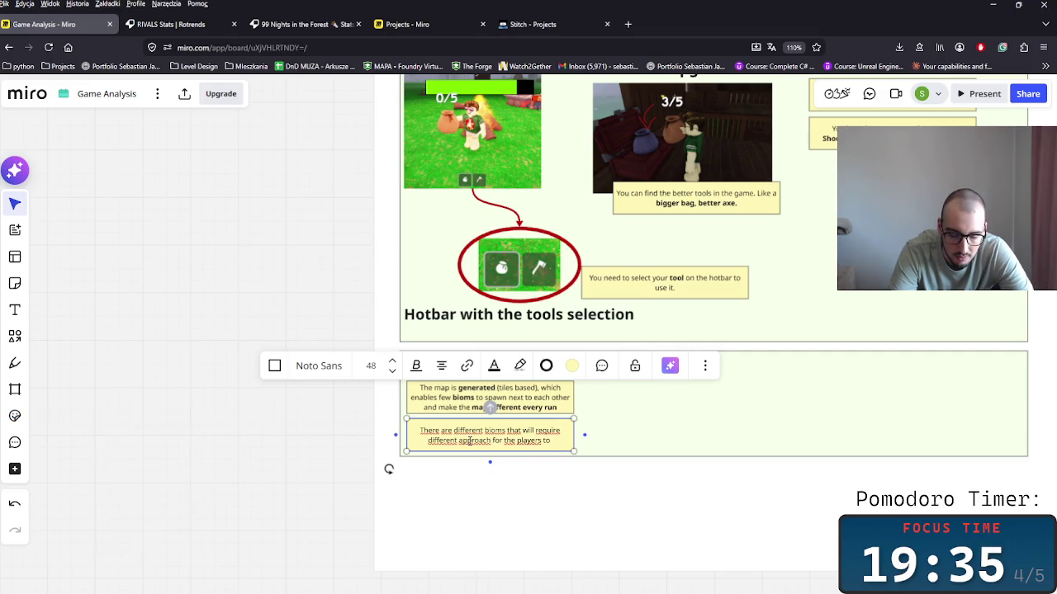
{"action": "type", "text": "get into."}
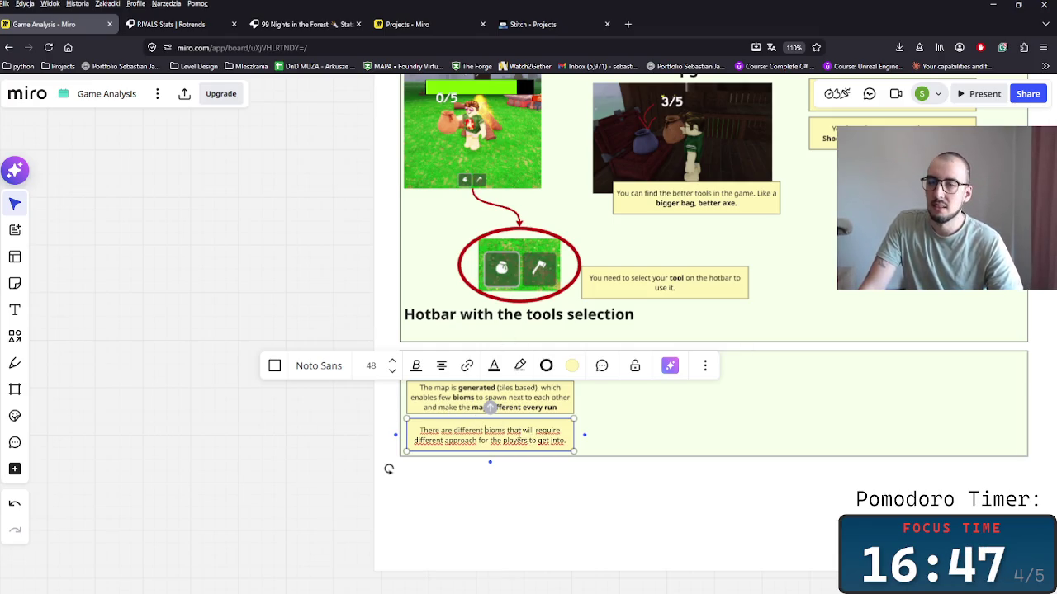
Select the Map Generation frame and then the biomes note, panning the view up and right.
{"action": "left_click", "coordinate": [615, 447]}
{"action": "scroll", "coordinate": [536, 405], "scroll_direction": "right", "scroll_amount": 2}
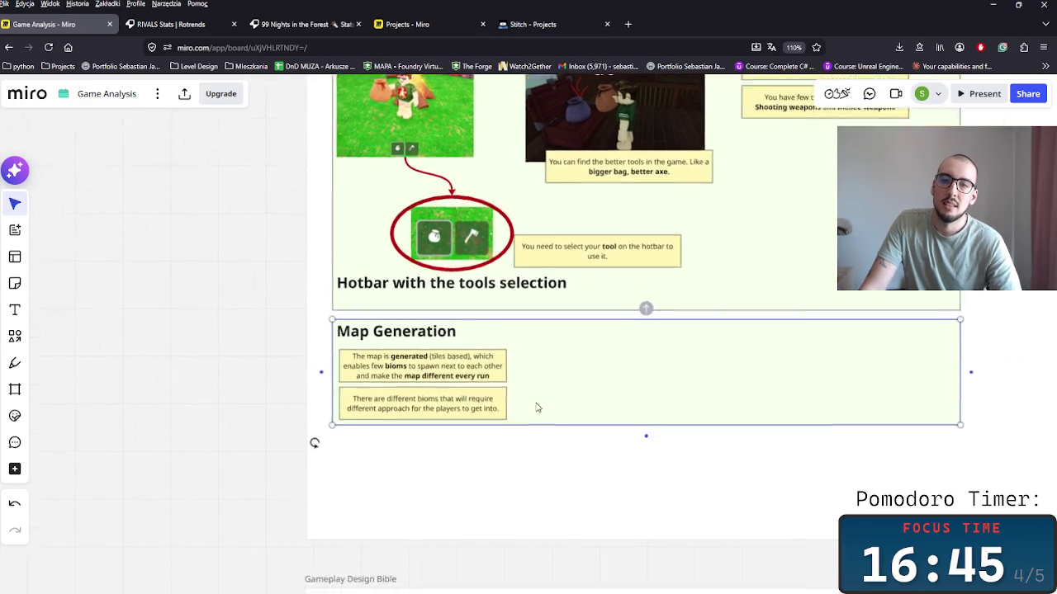
{"action": "scroll", "coordinate": [351, 418], "scroll_direction": "up", "scroll_amount": 2}
{"action": "scroll", "coordinate": [414, 350], "scroll_direction": "up", "scroll_amount": 2}
{"action": "left_click", "coordinate": [415, 353]}
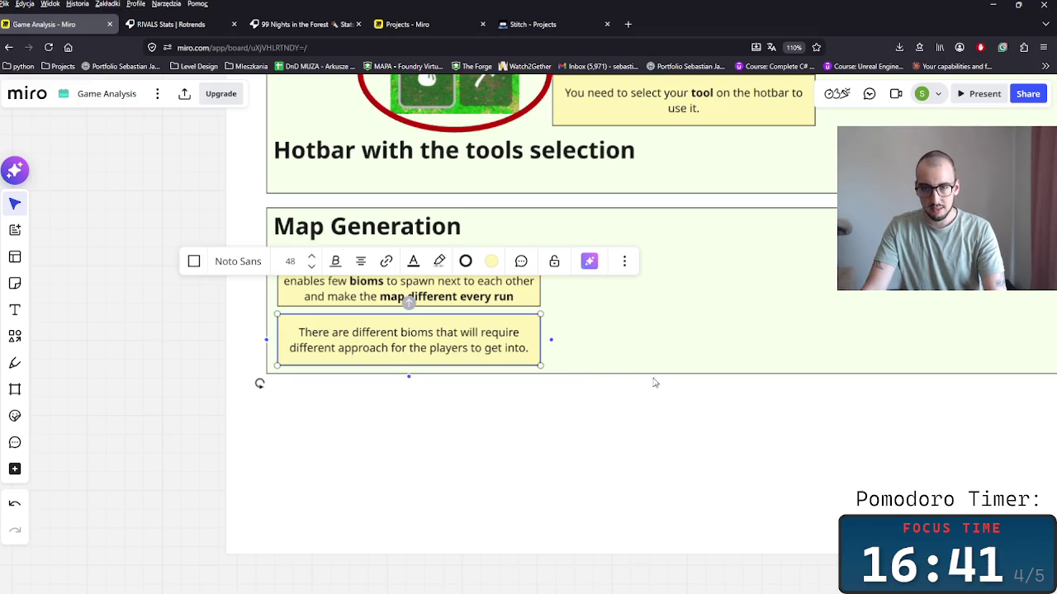
{"action": "scroll", "coordinate": [563, 349], "scroll_direction": "right", "scroll_amount": 3}
{"action": "scroll", "coordinate": [564, 349], "scroll_direction": "up", "scroll_amount": 1}
{"action": "scroll", "coordinate": [495, 396], "scroll_direction": "right", "scroll_amount": 2}
{"action": "scroll", "coordinate": [495, 396], "scroll_direction": "up", "scroll_amount": 2}
Paste a copy of the biomes note into the Weapons area and change its text to 'Spawning the tools'.
{"action": "key", "text": "ctrl+v"}
{"action": "left_click_drag", "start_coordinate": [567, 248], "coordinate": [568, 299]}
{"action": "double_click", "coordinate": [568, 295]}
{"action": "key", "text": "ctrl+a"}
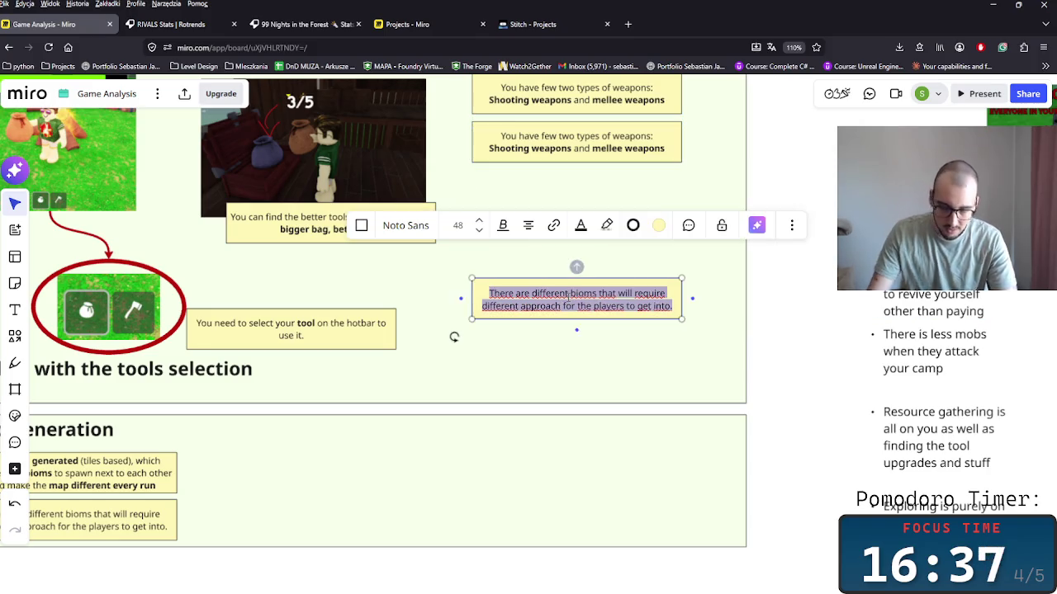
{"action": "type", "text": "Spawning "}
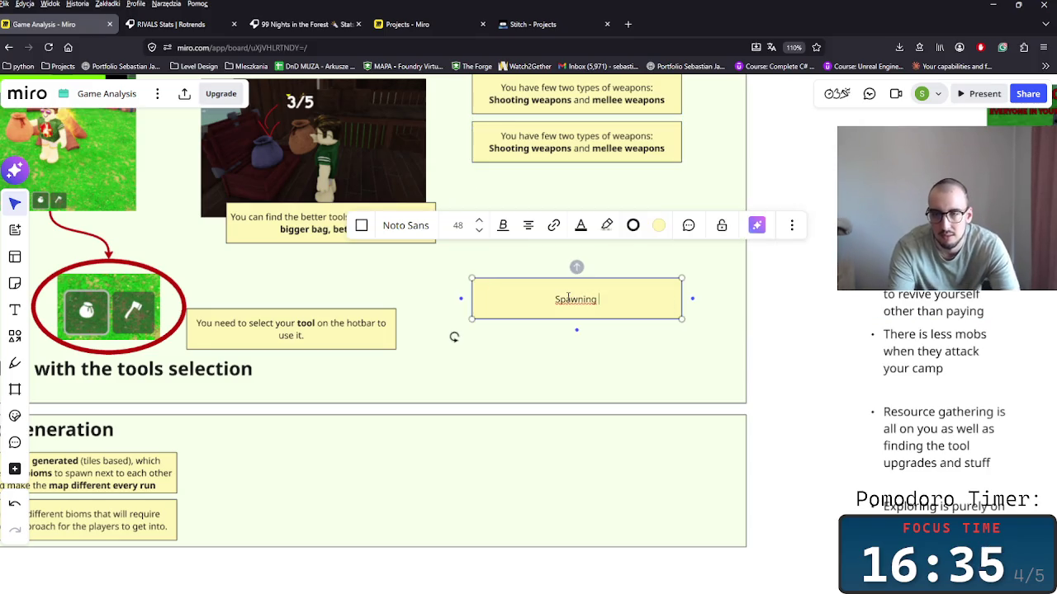
{"action": "type", "text": "the tools/"}
{"action": "key", "text": "BackSpace"}
{"action": "key", "text": "BackSpace"}
{"action": "scroll", "coordinate": [610, 272], "scroll_direction": "up", "scroll_amount": 5}
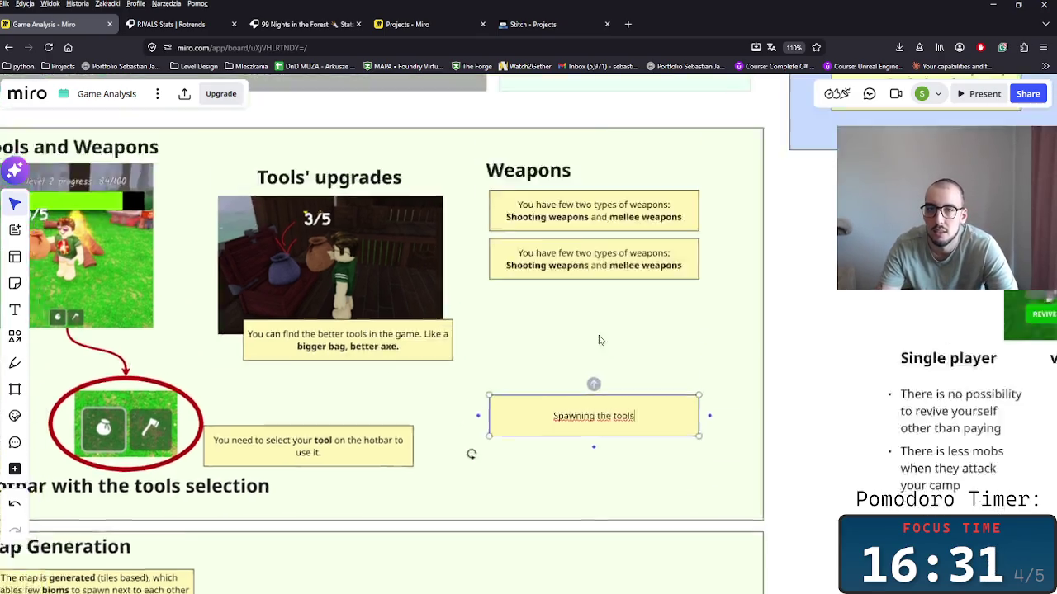
{"action": "scroll", "coordinate": [569, 265], "scroll_direction": "down", "scroll_amount": 3}
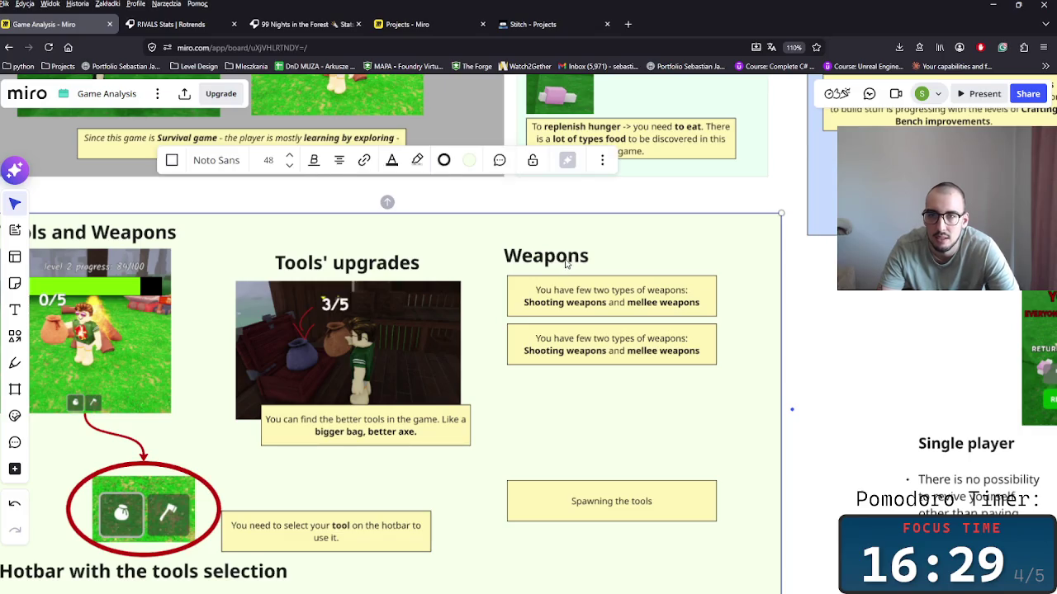
Duplicate the Weapons title above the note and retitle it 'Spawning the tools'.
{"action": "left_click", "coordinate": [566, 262]}
{"action": "key", "text": "ctrl+c"}
{"action": "key", "text": "ctrl+v"}
{"action": "left_click_drag", "start_coordinate": [576, 458], "coordinate": [542, 467]}
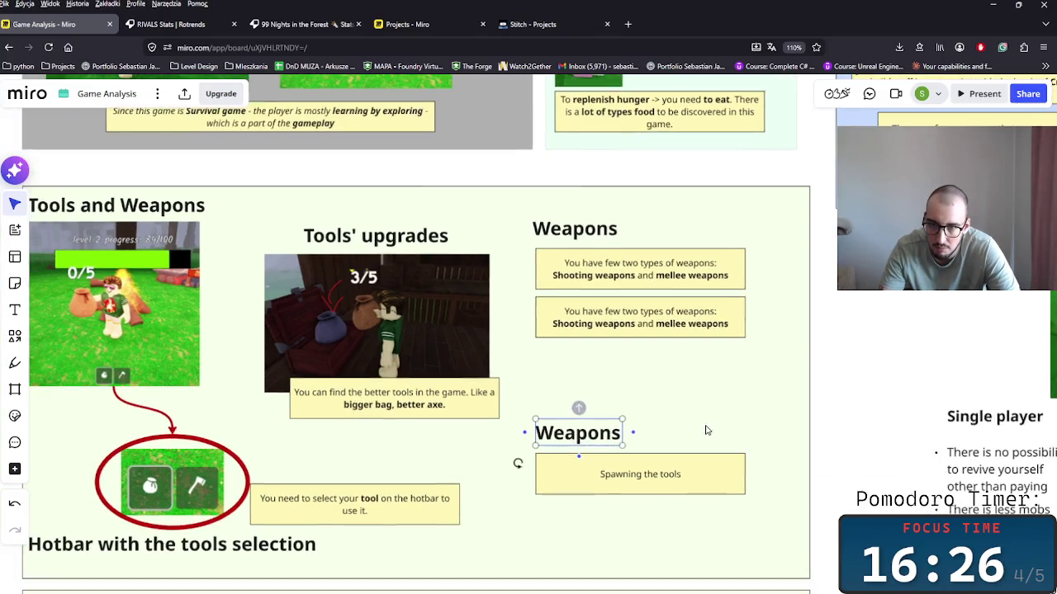
{"action": "double_click", "coordinate": [578, 432]}
{"action": "type", "text": "S"}
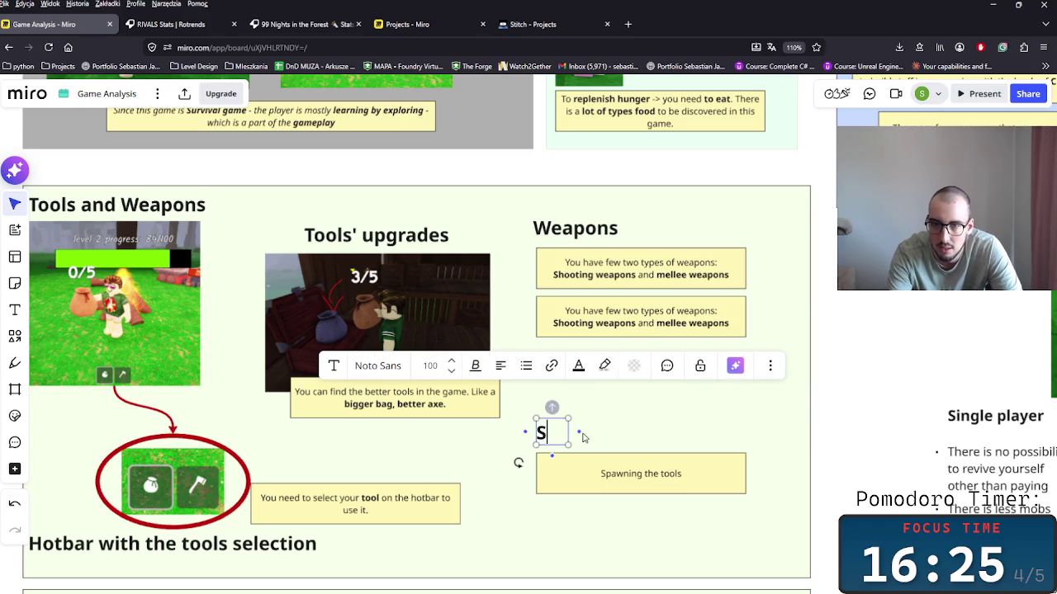
{"action": "type", "text": "pawn"}
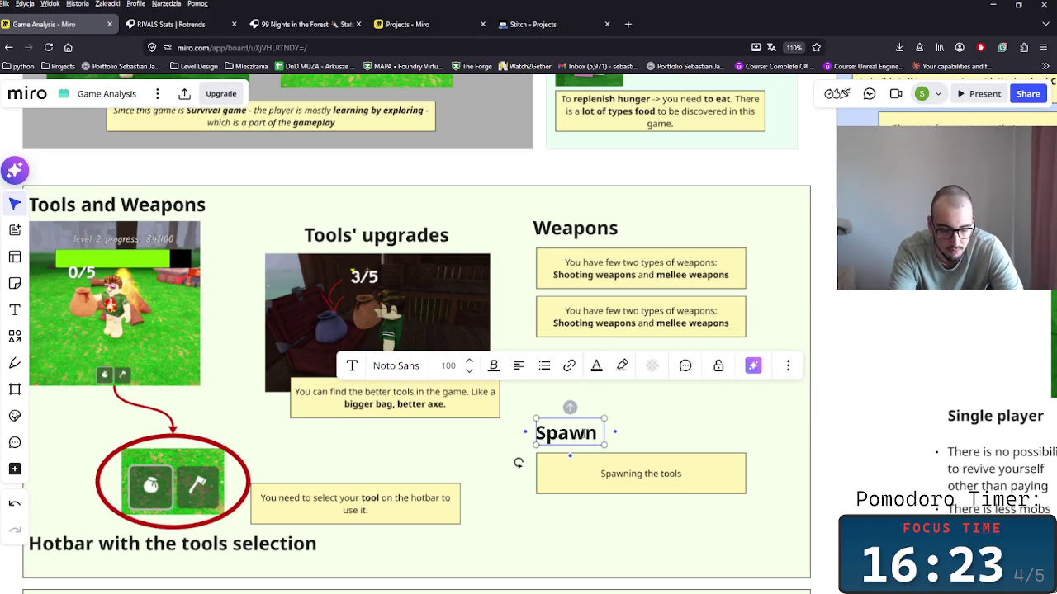
{"action": "type", "text": " ing the "}
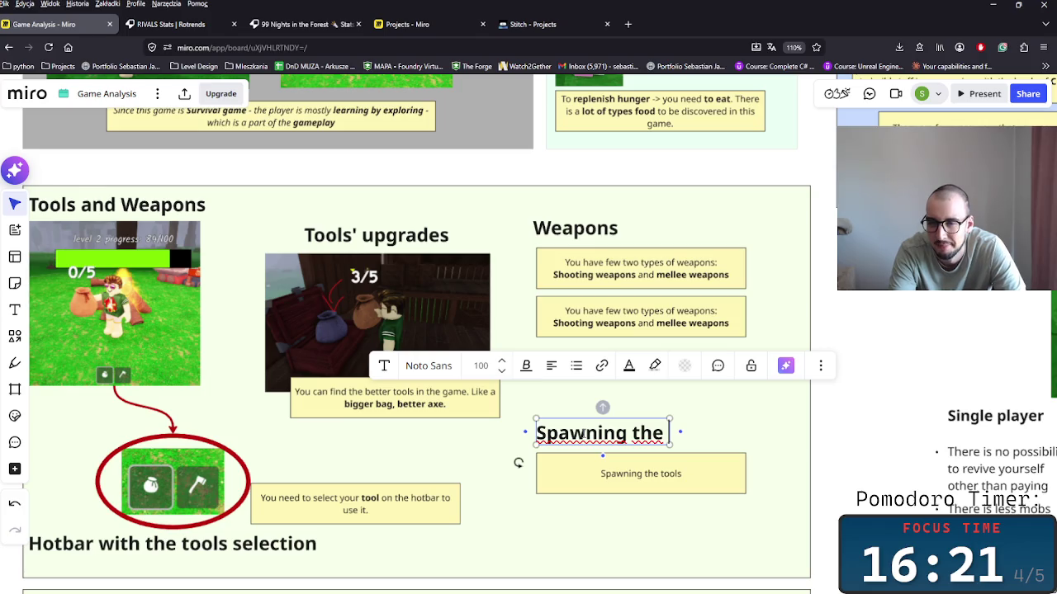
{"action": "type", "text": "tools"}
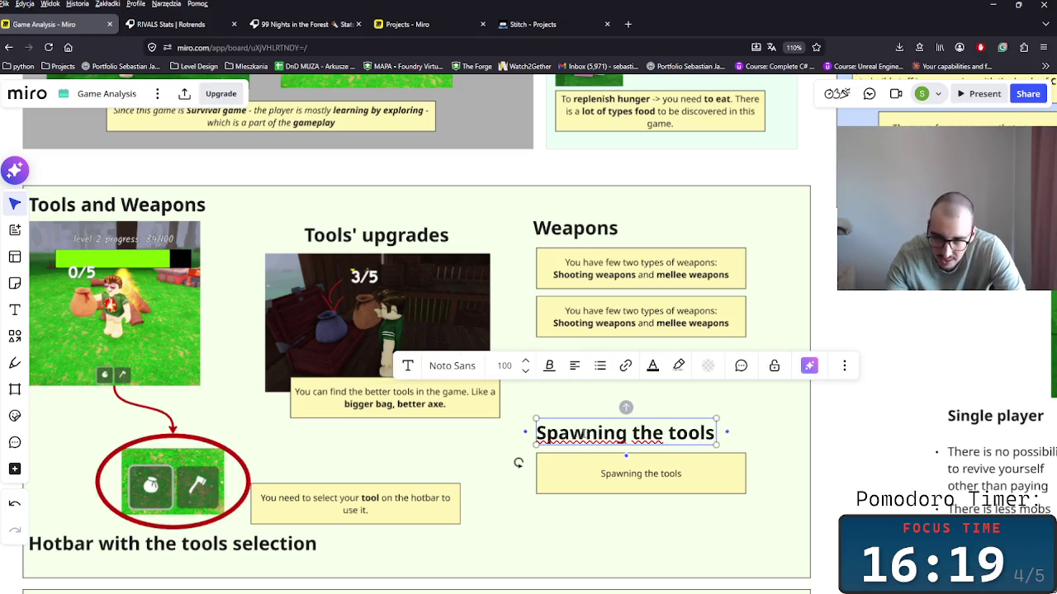
{"action": "left_click", "coordinate": [652, 474]}
Replace the note's text with 'Tools spawner should be based on the nights passed and the luck of the player.'.
{"action": "double_click", "coordinate": [670, 474]}
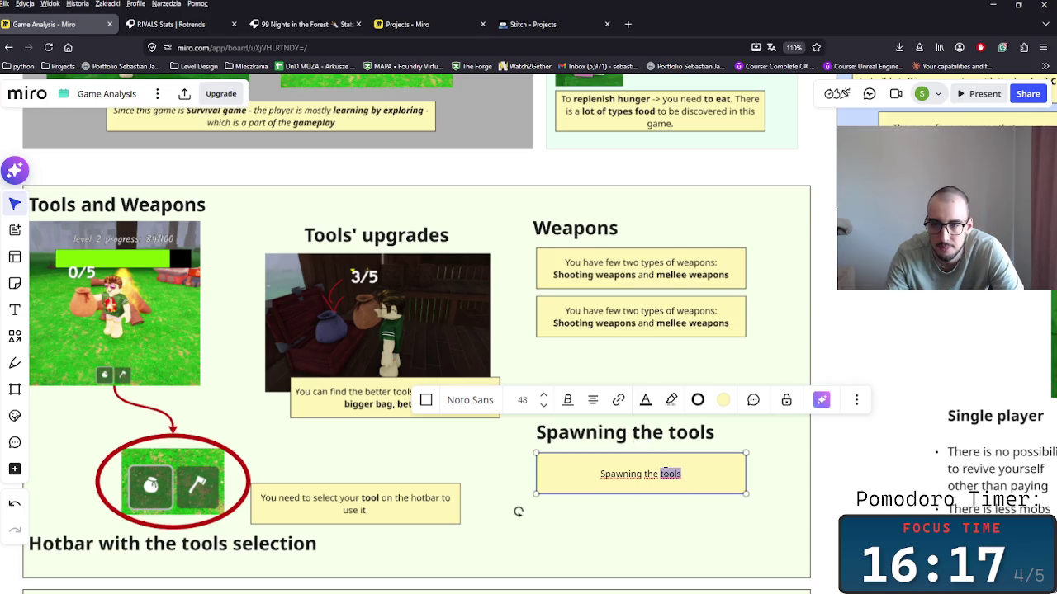
{"action": "key", "text": "ctrl+a"}
{"action": "key", "text": "BackSpace"}
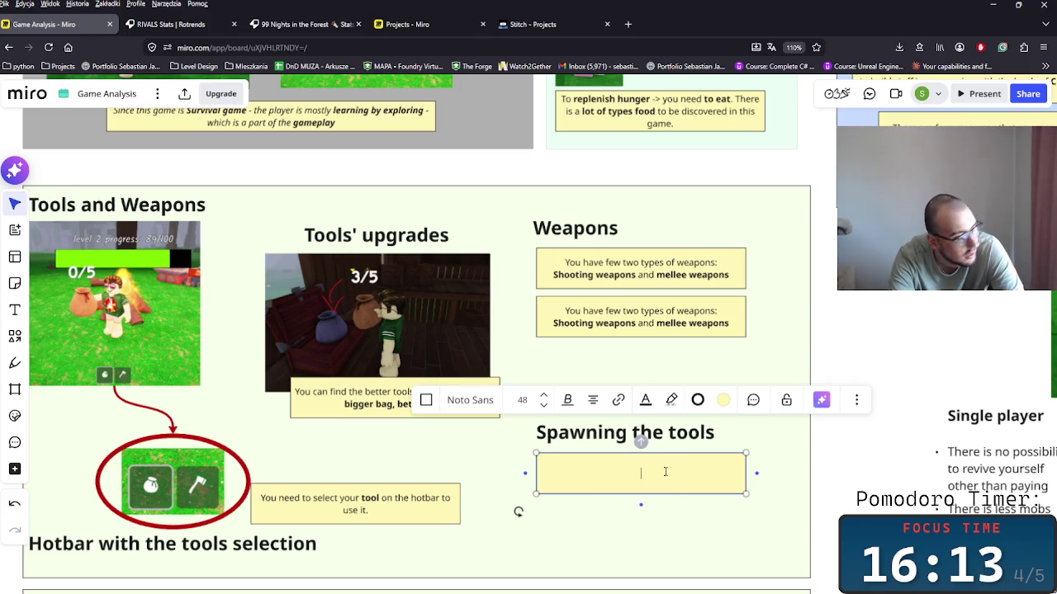
{"action": "type", "text": "Spo"}
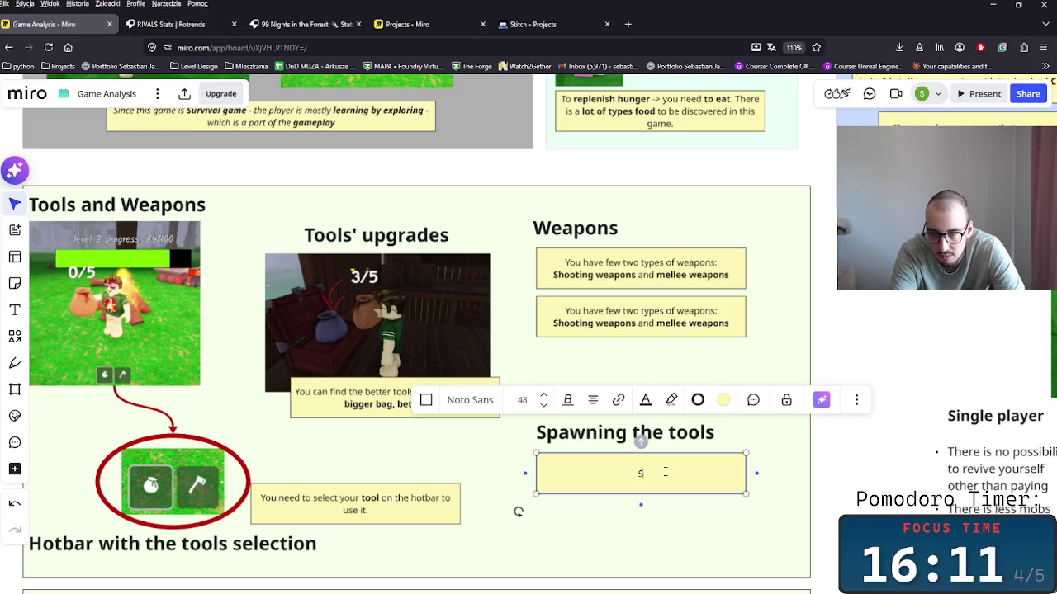
{"action": "key", "text": "BackSpace"}
{"action": "key", "text": "BackSpace"}
{"action": "type", "text": "ools "}
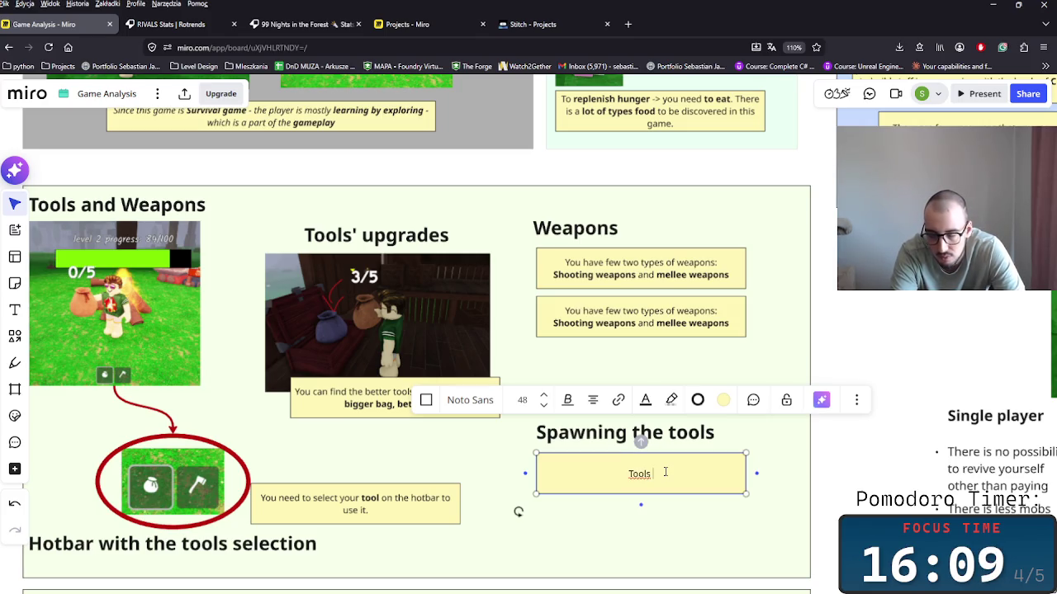
{"action": "type", "text": "spawner "}
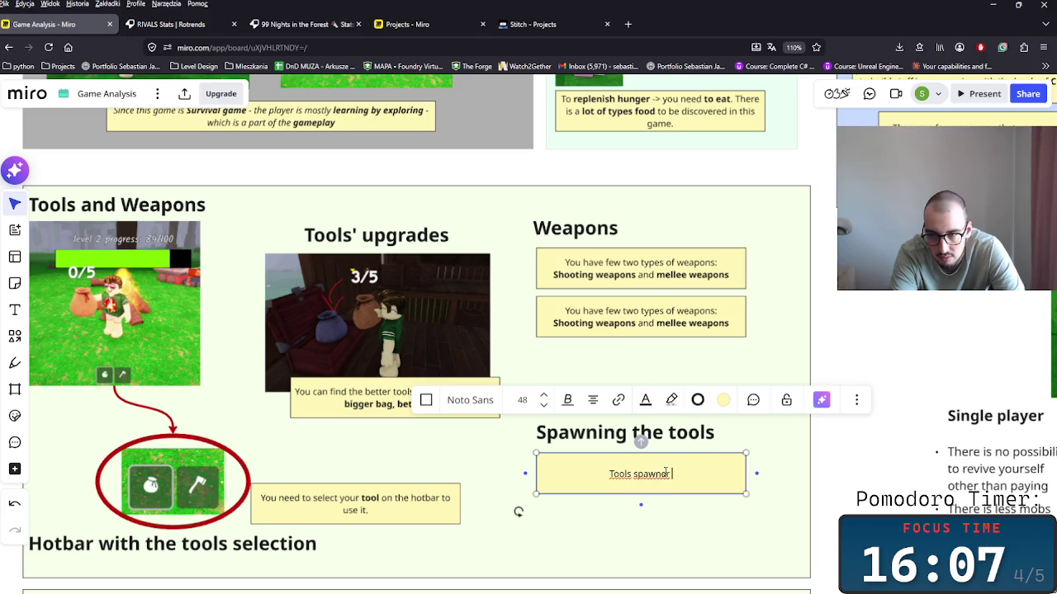
{"action": "type", "text": "genera"}
{"action": "key", "text": "BackSpace"}
{"action": "key", "text": "BackSpace"}
{"action": "key", "text": "BackSpace"}
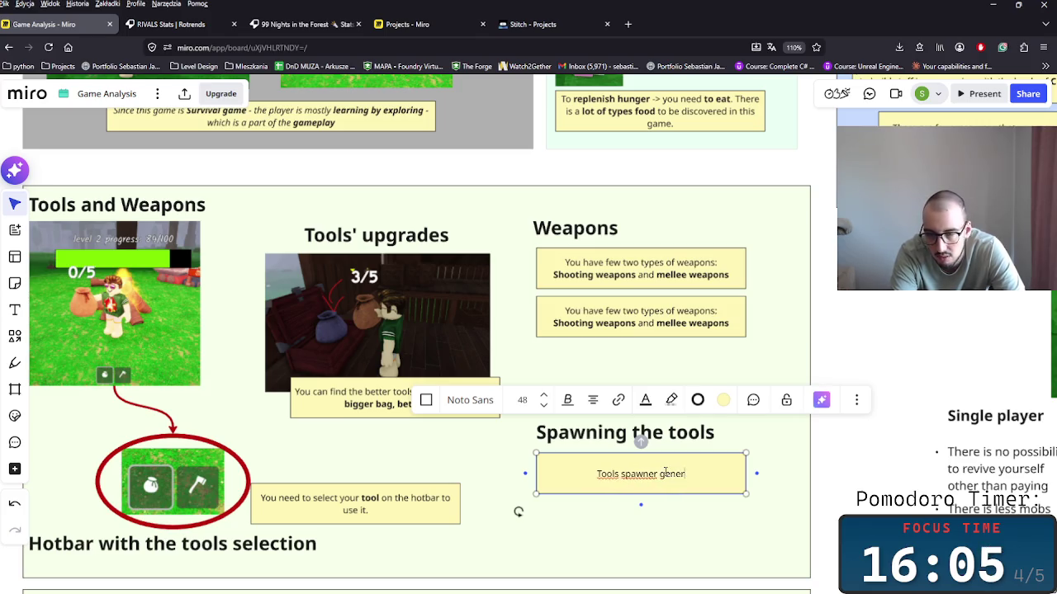
{"action": "key", "text": "BackSpace"}
{"action": "key", "text": "BackSpace"}
{"action": "key", "text": "BackSpace"}
{"action": "key", "text": "BackSpace"}
{"action": "type", "text": "r should be "}
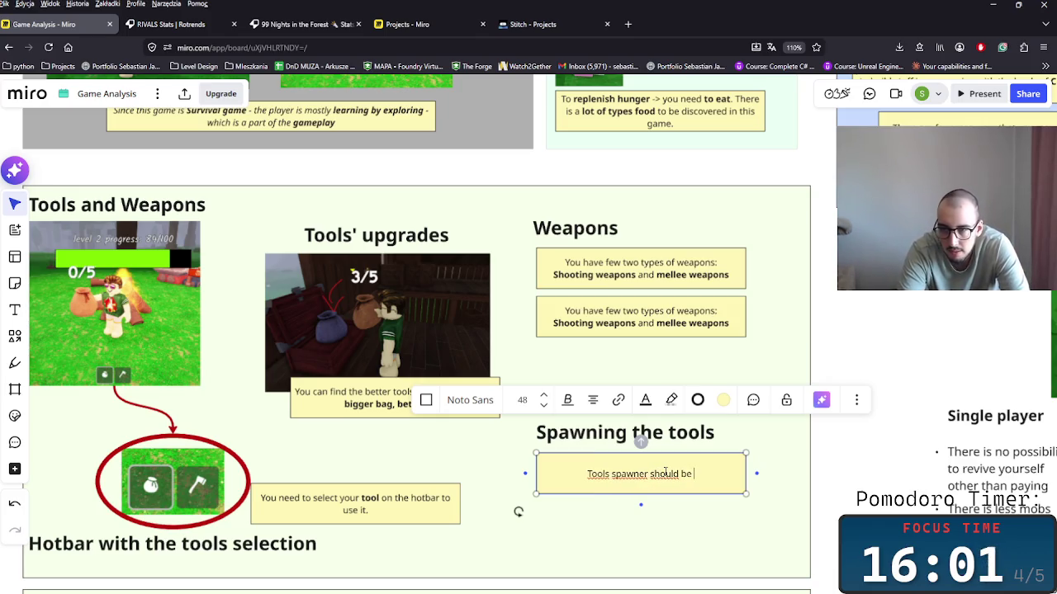
{"action": "type", "text": "based on the"}
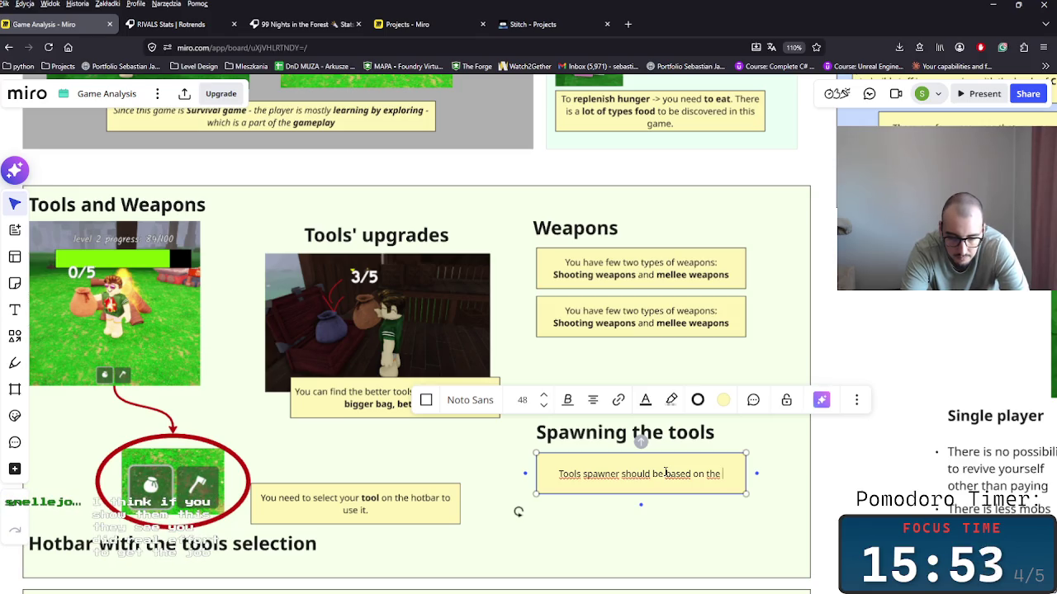
{"action": "type", "text": "nights pass"}
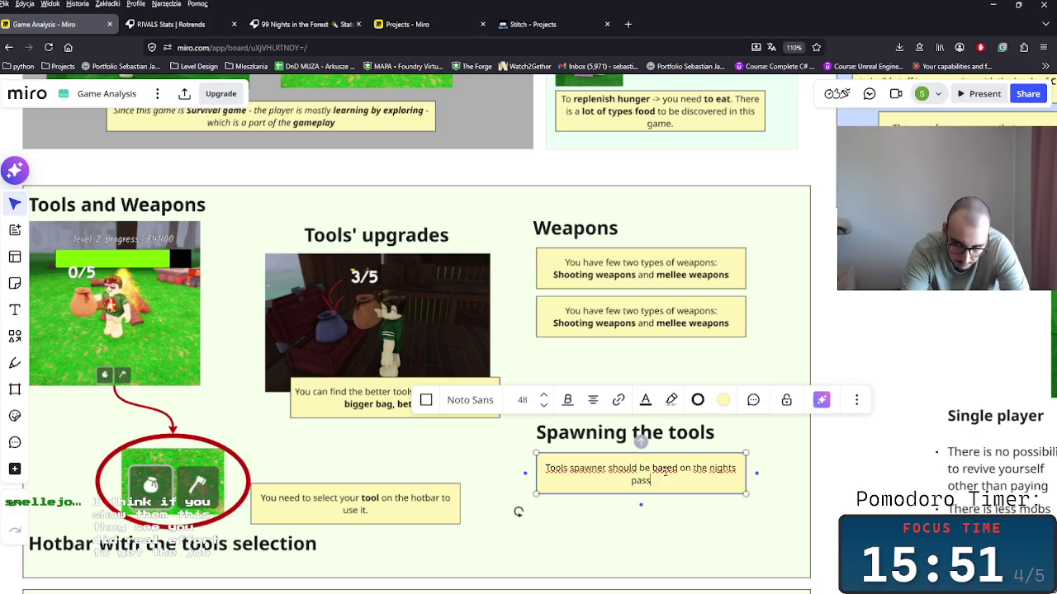
{"action": "type", "text": "ed and the"}
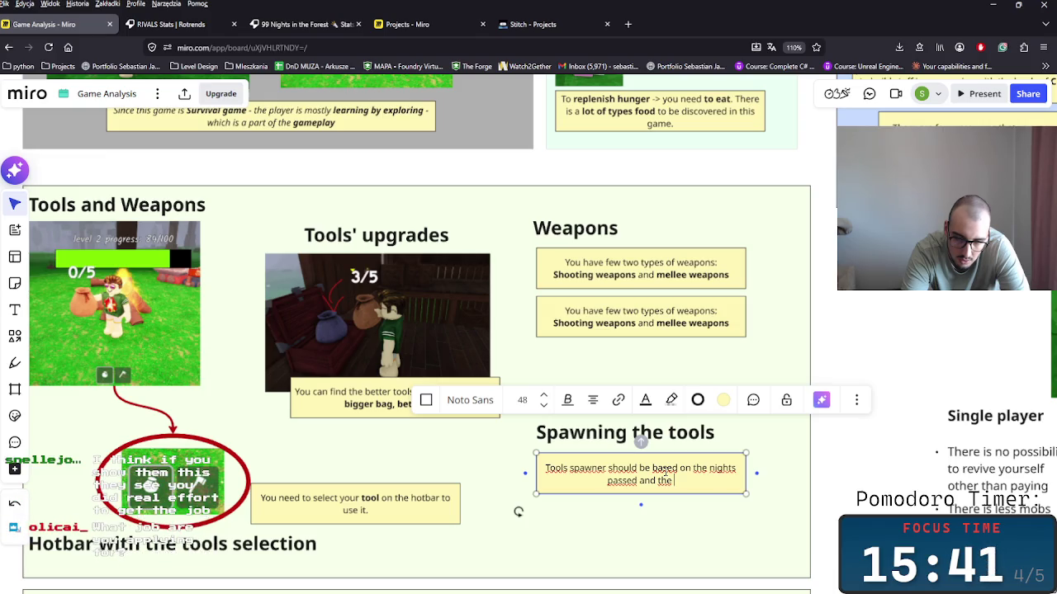
{"action": "type", "text": "luck of the "}
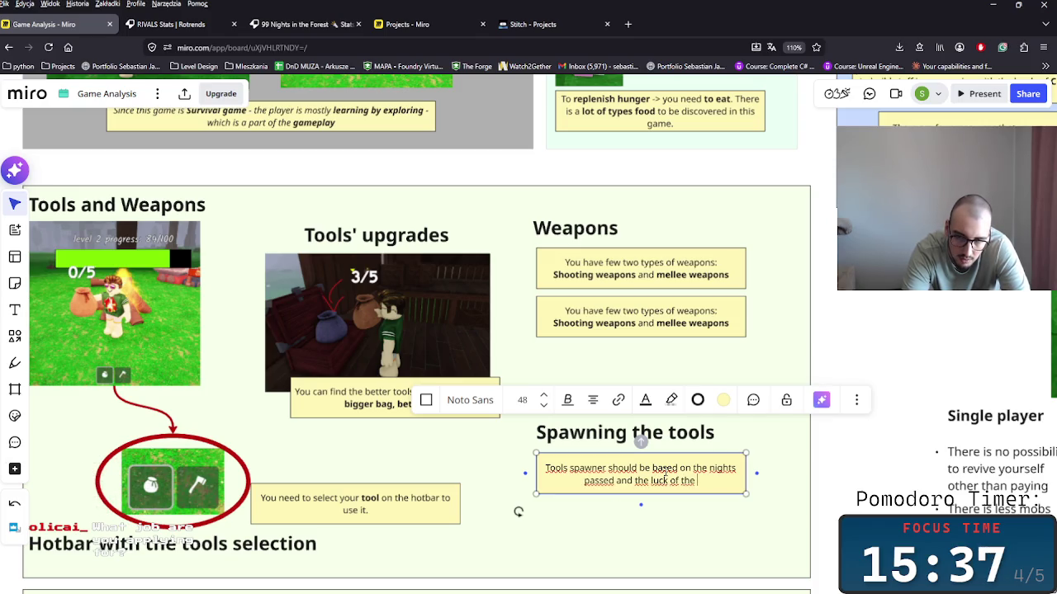
{"action": "type", "text": "too"}
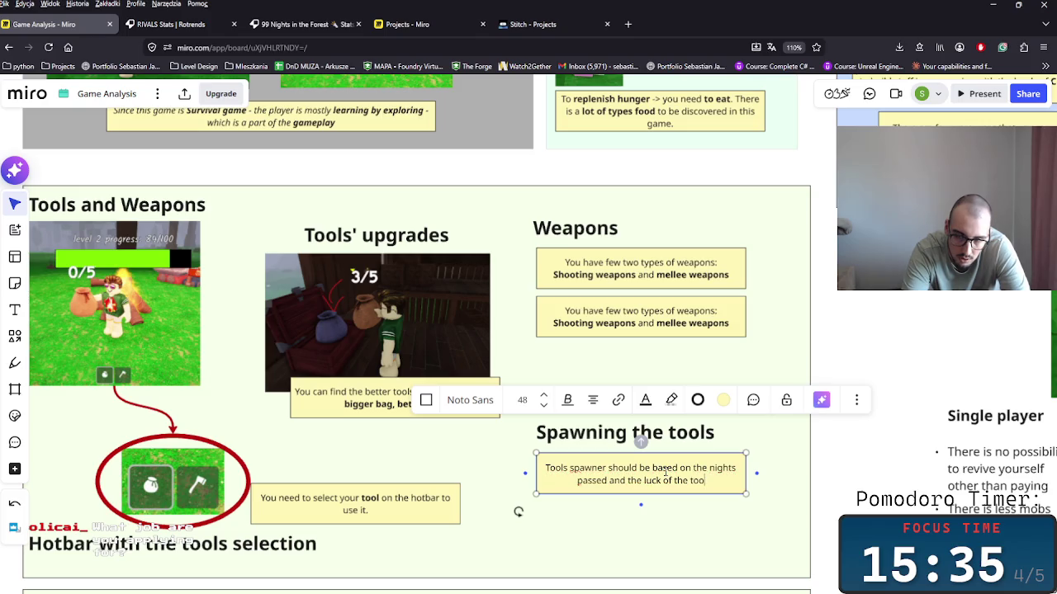
{"action": "key", "text": "BackSpace"}
{"action": "key", "text": "BackSpace"}
{"action": "key", "text": "BackSpace"}
{"action": "type", "text": "player"}
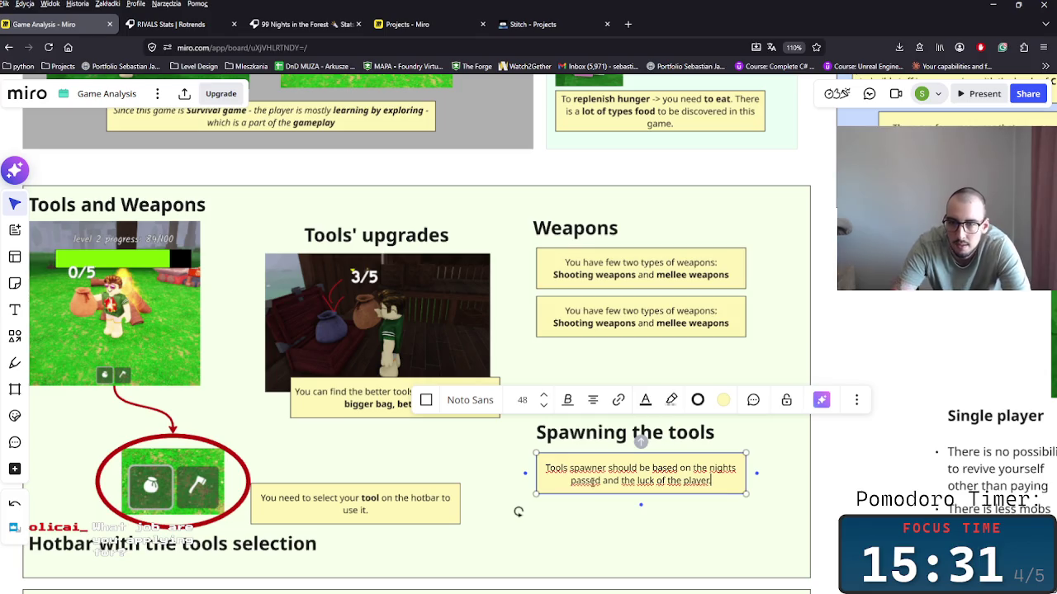
{"action": "type", "text": "."}
Bold the words luck, nights and passed in the tools spawner note.
{"action": "key", "text": "ctrl+b"}
{"action": "double_click", "coordinate": [721, 468]}
{"action": "key", "text": "ctrl+b"}
{"action": "double_click", "coordinate": [585, 480]}
{"action": "key", "text": "ctrl+b"}
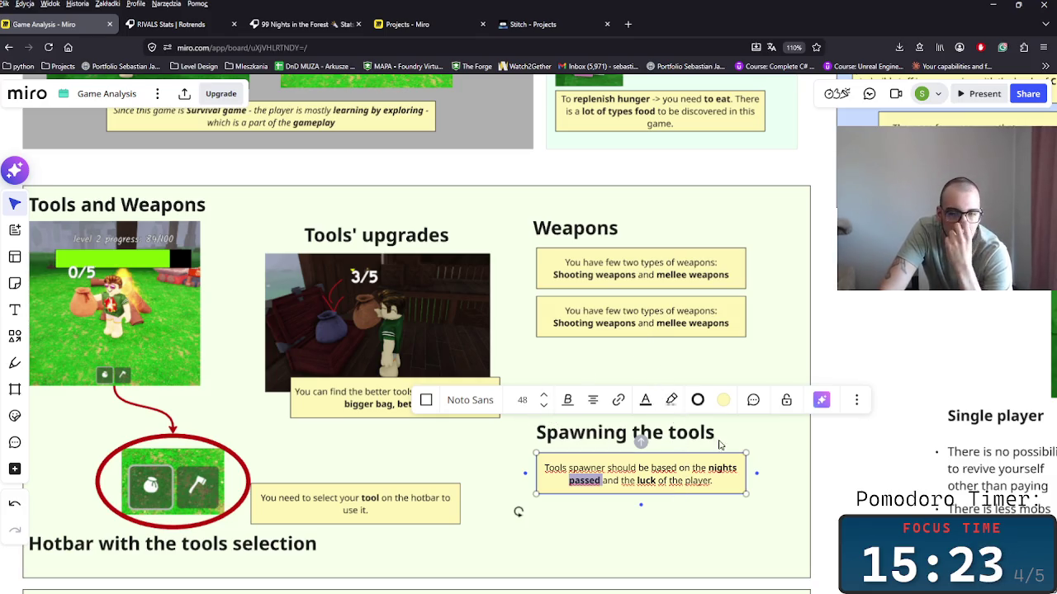
{"action": "left_click", "coordinate": [724, 482]}
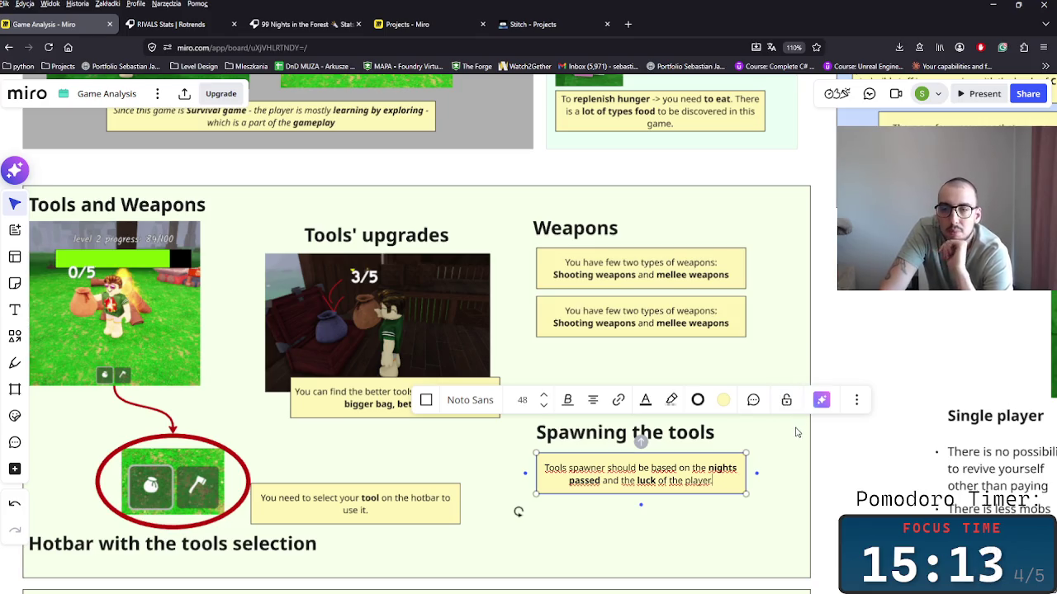
{"action": "left_click", "coordinate": [780, 479]}
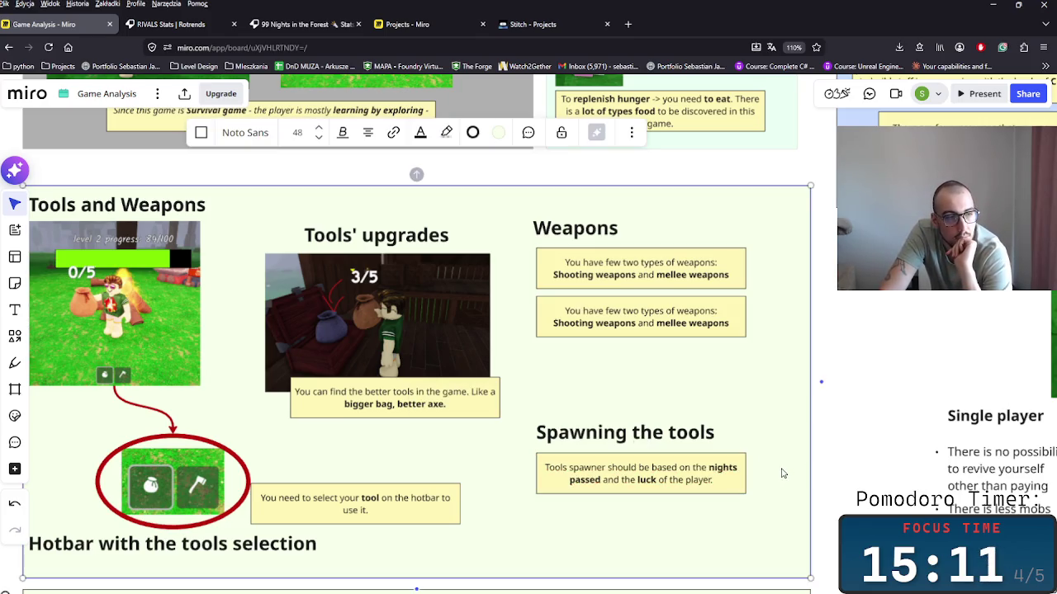
{"action": "left_click", "coordinate": [693, 480]}
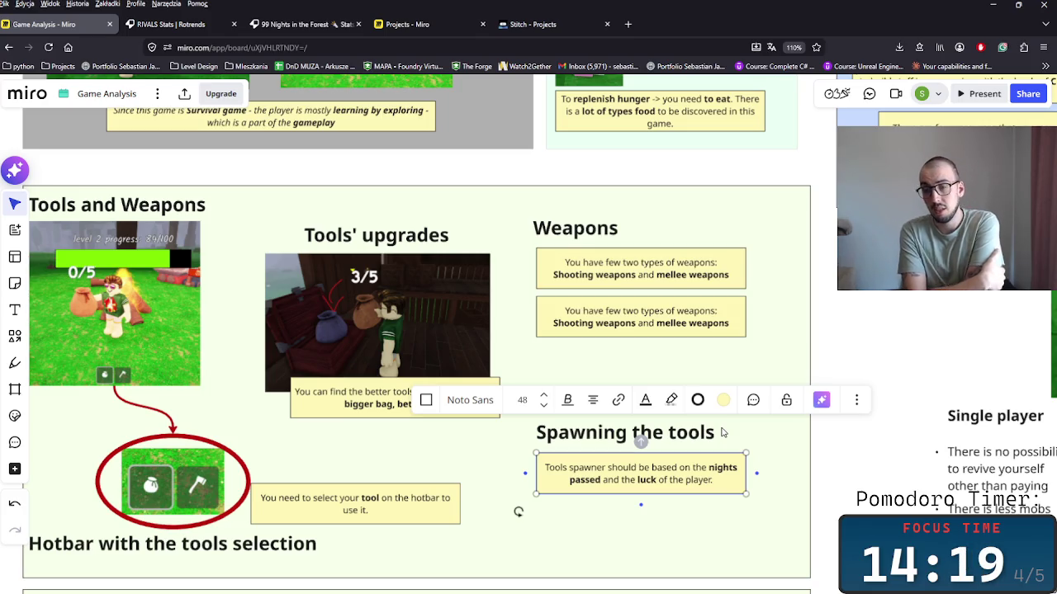
{"action": "left_click", "coordinate": [657, 509]}
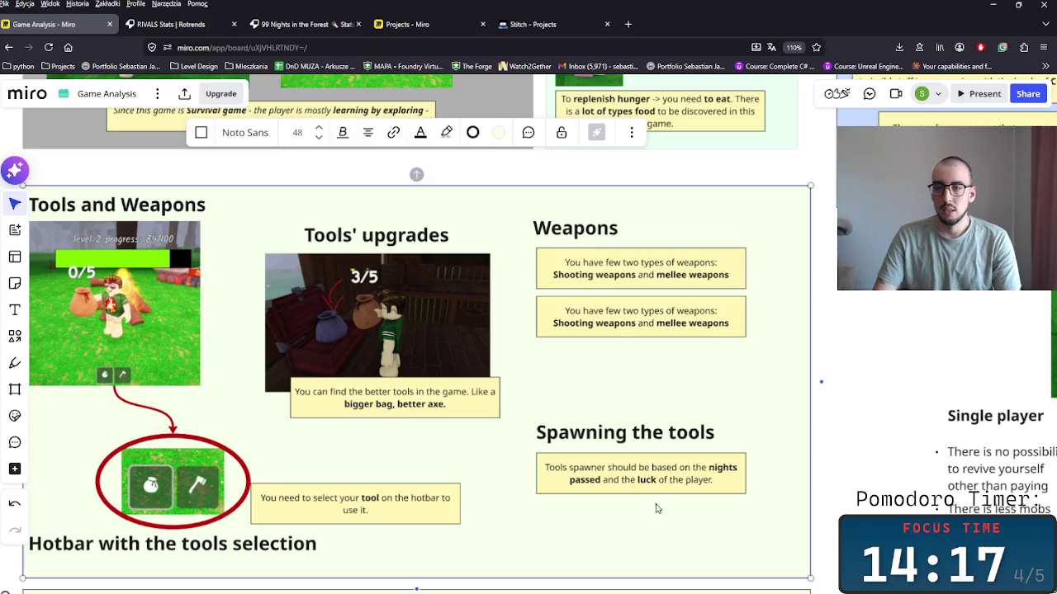
Duplicate the Tools spawner note and place the copy directly beneath the original.
{"action": "scroll", "coordinate": [688, 462], "scroll_direction": "down", "scroll_amount": 3}
{"action": "scroll", "coordinate": [578, 413], "scroll_direction": "right", "scroll_amount": 3}
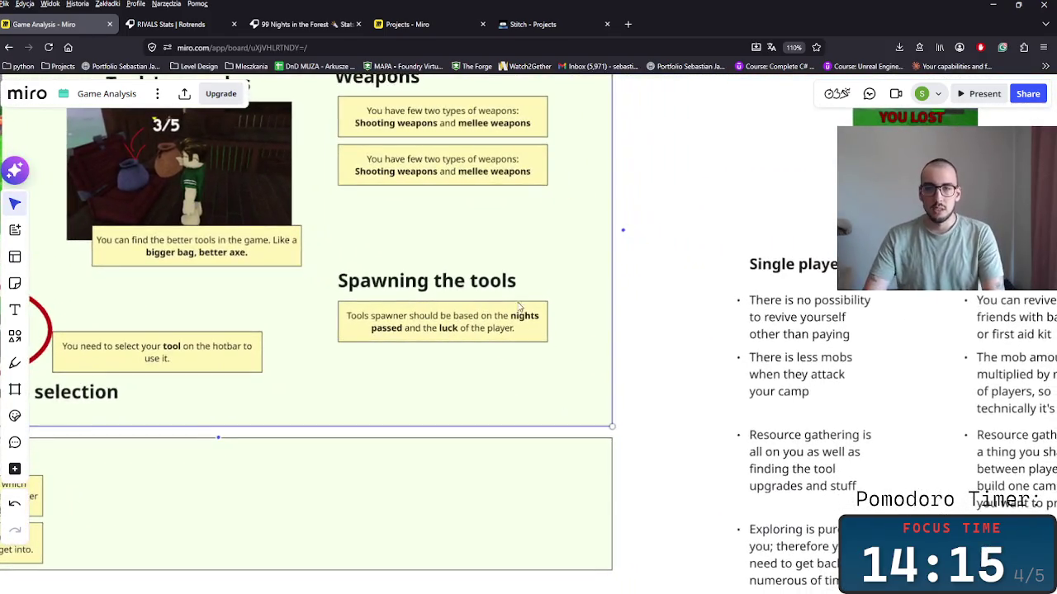
{"action": "left_click", "coordinate": [514, 327]}
{"action": "left_click_drag", "start_coordinate": [507, 328], "coordinate": [503, 329]}
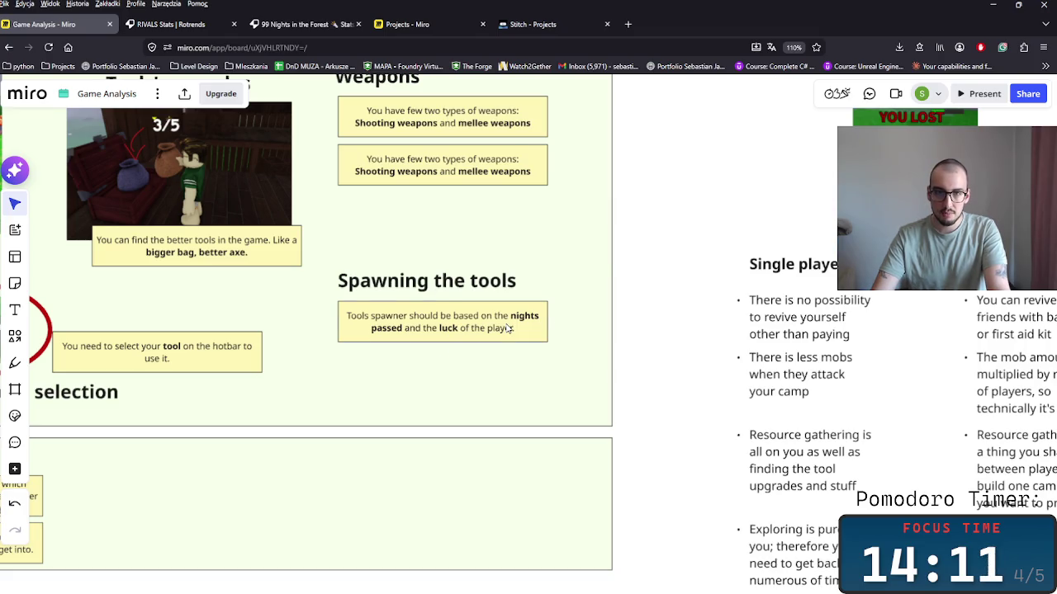
{"action": "double_click", "coordinate": [509, 328]}
{"action": "key", "text": "Escape"}
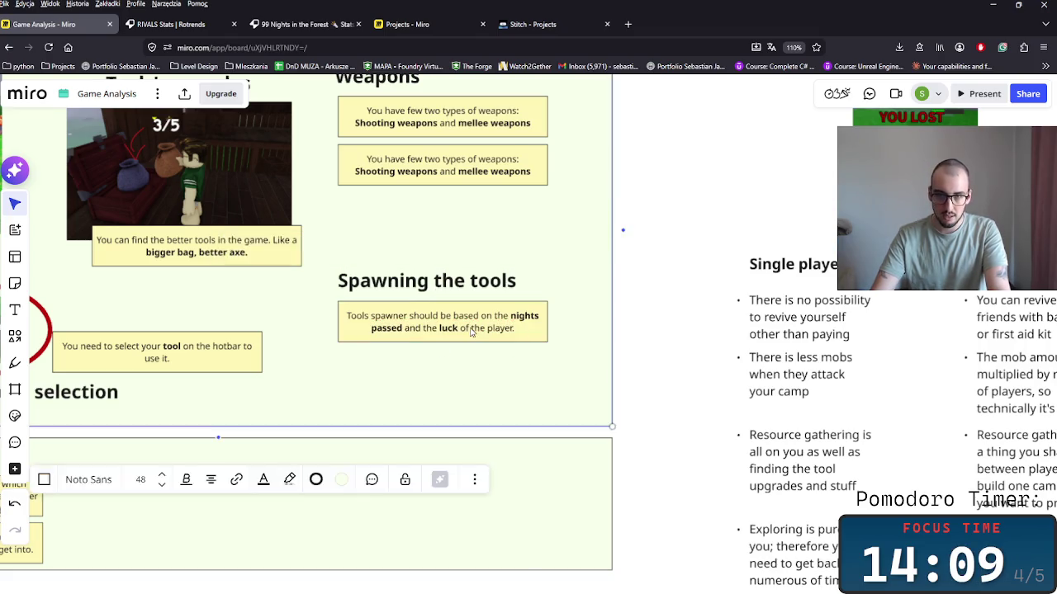
{"action": "key", "text": "ctrl+c"}
{"action": "key", "text": "ctrl+v"}
{"action": "left_click_drag", "start_coordinate": [445, 353], "coordinate": [416, 377]}
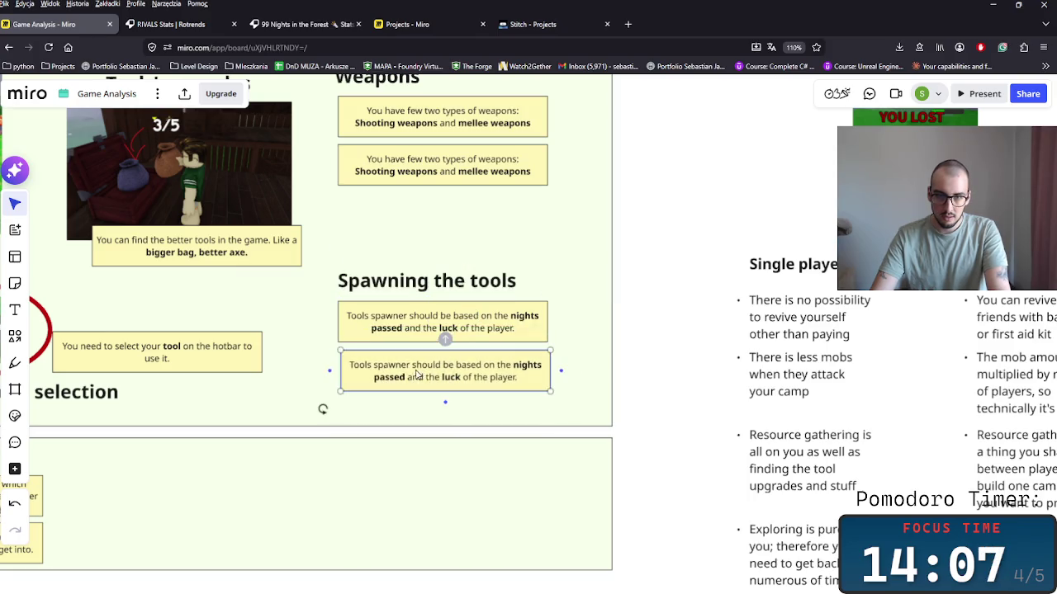
{"action": "double_click", "coordinate": [422, 363]}
Write in the copy that the day's first run is harder and luck manipulation makes players feel lucky next run.
{"action": "type", "text": "The "}
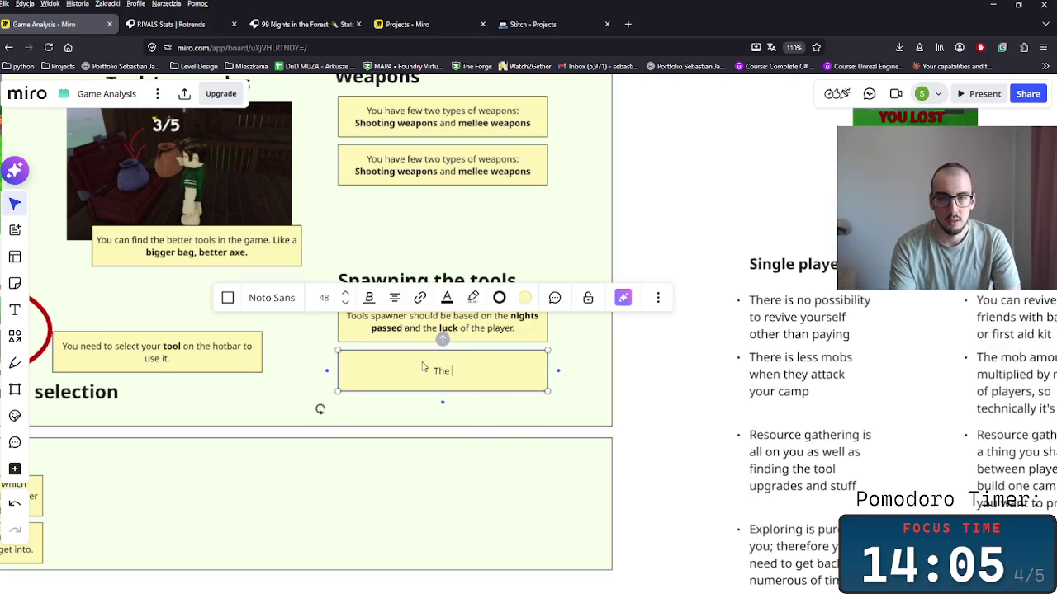
{"action": "type", "text": "fri"}
{"action": "type", "text": "t "}
{"action": "type", "text": " of"}
{"action": "type", "text": " playe"}
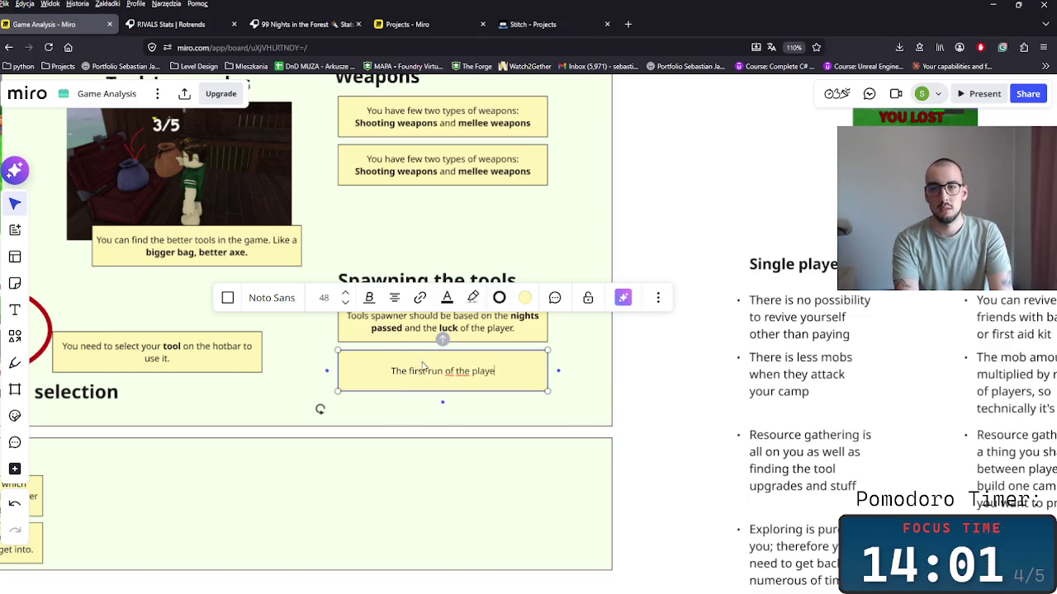
{"action": "type", "text": "r in the day acan be "}
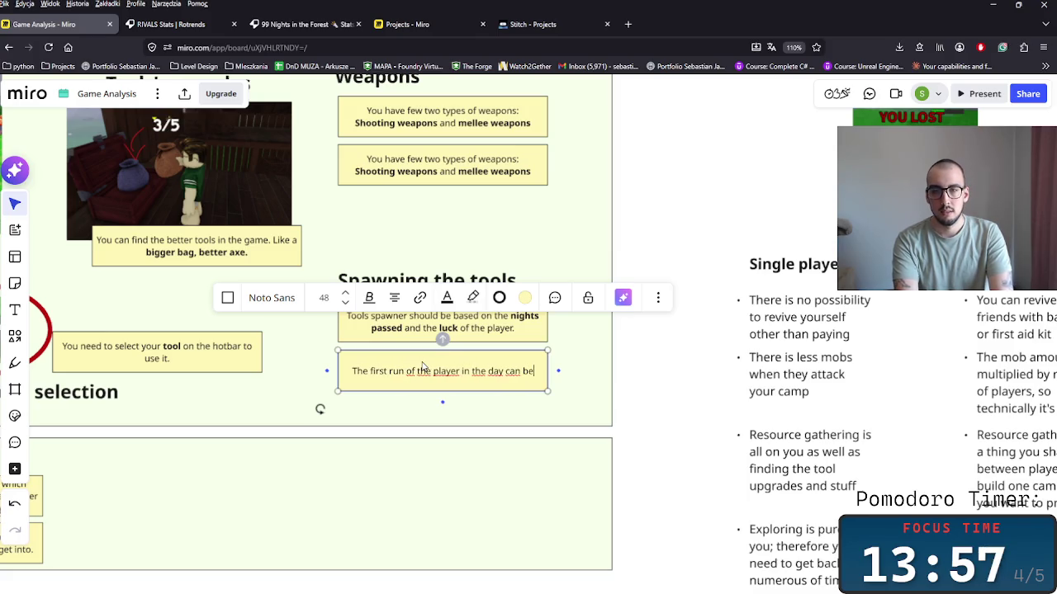
{"action": "type", "text": "a bit"}
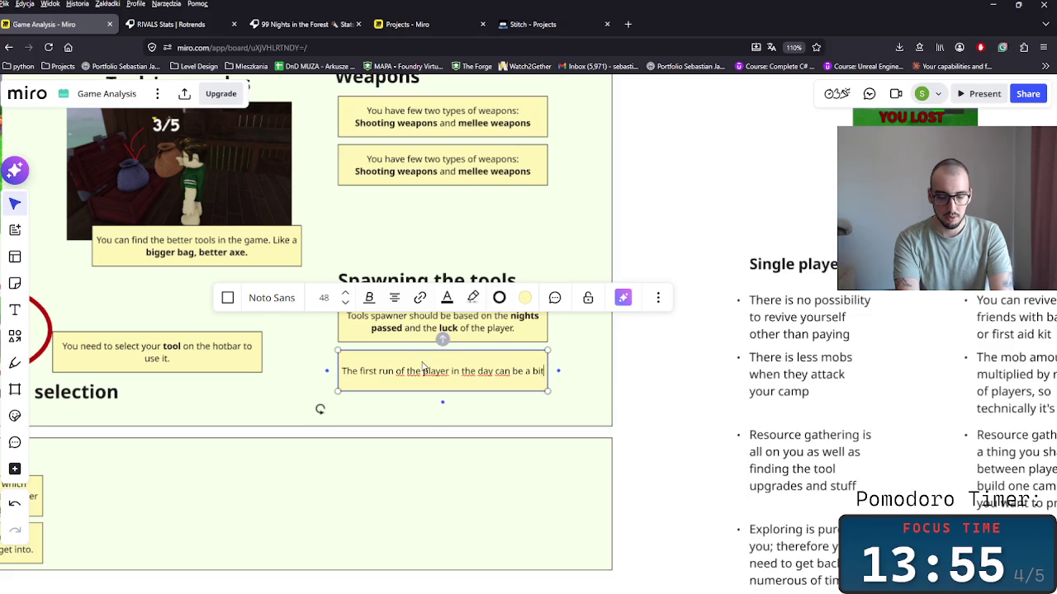
{"action": "type", "text": " to"}
{"action": "type", "text": "ught"}
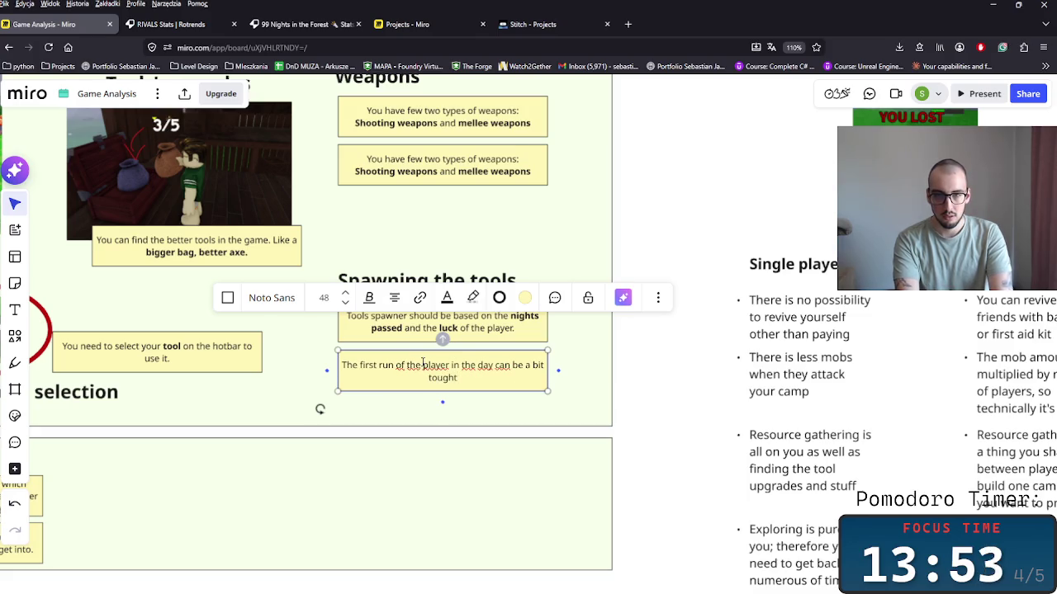
{"action": "key", "text": "BackSpace"}
{"action": "key", "text": "BackSpace"}
{"action": "key", "text": "BackSpace"}
{"action": "key", "text": "BackSpace"}
{"action": "key", "text": "BackSpace"}
{"action": "key", "text": "BackSpace"}
{"action": "type", "text": "hard"}
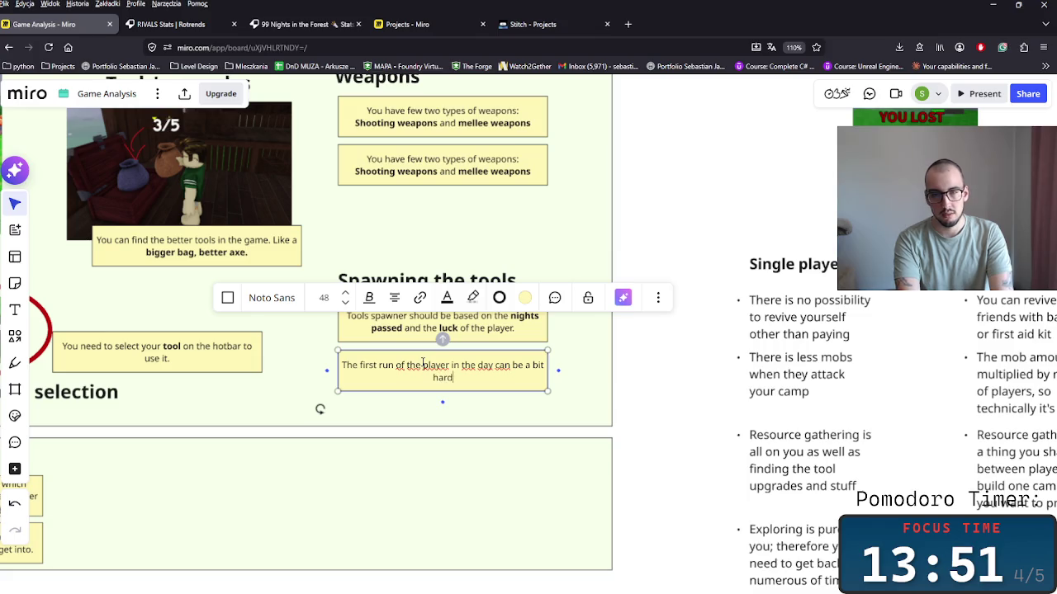
{"action": "type", "text": "er then"}
{"action": "key", "text": "BackSpace"}
{"action": "key", "text": "BackSpace"}
{"action": "key", "text": "BackSpace"}
{"action": "type", "text": "an t"}
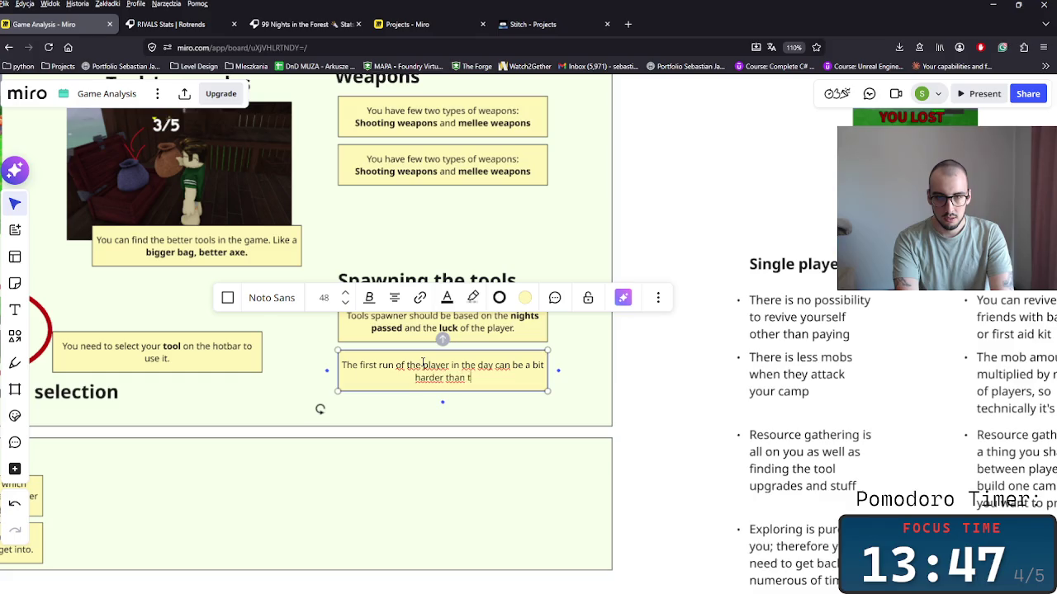
{"action": "type", "text": "he secon"}
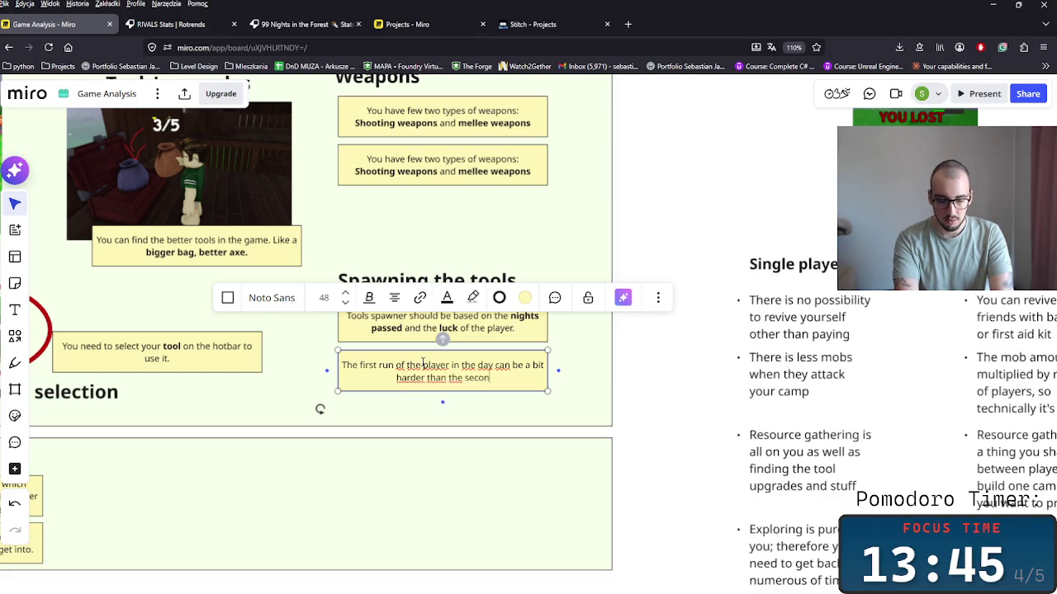
{"action": "type", "text": "d one. The m"}
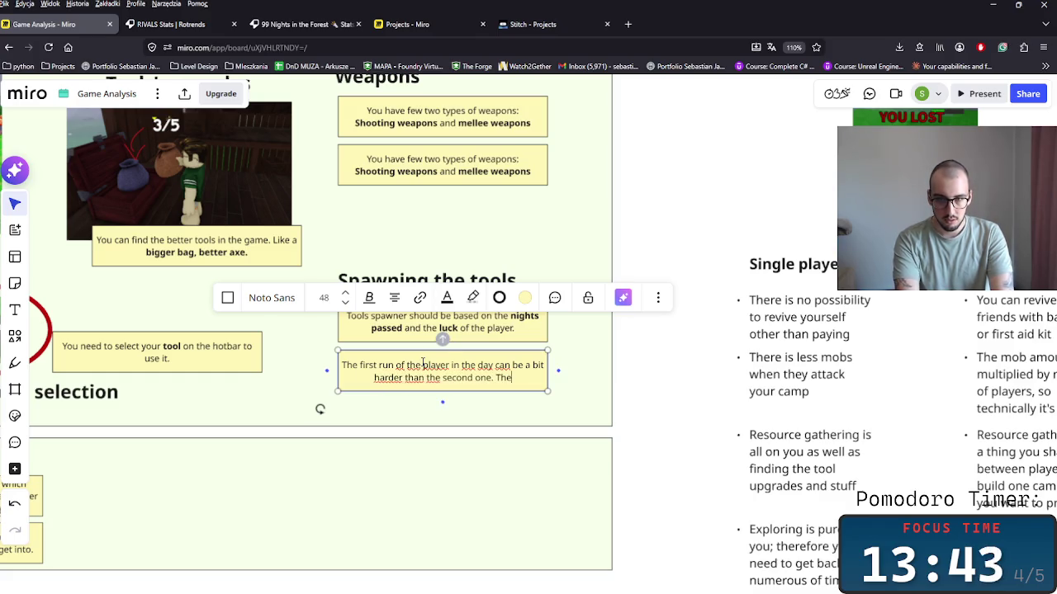
{"action": "type", "text": "anipu"}
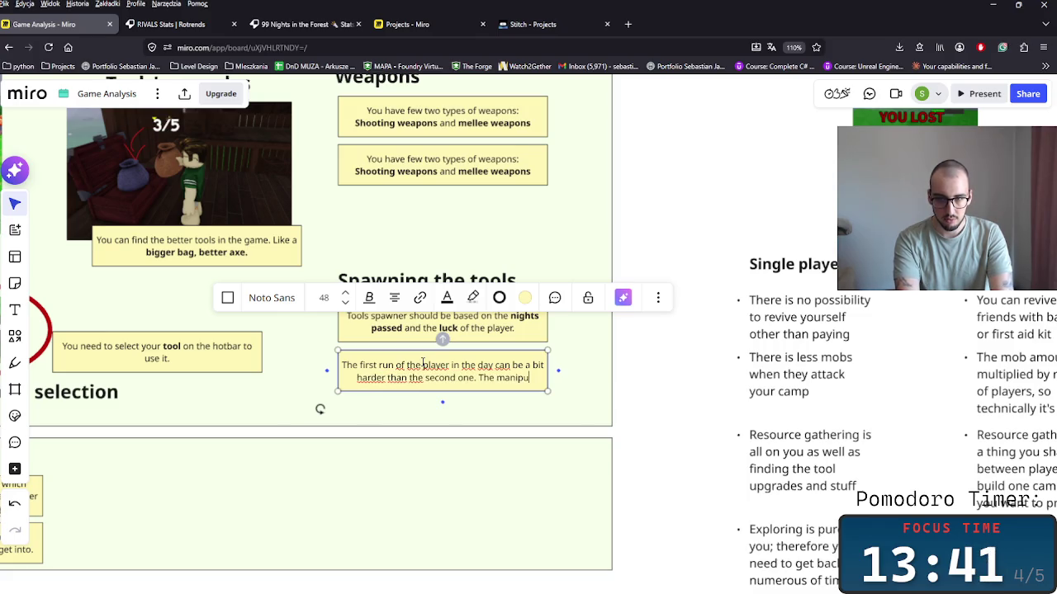
{"action": "type", "text": "lta"}
{"action": "key", "text": "BackSpace"}
{"action": "key", "text": "BackSpace"}
{"action": "type", "text": "tion"}
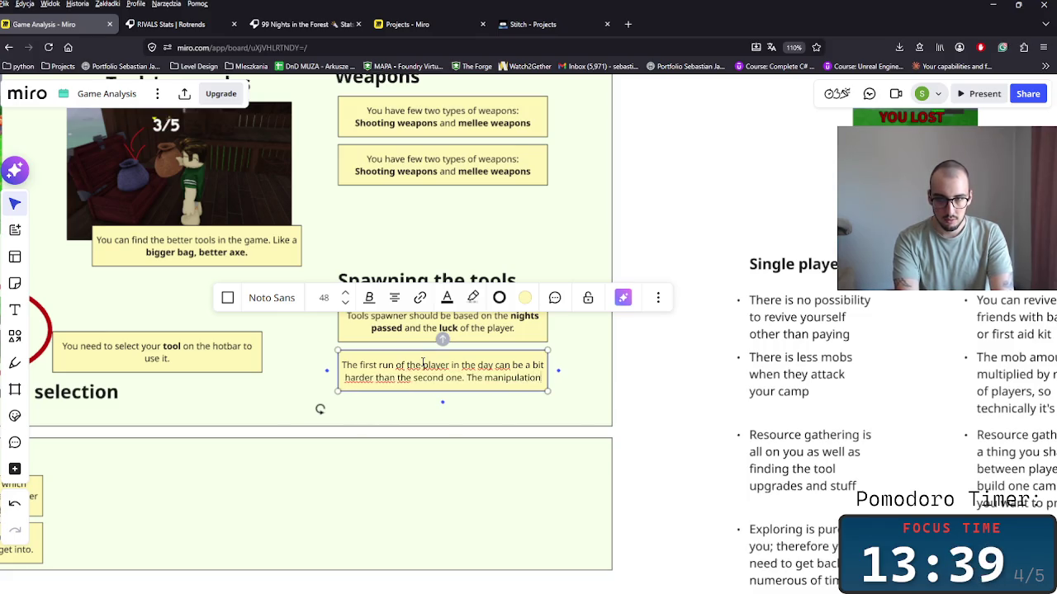
{"action": "type", "text": " of t"}
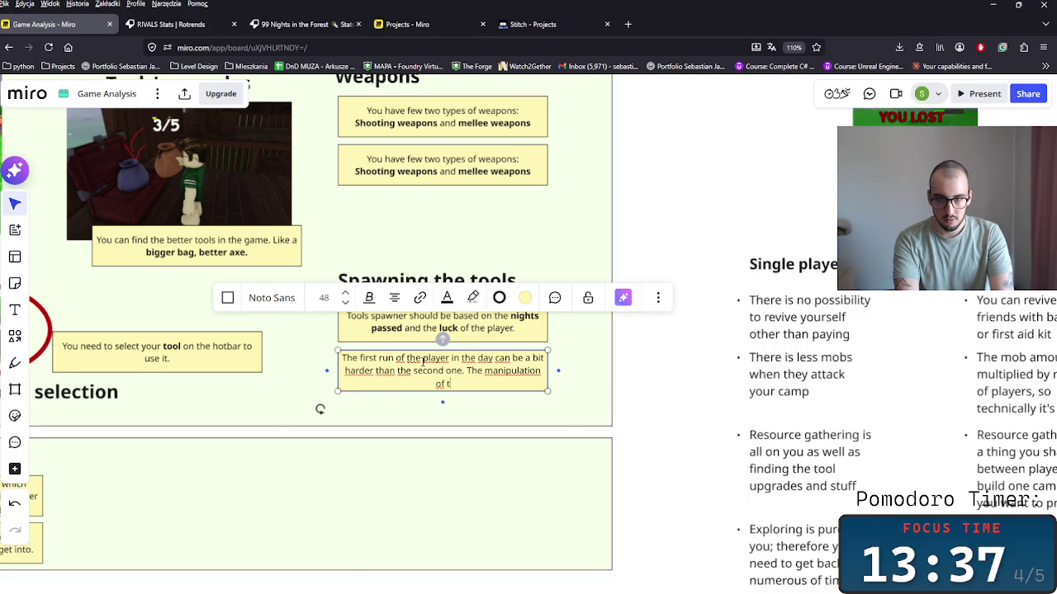
{"action": "type", "text": "he luck of th"}
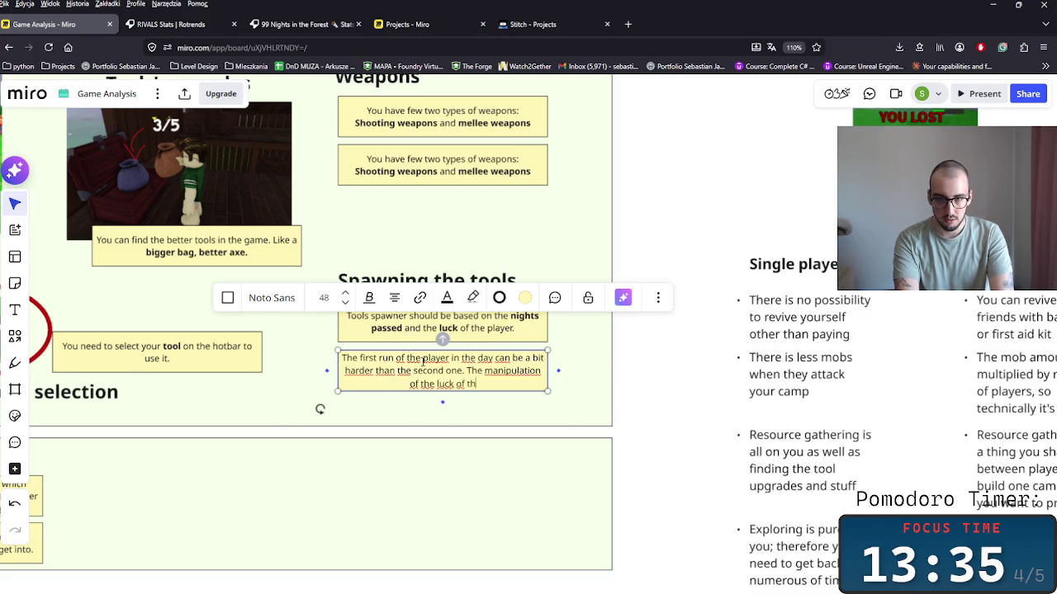
{"action": "type", "text": "e m"}
{"action": "type", "text": "layers"}
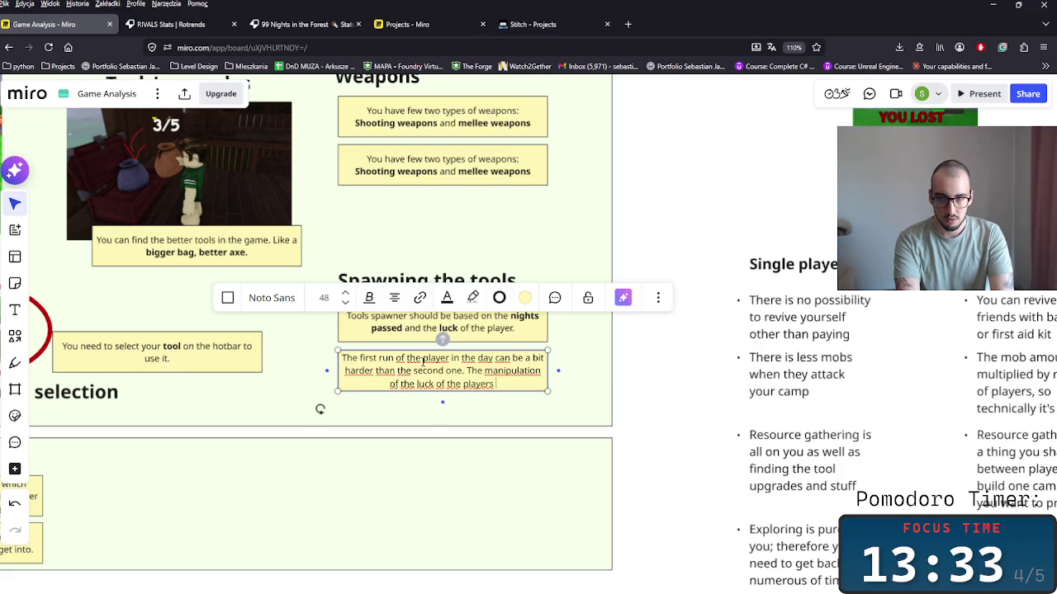
{"action": "type", "text": " might b"}
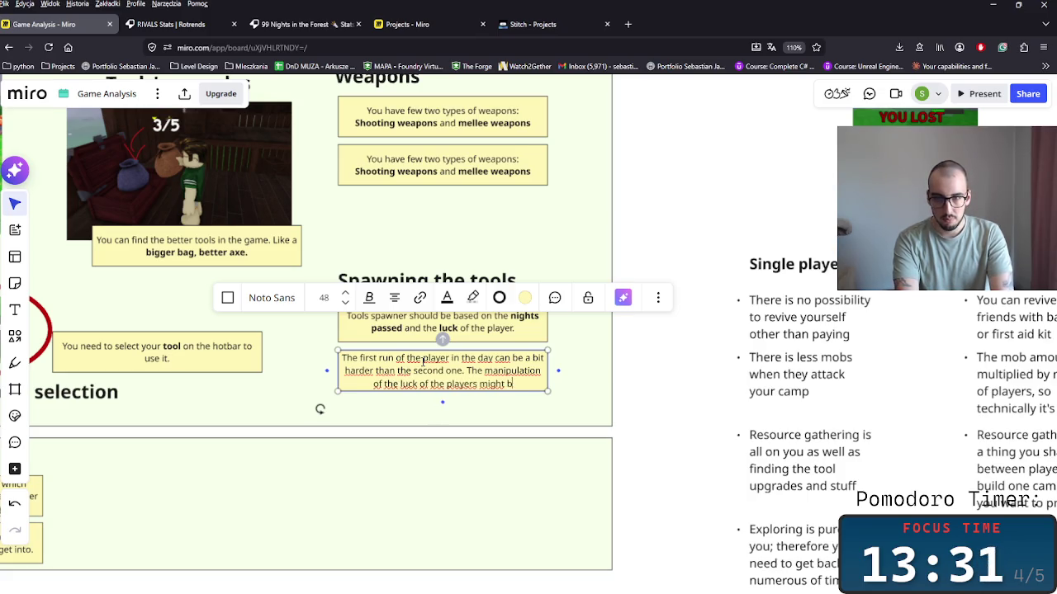
{"action": "type", "text": "e crucial here."}
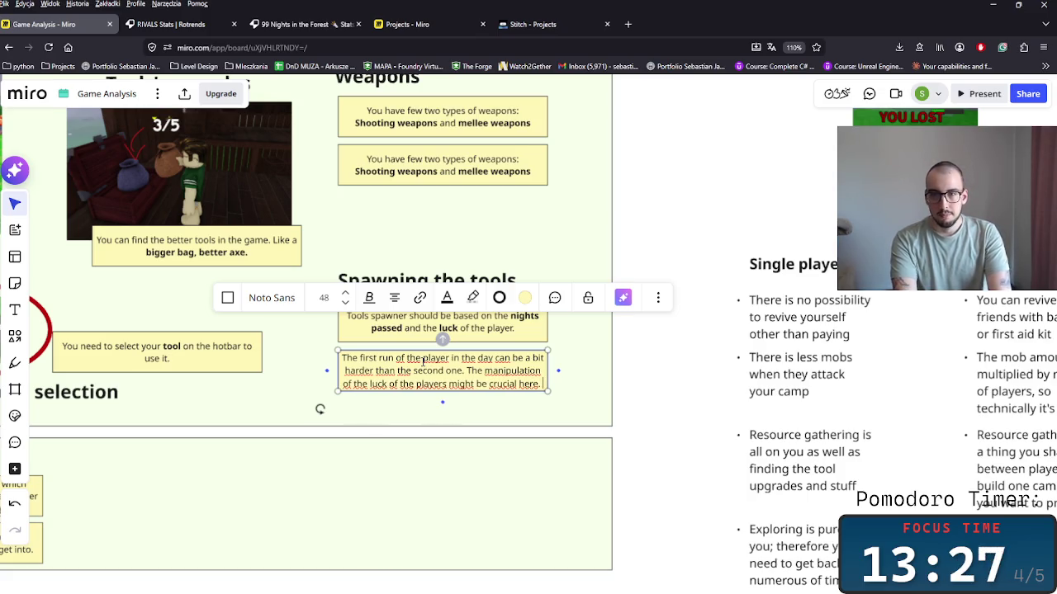
{"action": "type", "text": " Sionce"}
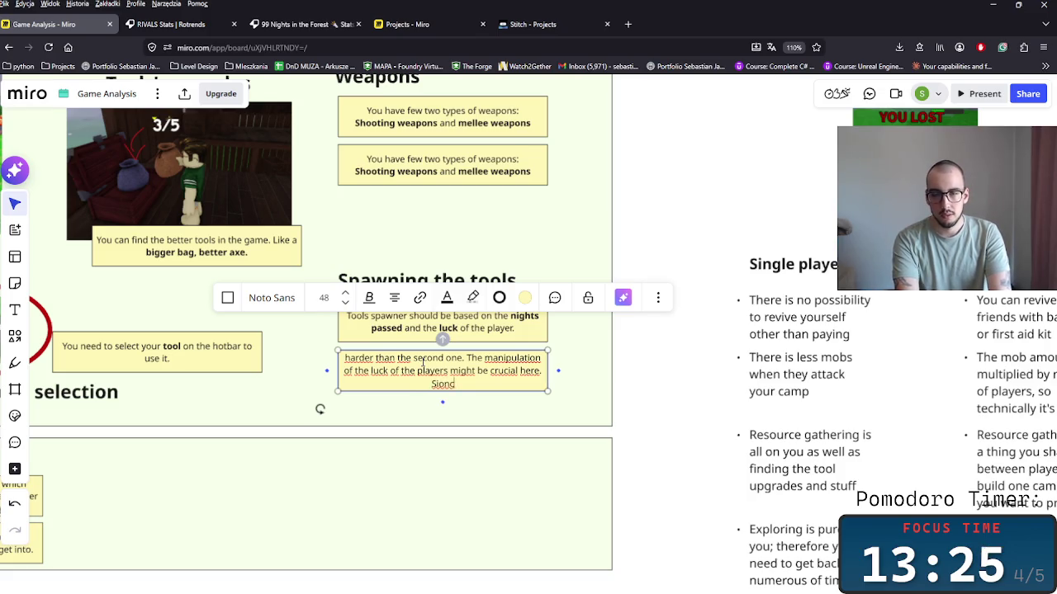
{"action": "key", "text": "BackSpace"}
{"action": "key", "text": "BackSpace"}
{"action": "key", "text": "BackSpace"}
{"action": "type", "text": "we wa"}
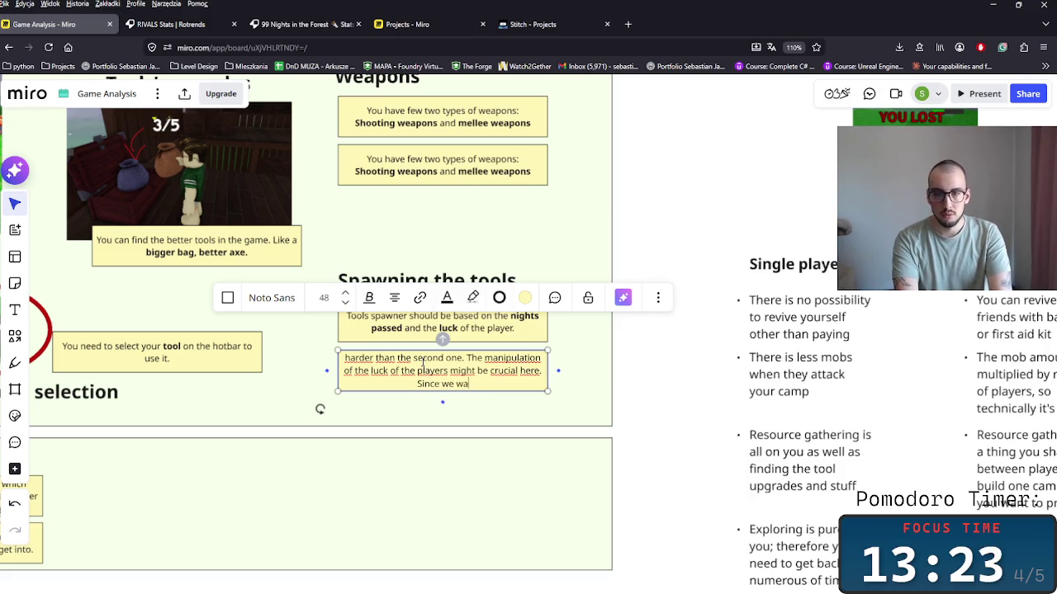
{"action": "type", "text": "nt"}
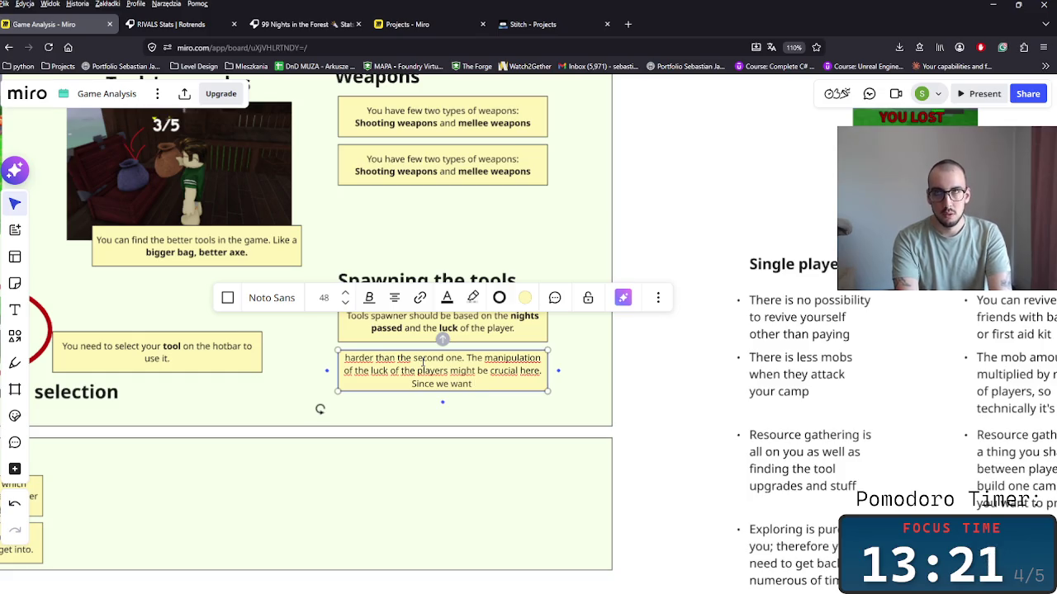
{"action": "type", "text": " players to feel t"}
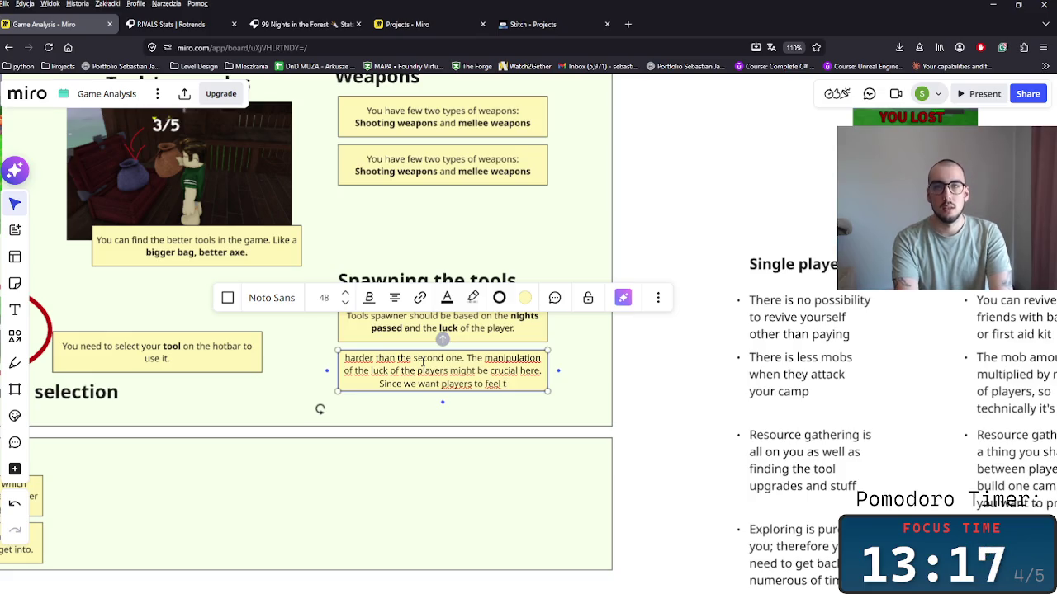
{"action": "type", "text": "hat they"}
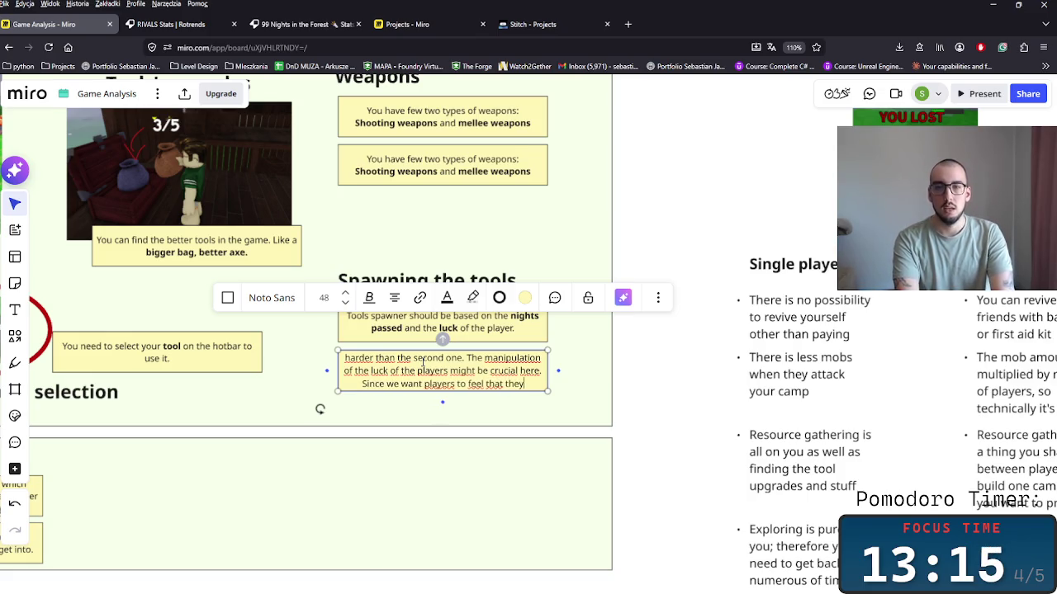
{"action": "type", "text": " are extremly l"}
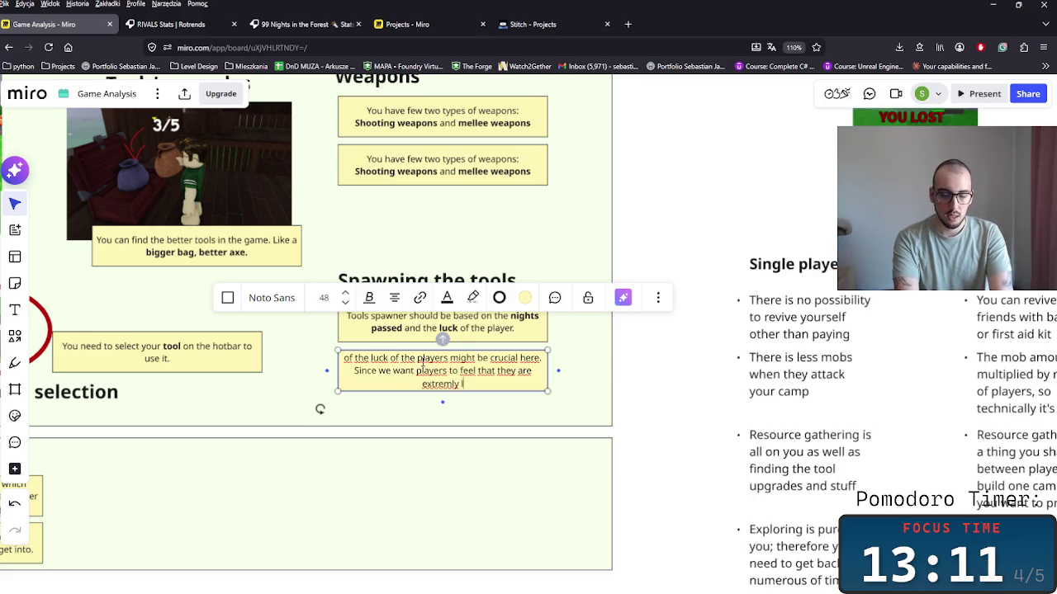
{"action": "type", "text": "uck y on the next"}
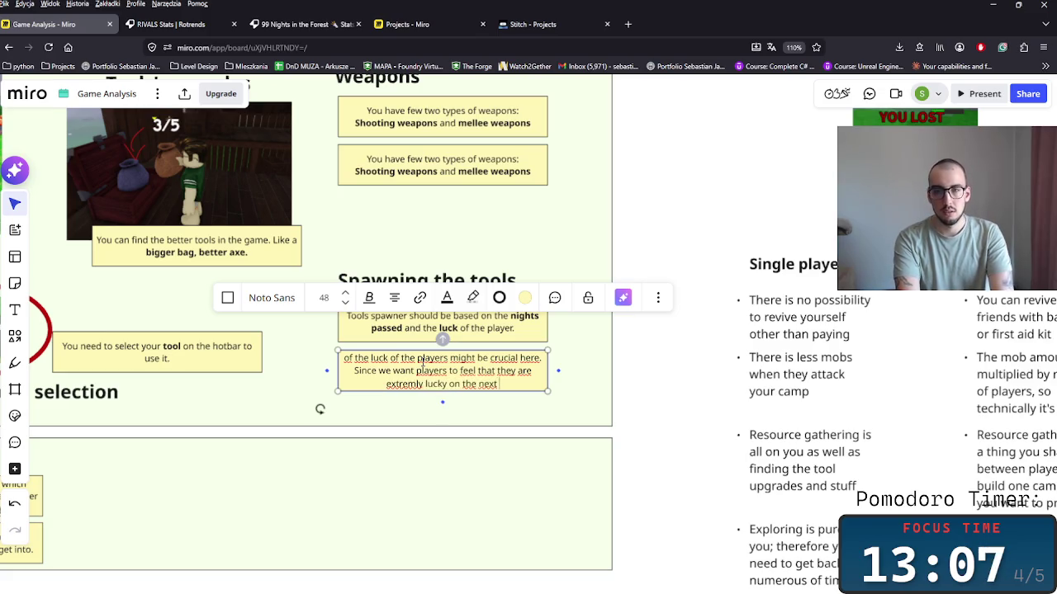
{"action": "type", "text": " run."}
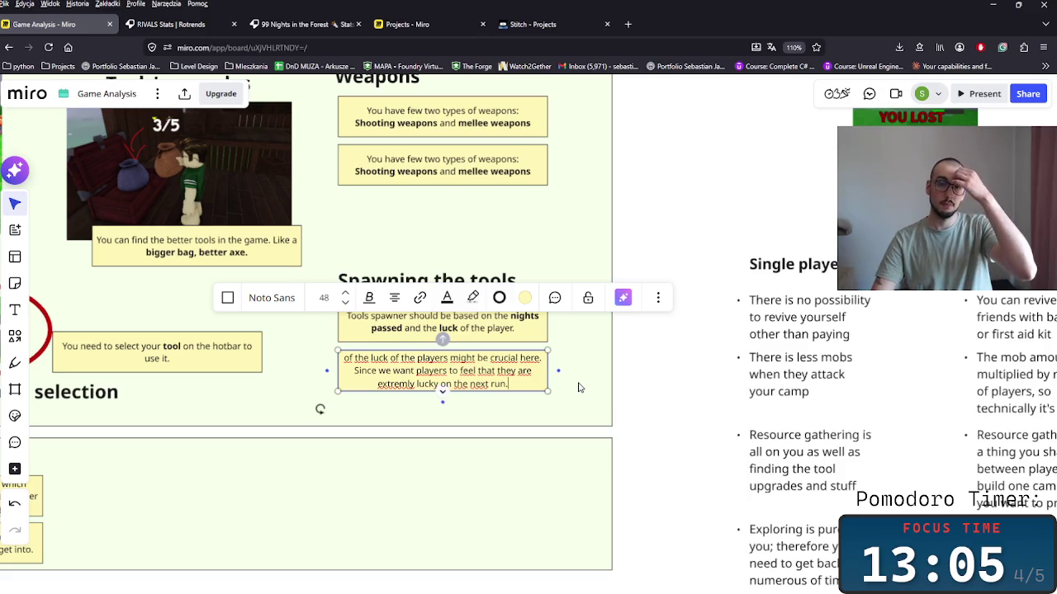
{"action": "left_click", "coordinate": [533, 401]}
{"action": "left_click", "coordinate": [496, 391]}
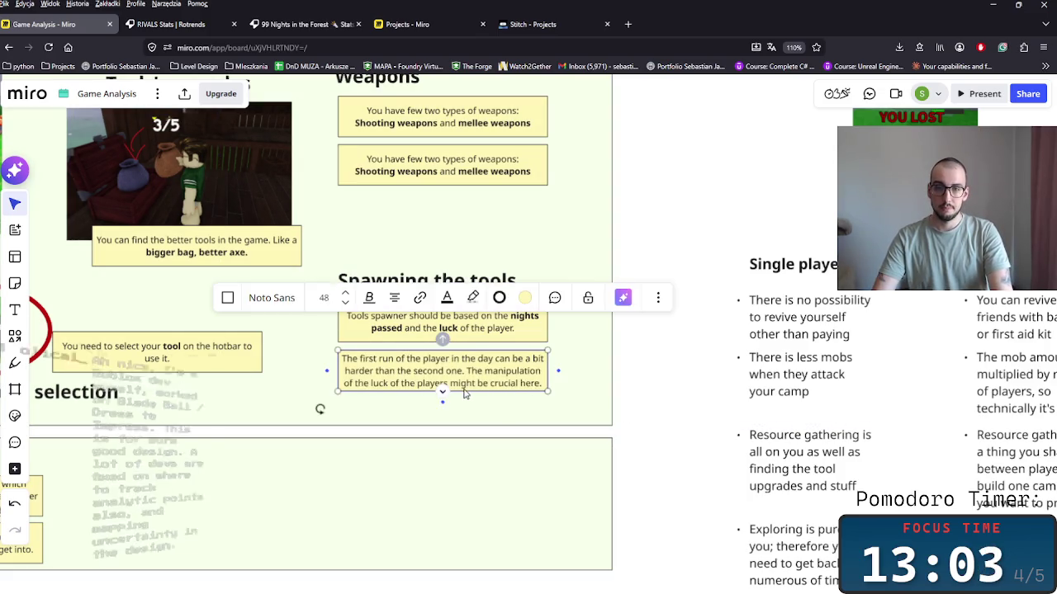
Stretch the note to fit its text and bold 'extremly lucky' and 'bit harder'.
{"action": "mouse_move", "coordinate": [466, 391]}
{"action": "left_mouse_down"}
{"action": "mouse_move", "coordinate": [467, 420]}
{"action": "mouse_move", "coordinate": [390, 409]}
{"action": "left_mouse_up"}
{"action": "double_click", "coordinate": [429, 409]}
{"action": "key", "text": "ctrl+b"}
{"action": "left_click", "coordinate": [422, 360]}
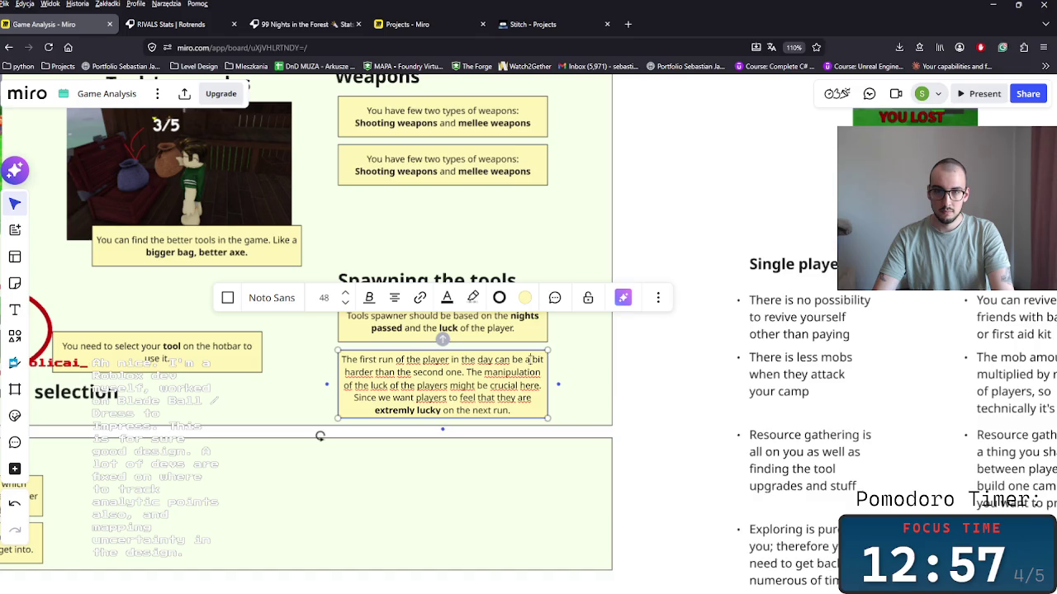
{"action": "key", "text": "ctrl+shift+Left"}
{"action": "key", "text": "ctrl+shift+Left"}
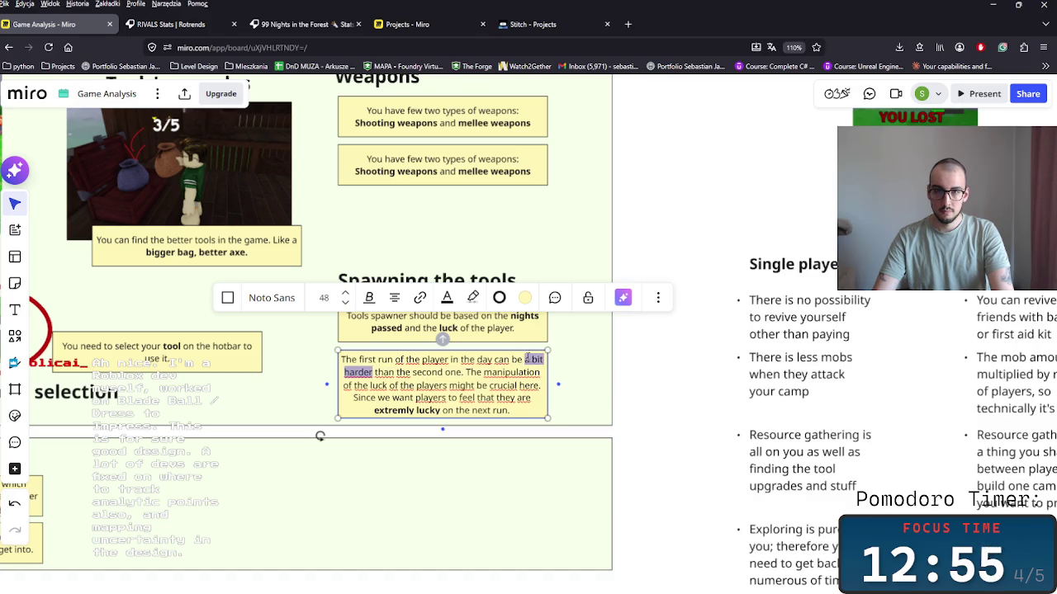
{"action": "key", "text": "ctrl+b"}
Bold 'second one.' and the luck-of-the-players clause, then delete a stray connector.
{"action": "left_click_drag", "start_coordinate": [418, 368], "coordinate": [447, 374]}
{"action": "left_click", "coordinate": [463, 373]}
{"action": "key", "text": "ctrl+b"}
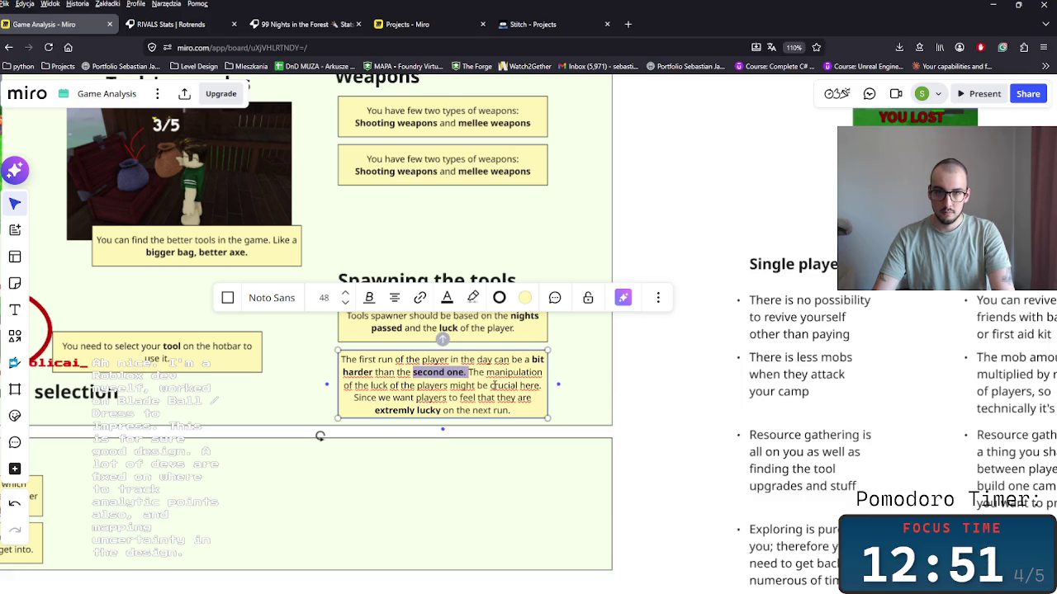
{"action": "left_click", "coordinate": [375, 385]}
{"action": "left_click_drag", "start_coordinate": [370, 386], "coordinate": [522, 385]}
{"action": "key", "text": "ctrl+b"}
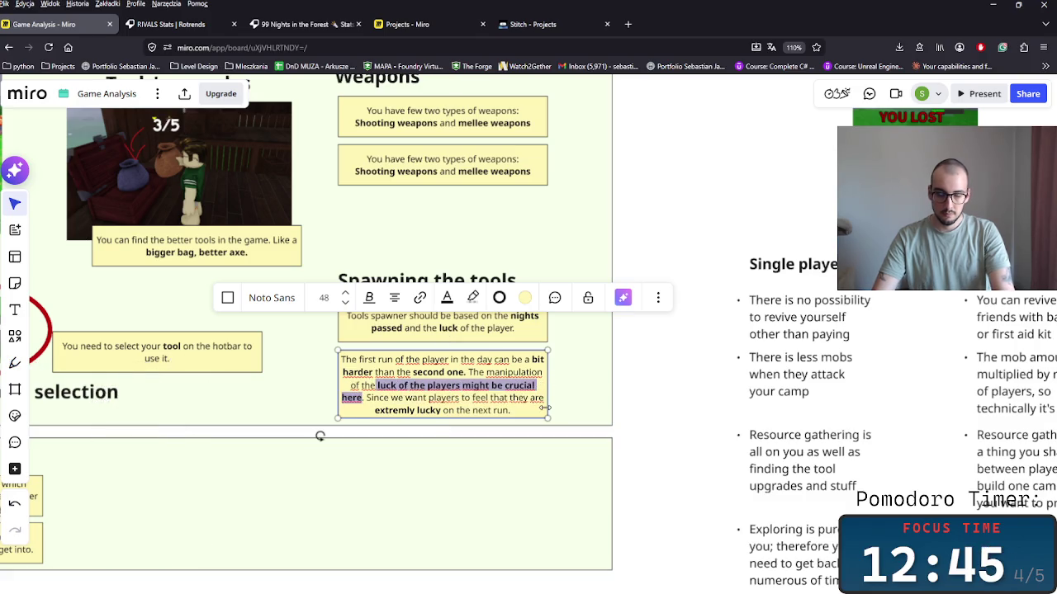
{"action": "left_click", "coordinate": [410, 411]}
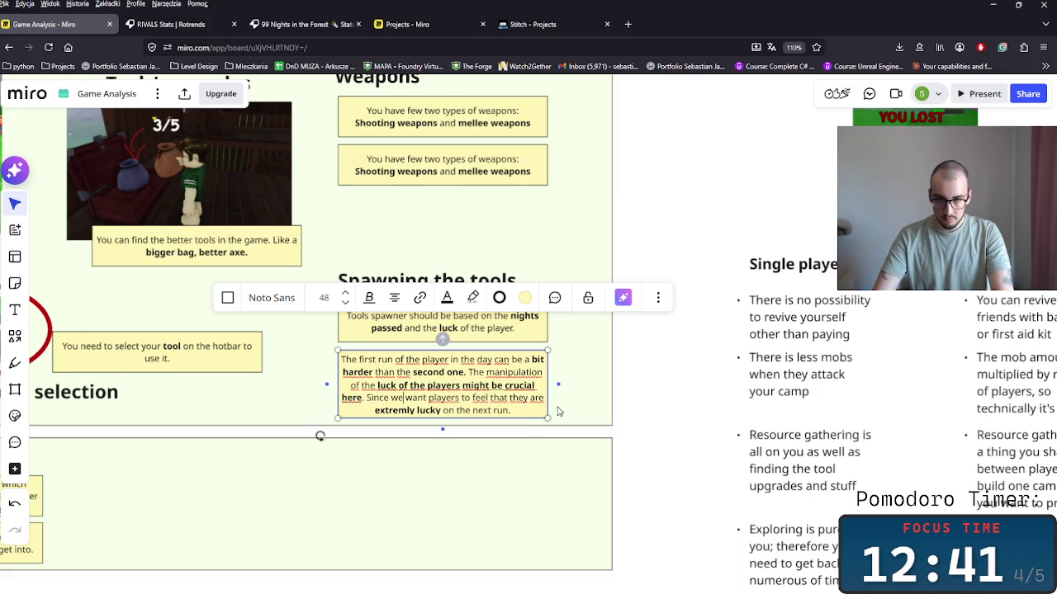
{"action": "left_click_drag", "start_coordinate": [558, 384], "coordinate": [723, 374]}
{"action": "key", "text": "Delete"}
Paste a new pink sticky note beside the spawning notes.
{"action": "scroll", "coordinate": [463, 338], "scroll_direction": "down", "scroll_amount": 6}
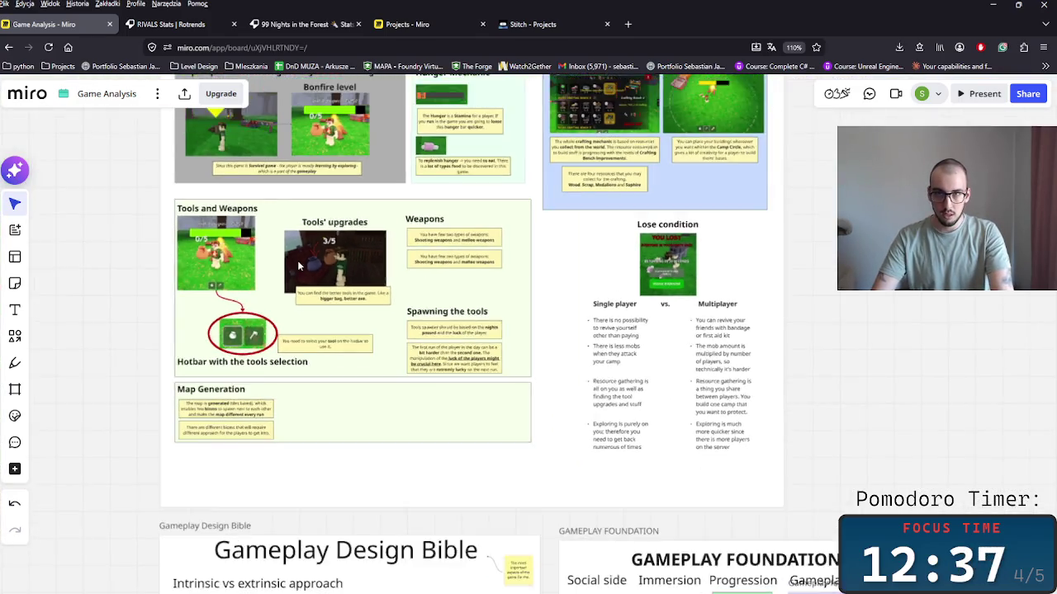
{"action": "scroll", "coordinate": [503, 429], "scroll_direction": "up", "scroll_amount": 10}
{"action": "scroll", "coordinate": [545, 429], "scroll_direction": "up", "scroll_amount": 5}
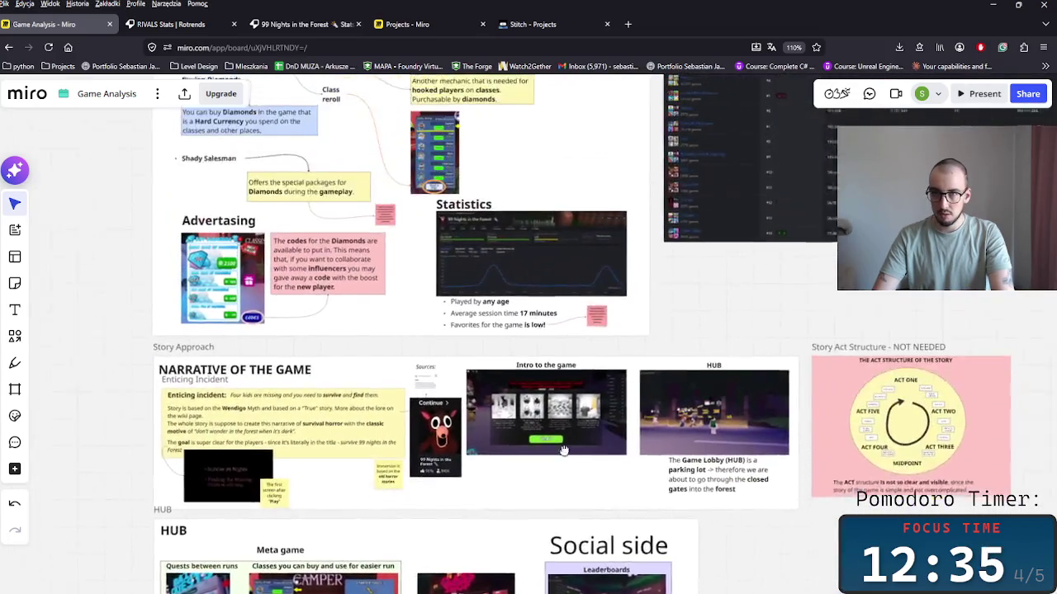
{"action": "scroll", "coordinate": [619, 330], "scroll_direction": "down", "scroll_amount": 2}
{"action": "scroll", "coordinate": [632, 498], "scroll_direction": "down", "scroll_amount": 5}
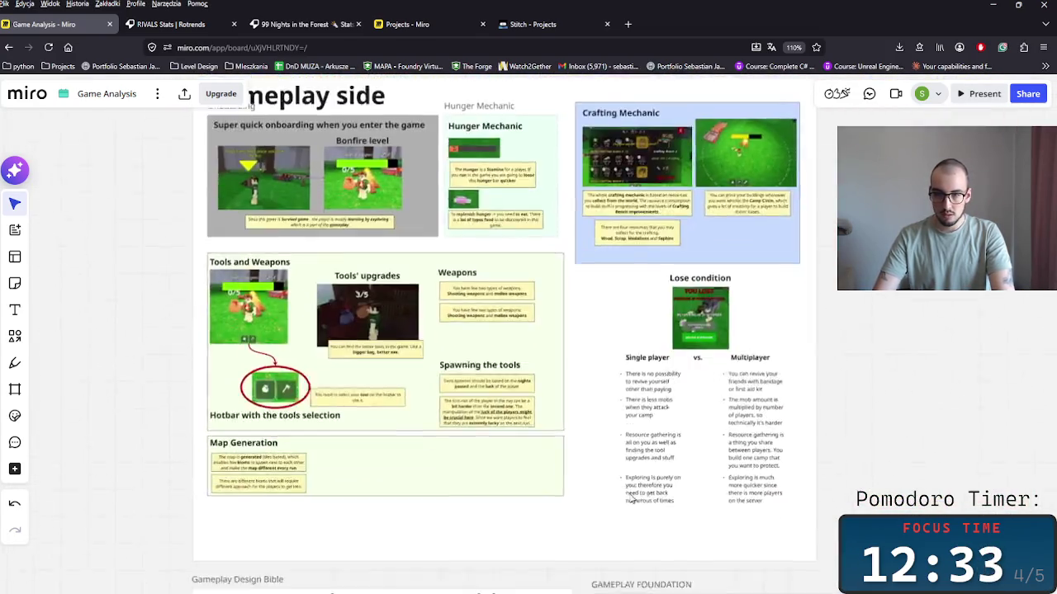
{"action": "scroll", "coordinate": [545, 462], "scroll_direction": "down", "scroll_amount": 2}
{"action": "scroll", "coordinate": [459, 432], "scroll_direction": "up", "scroll_amount": 3}
{"action": "scroll", "coordinate": [507, 377], "scroll_direction": "up", "scroll_amount": 2}
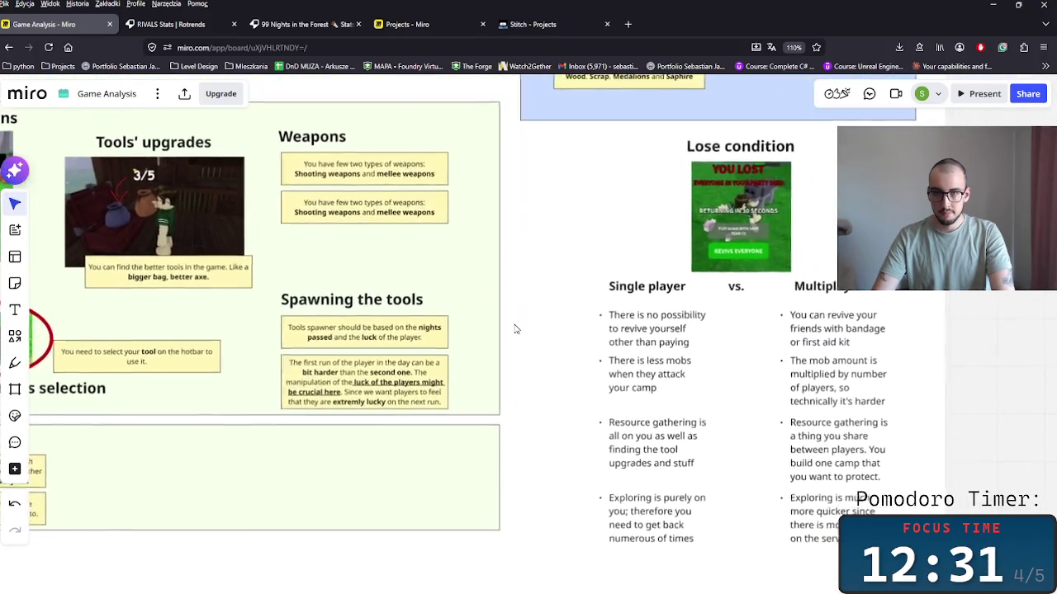
{"action": "key", "text": "ctrl+v"}
{"action": "left_click_drag", "start_coordinate": [515, 329], "coordinate": [502, 337]}
Link the luck note to the pink note with an arrow and change its line style.
{"action": "scroll", "coordinate": [506, 384], "scroll_direction": "up", "scroll_amount": 4}
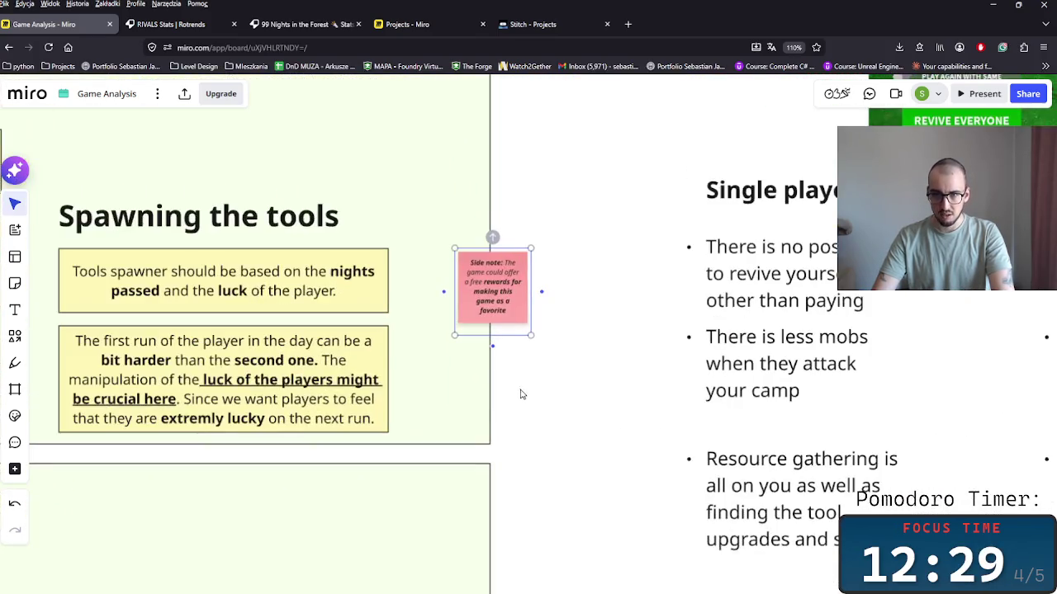
{"action": "left_click", "coordinate": [379, 385]}
{"action": "left_click_drag", "start_coordinate": [388, 379], "coordinate": [455, 293]}
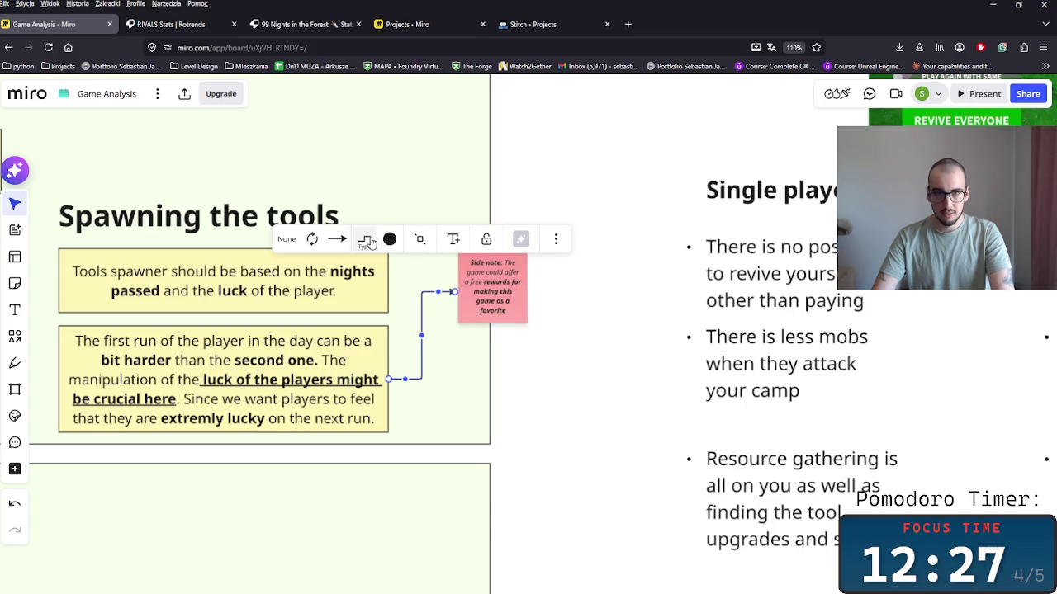
{"action": "left_click", "coordinate": [365, 239]}
{"action": "left_click", "coordinate": [408, 311]}
Move the side note beside the lower box and reword it to 'That is needed to make the session time longer'.
{"action": "left_click_drag", "start_coordinate": [475, 295], "coordinate": [459, 375]}
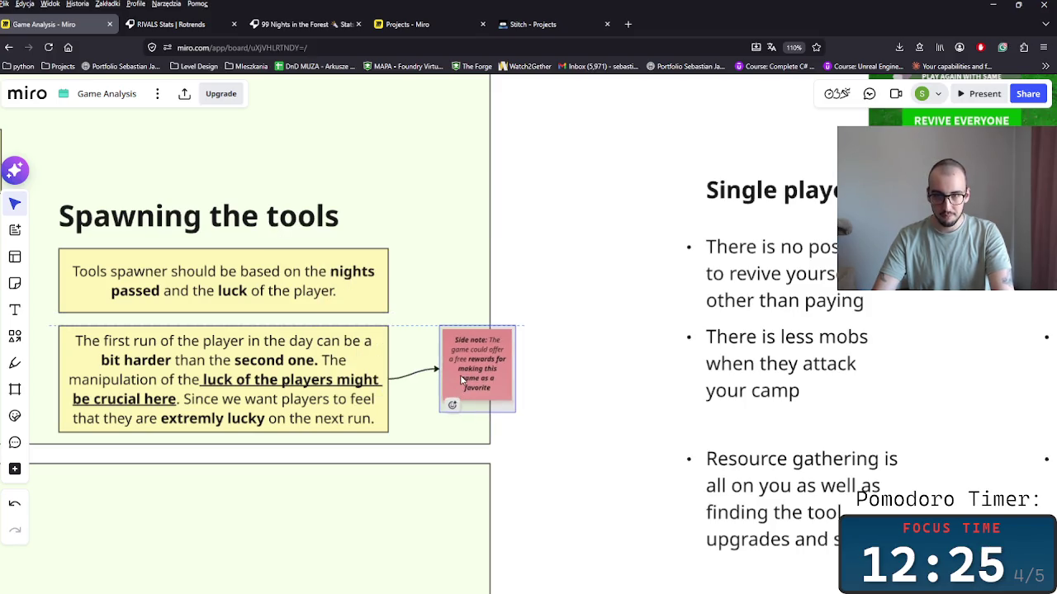
{"action": "left_click", "coordinate": [487, 341]}
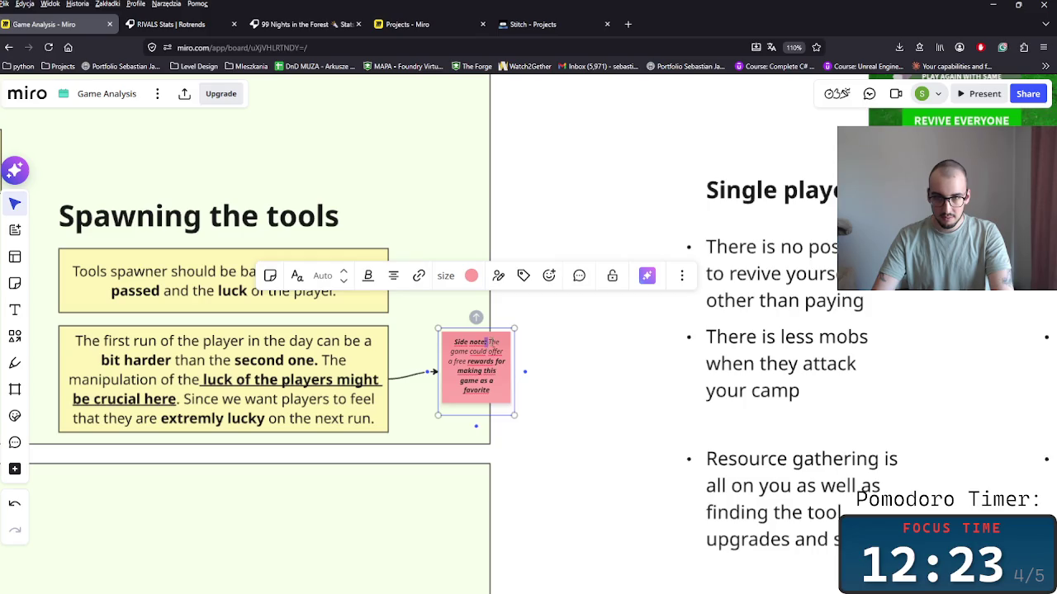
{"action": "left_click_drag", "start_coordinate": [491, 340], "coordinate": [501, 411]}
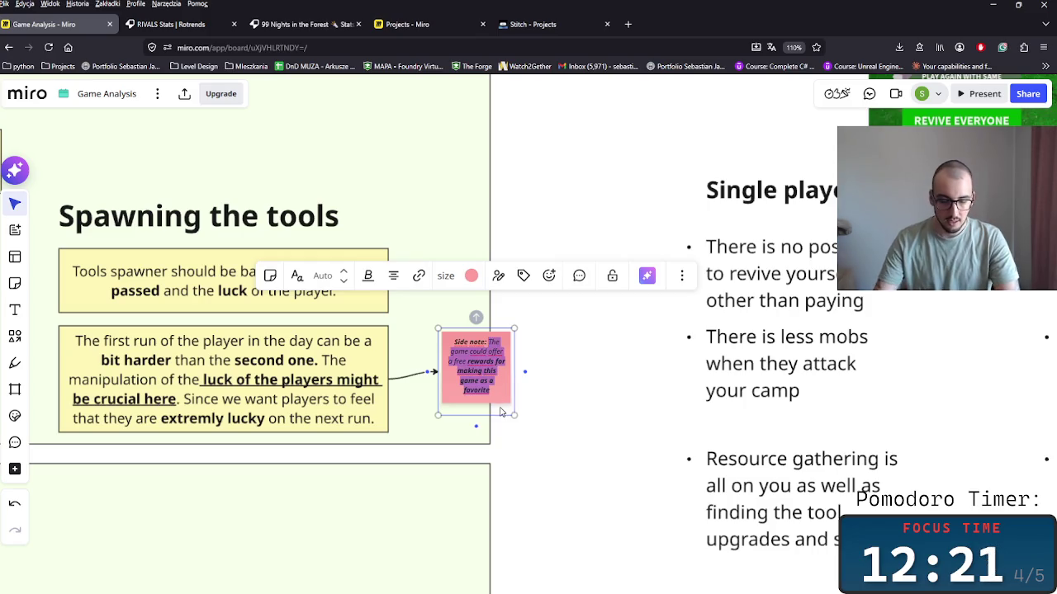
{"action": "key", "text": "BackSpace"}
{"action": "type", "text": "at"}
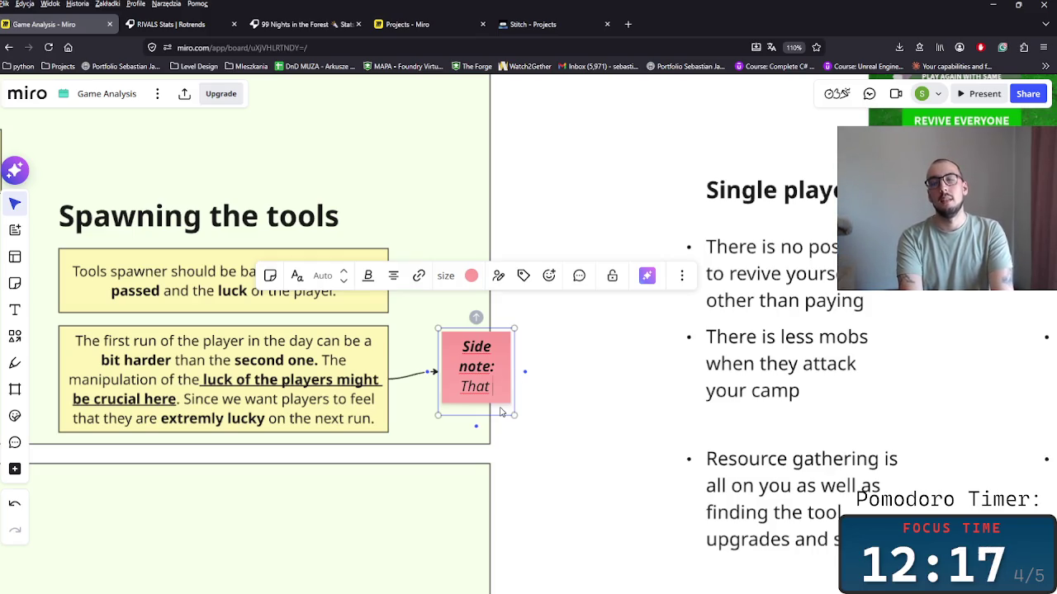
{"action": "type", "text": " is n"}
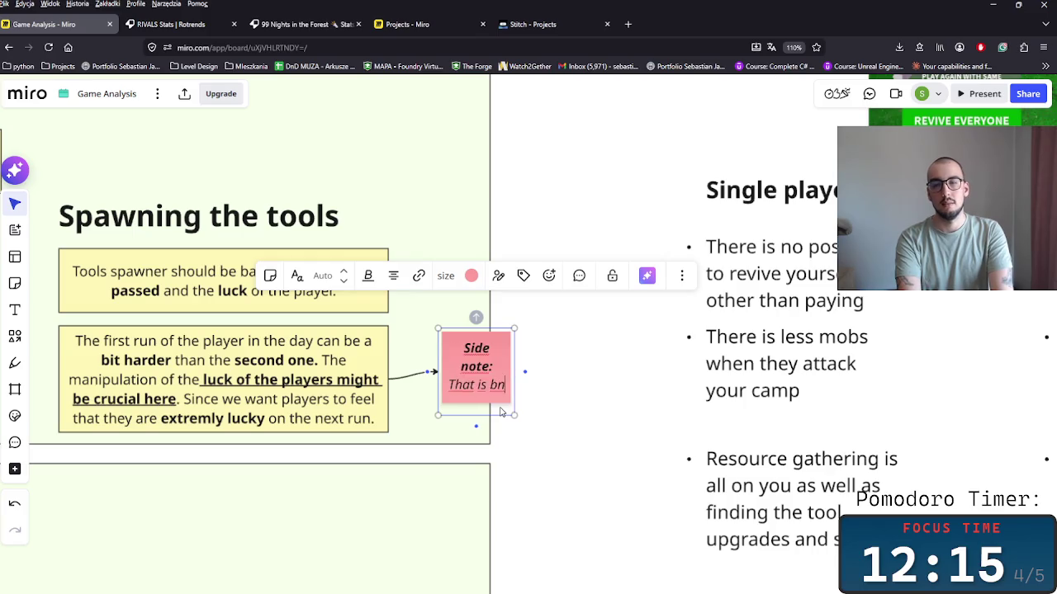
{"action": "type", "text": "eeded to"}
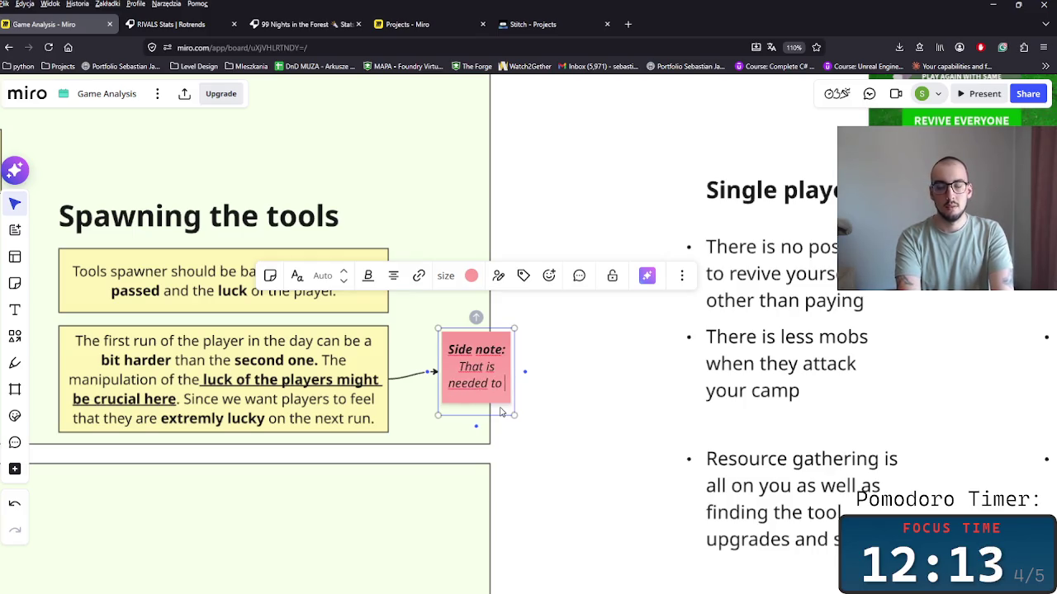
{"action": "type", "text": " make the"}
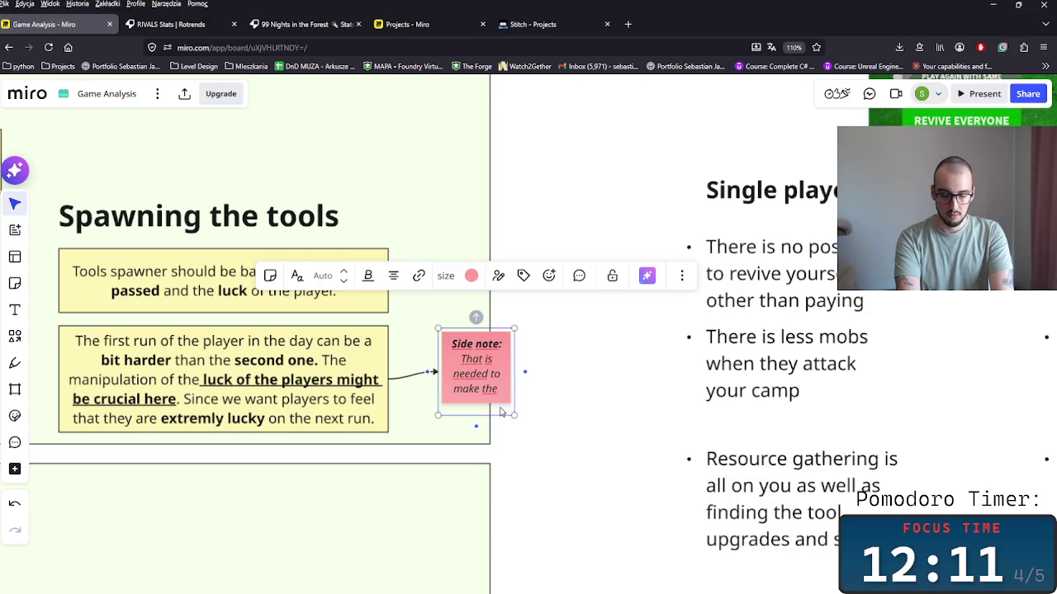
{"action": "type", "text": " session time lon"}
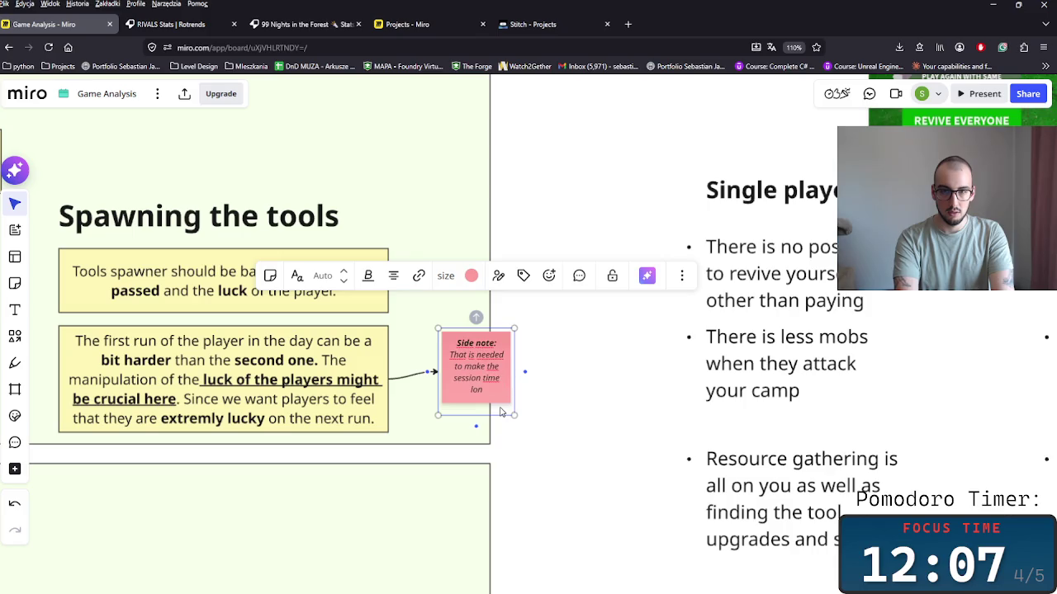
{"action": "type", "text": "ger :)"}
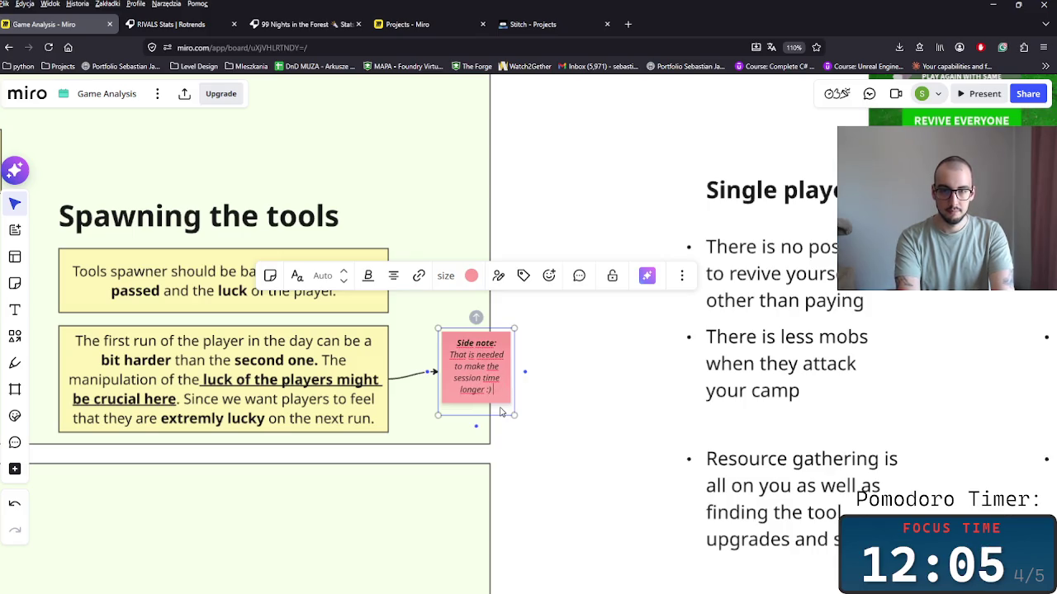
Finish the 'session time longer :)' side note, nudge it left onto the arrow tip, and zoom out.
{"action": "left_click", "coordinate": [594, 506]}
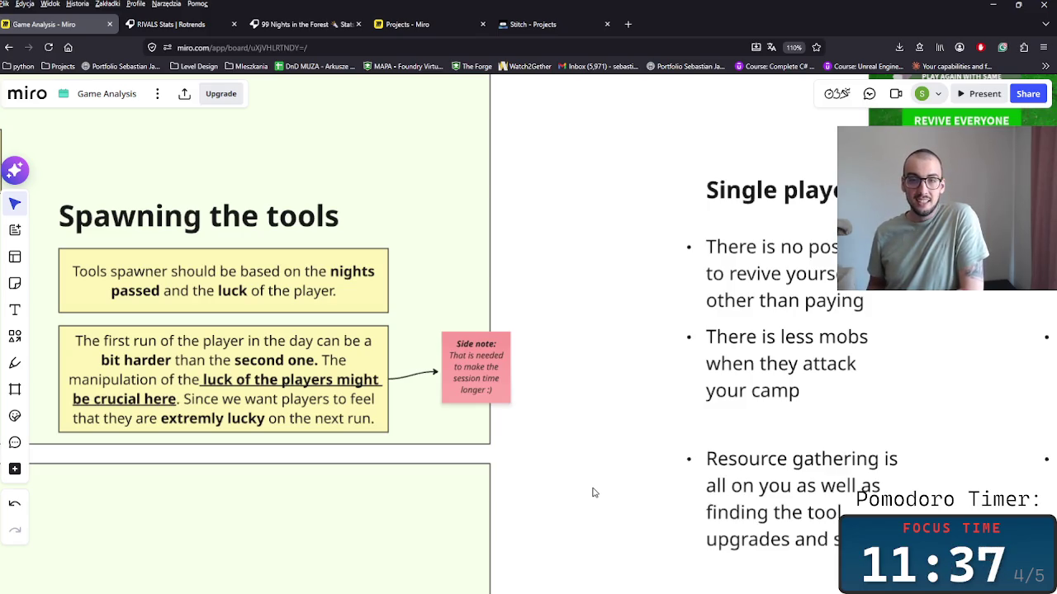
{"action": "mouse_move", "coordinate": [470, 348]}
{"action": "left_mouse_down"}
{"action": "mouse_move", "coordinate": [440, 354]}
{"action": "mouse_move", "coordinate": [448, 364]}
{"action": "left_mouse_up"}
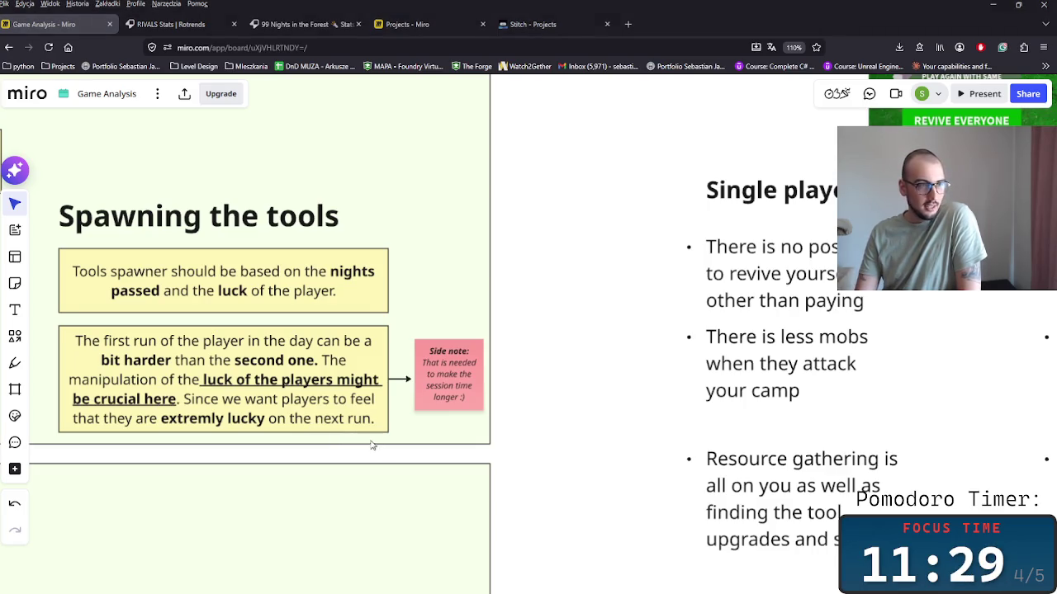
{"action": "scroll", "coordinate": [537, 443], "scroll_direction": "down", "scroll_amount": 2}
{"action": "scroll", "coordinate": [550, 448], "scroll_direction": "down", "scroll_amount": 2}
{"action": "scroll", "coordinate": [554, 446], "scroll_direction": "down", "scroll_amount": 3}
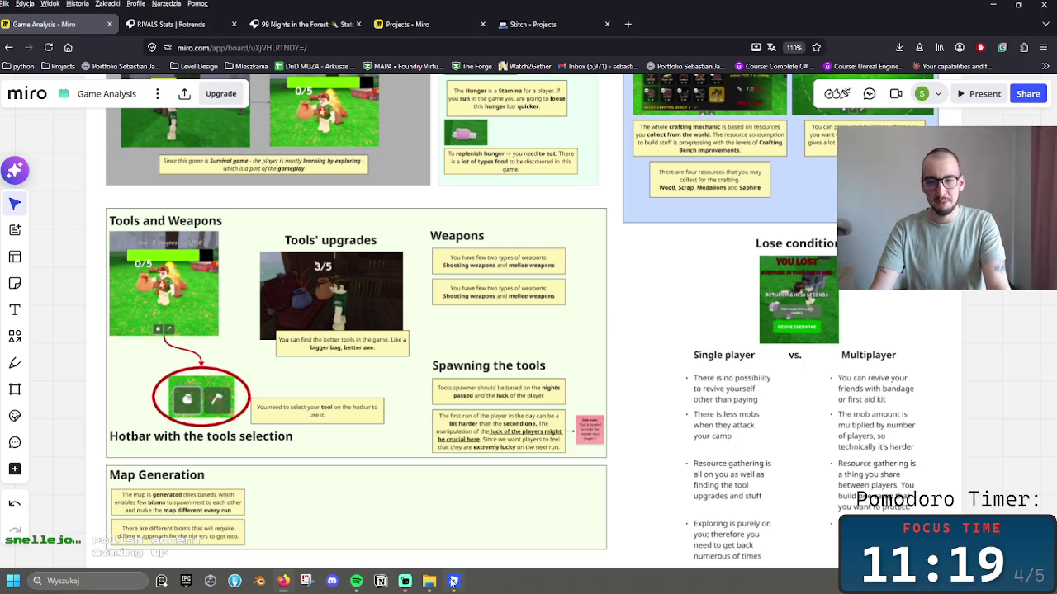
In Roblox, search for 'blade ball' and open the Blade Ball game page.
{"action": "left_click", "coordinate": [453, 581]}
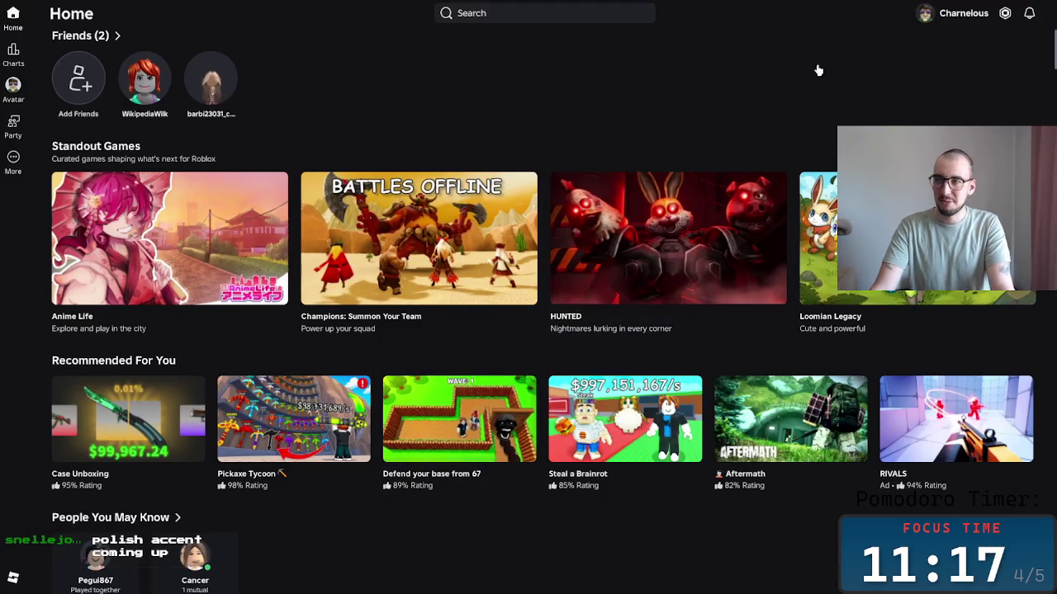
{"action": "left_click", "coordinate": [526, 14]}
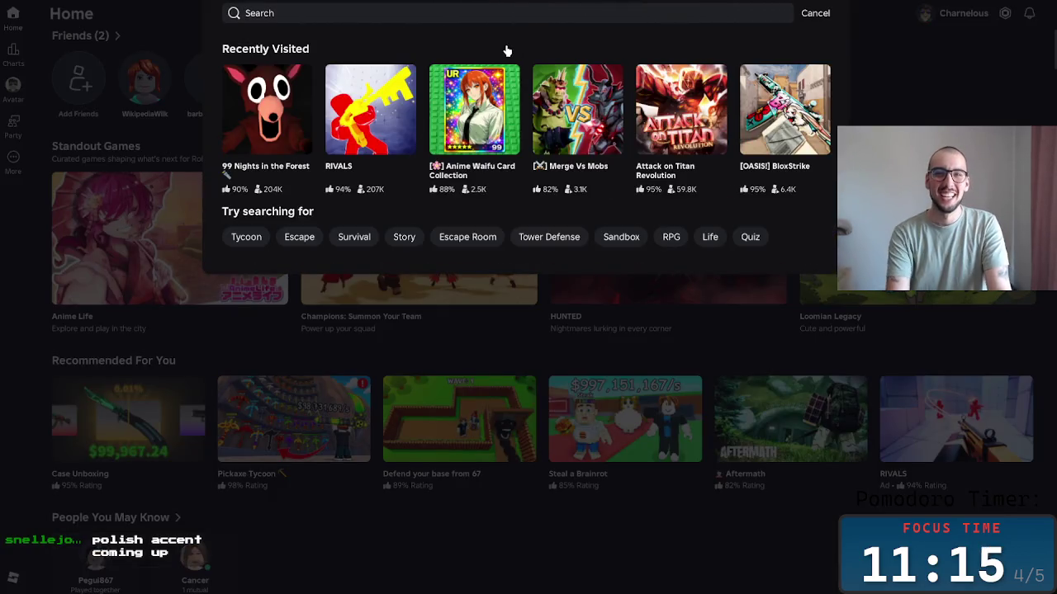
{"action": "type", "text": "blade"}
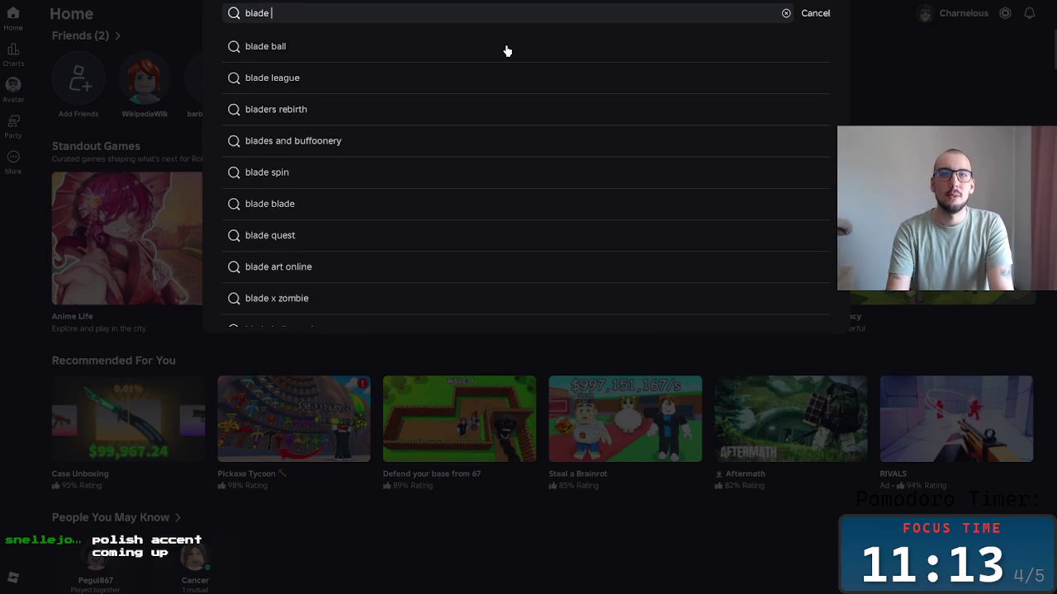
{"action": "left_click", "coordinate": [239, 46]}
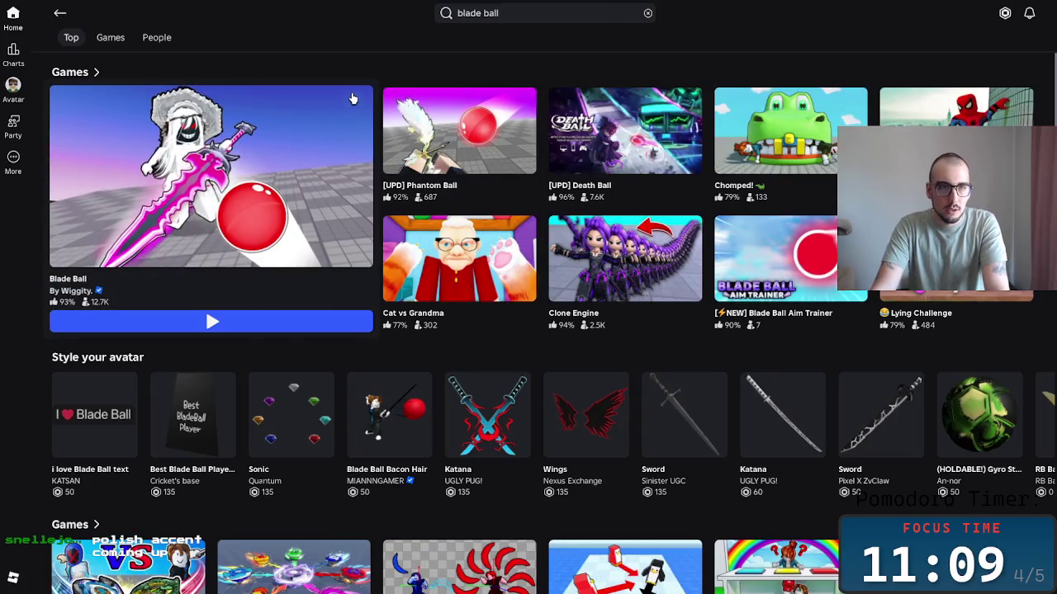
{"action": "left_click", "coordinate": [280, 216]}
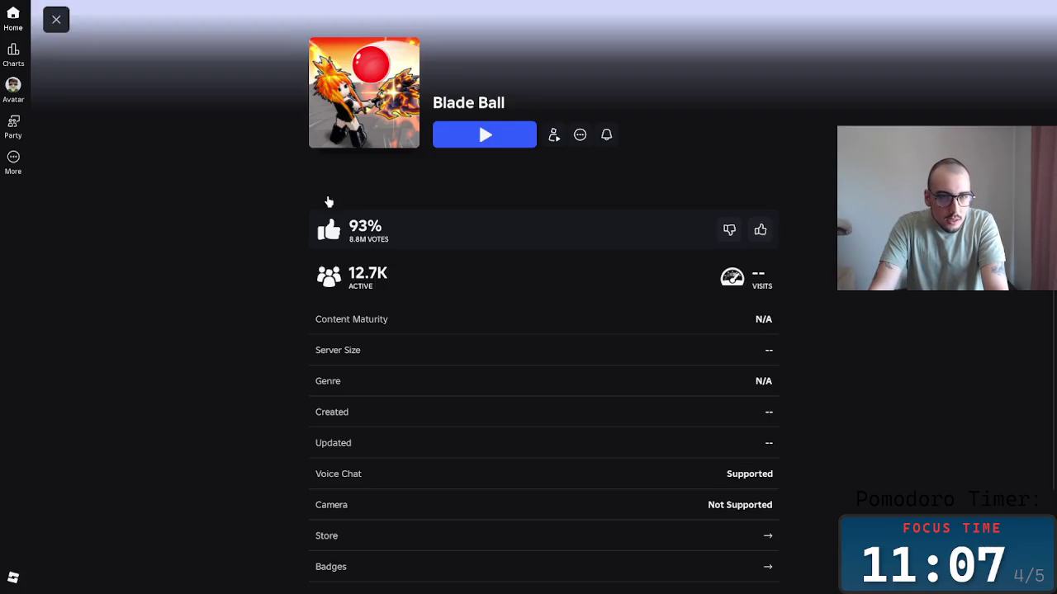
Browse the Blade Ball screenshots and page details, then return to the search results.
{"action": "scroll", "coordinate": [263, 227], "scroll_direction": "down", "scroll_amount": 2}
{"action": "scroll", "coordinate": [272, 224], "scroll_direction": "up", "scroll_amount": 3}
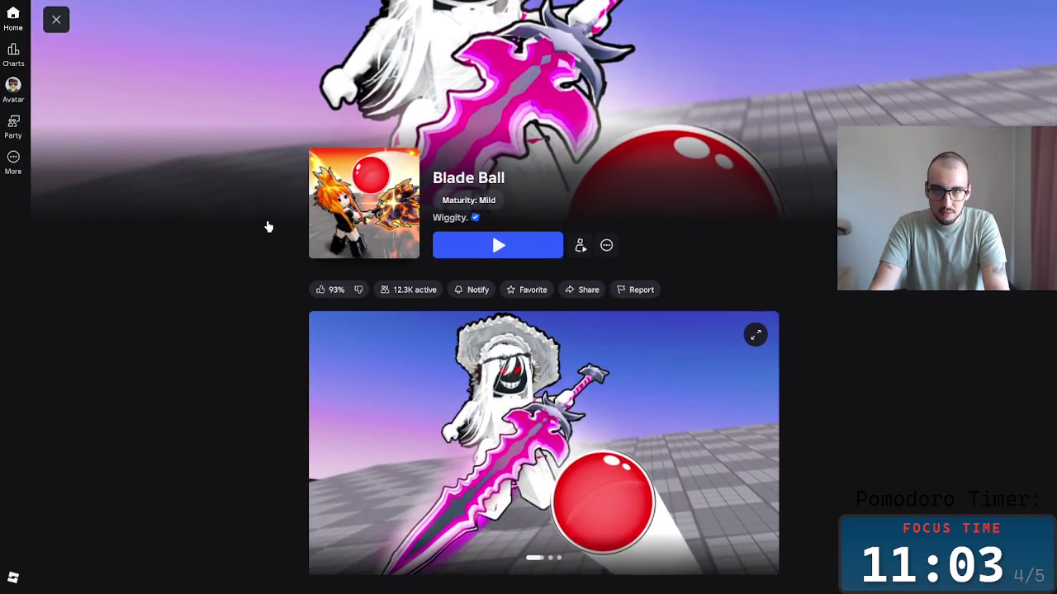
{"action": "scroll", "coordinate": [270, 226], "scroll_direction": "down", "scroll_amount": 1}
{"action": "scroll", "coordinate": [272, 224], "scroll_direction": "down", "scroll_amount": 1}
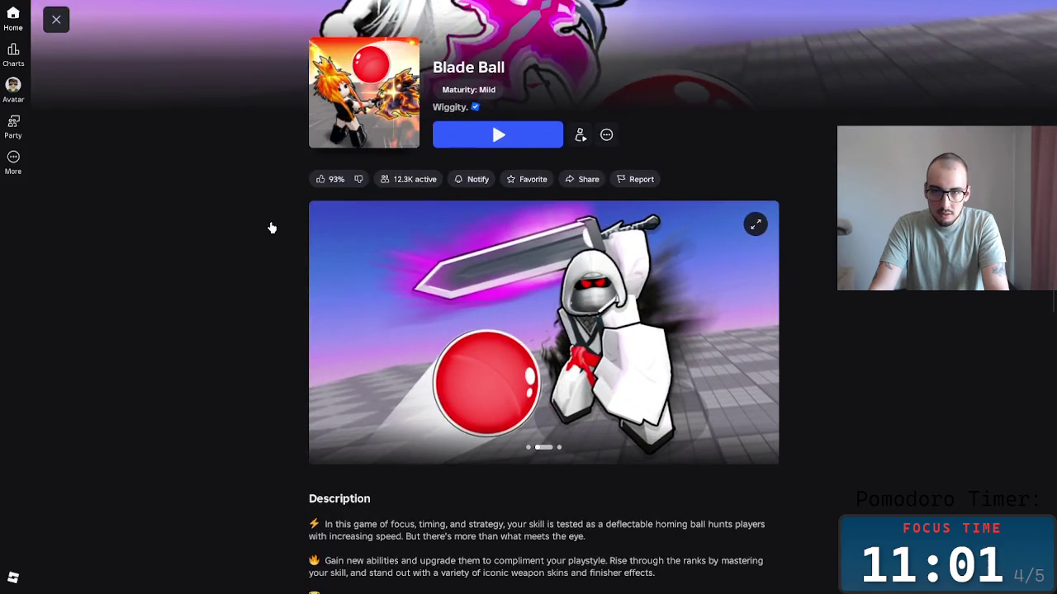
{"action": "scroll", "coordinate": [558, 297], "scroll_direction": "down", "scroll_amount": 2}
{"action": "left_click", "coordinate": [776, 223]}
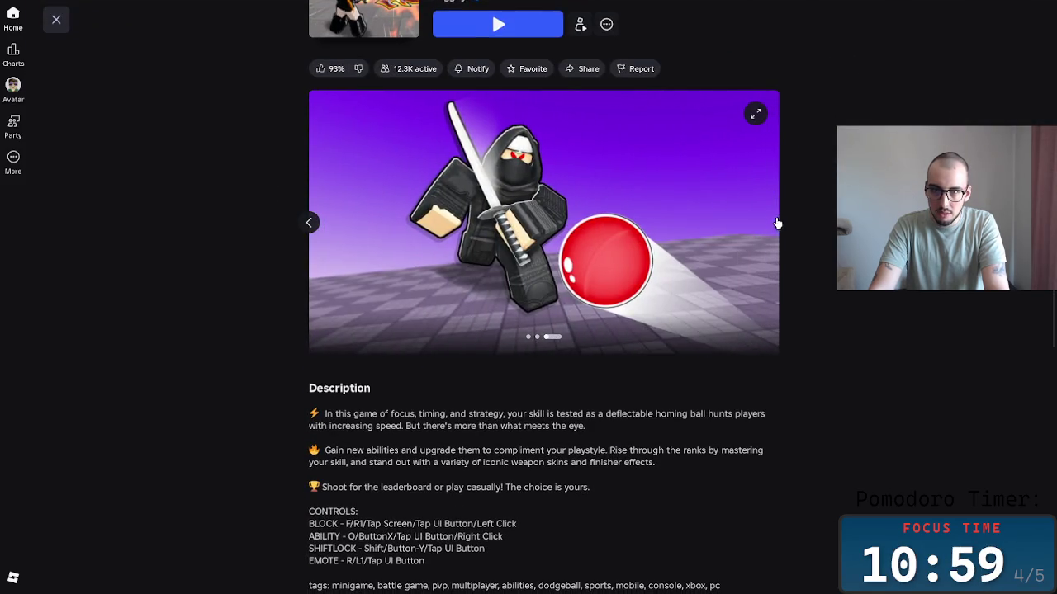
{"action": "left_click", "coordinate": [308, 223]}
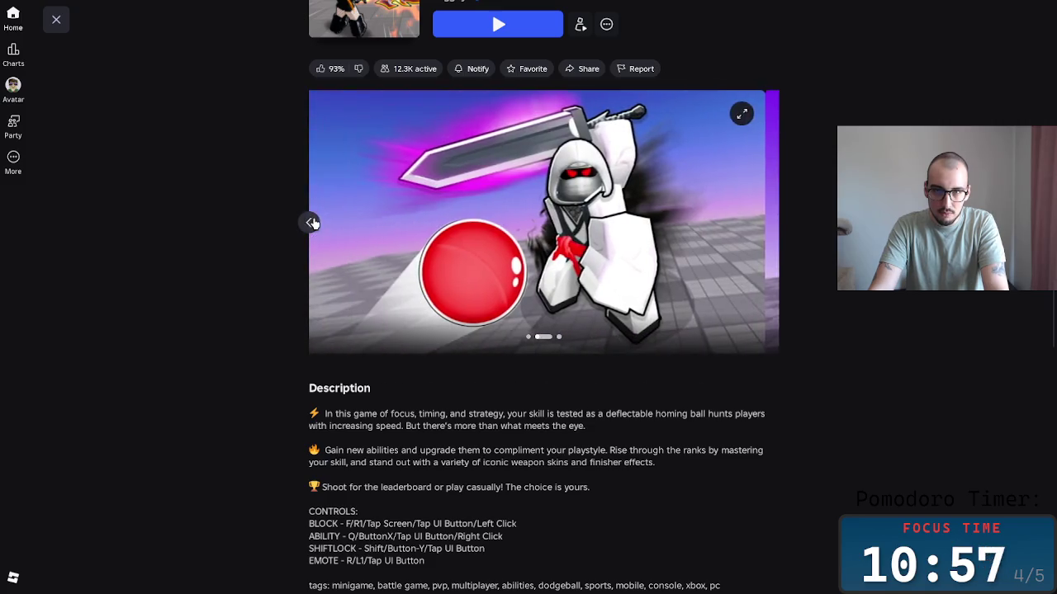
{"action": "left_click", "coordinate": [314, 220]}
{"action": "scroll", "coordinate": [318, 215], "scroll_direction": "down", "scroll_amount": 2}
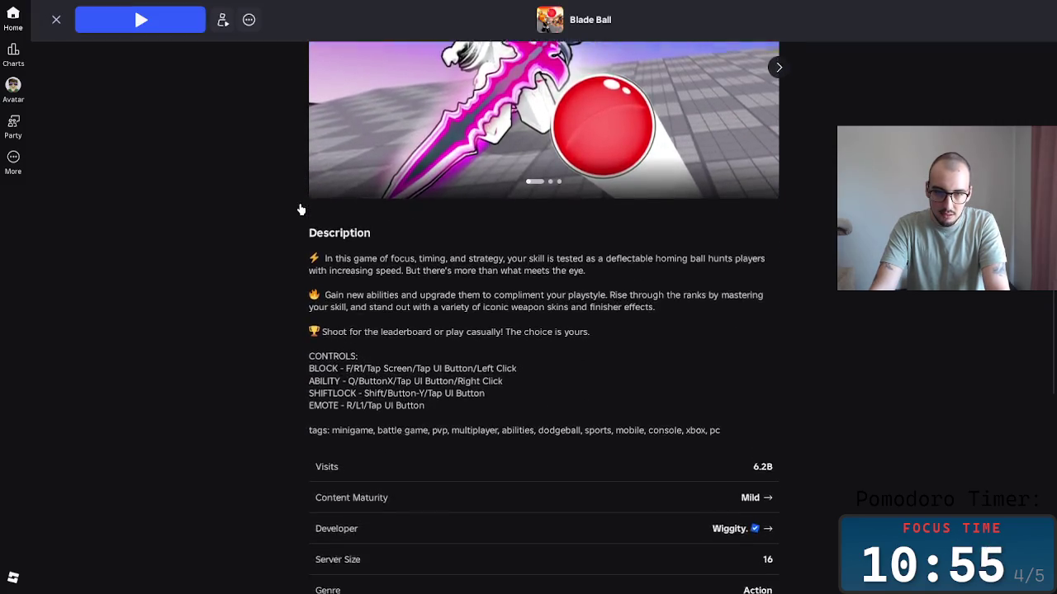
{"action": "scroll", "coordinate": [302, 208], "scroll_direction": "down", "scroll_amount": 1}
{"action": "scroll", "coordinate": [295, 204], "scroll_direction": "down", "scroll_amount": 2}
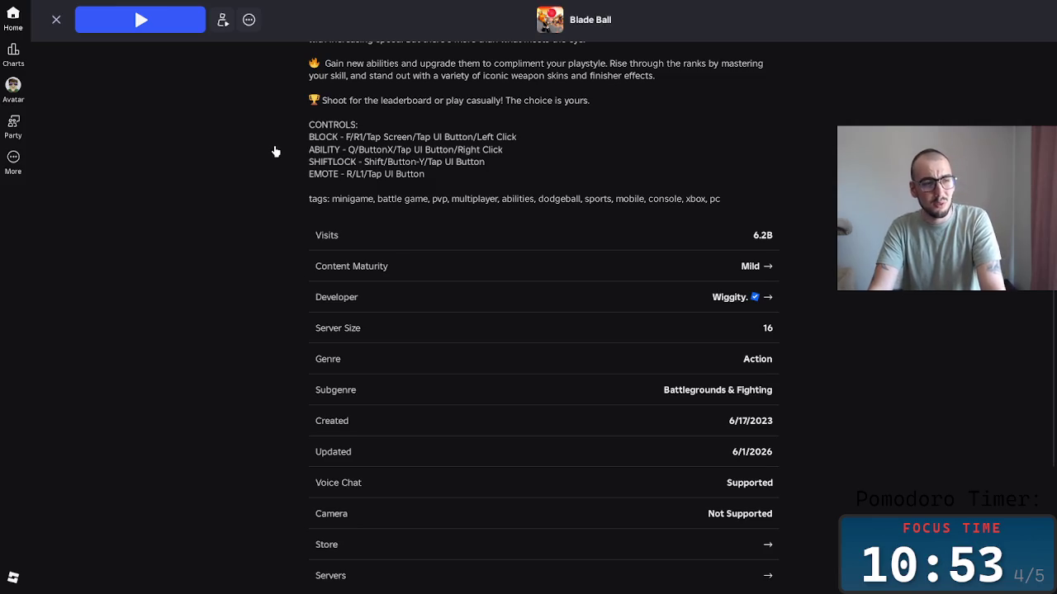
{"action": "scroll", "coordinate": [290, 182], "scroll_direction": "up", "scroll_amount": 3}
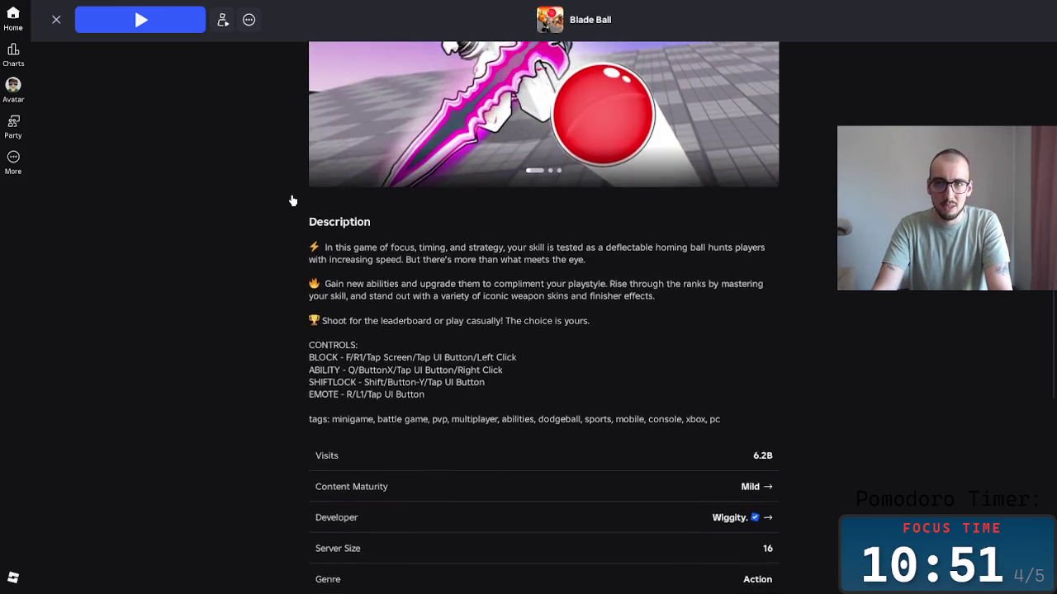
{"action": "scroll", "coordinate": [281, 190], "scroll_direction": "up", "scroll_amount": 2}
{"action": "scroll", "coordinate": [206, 124], "scroll_direction": "up", "scroll_amount": 2}
{"action": "left_click", "coordinate": [55, 19]}
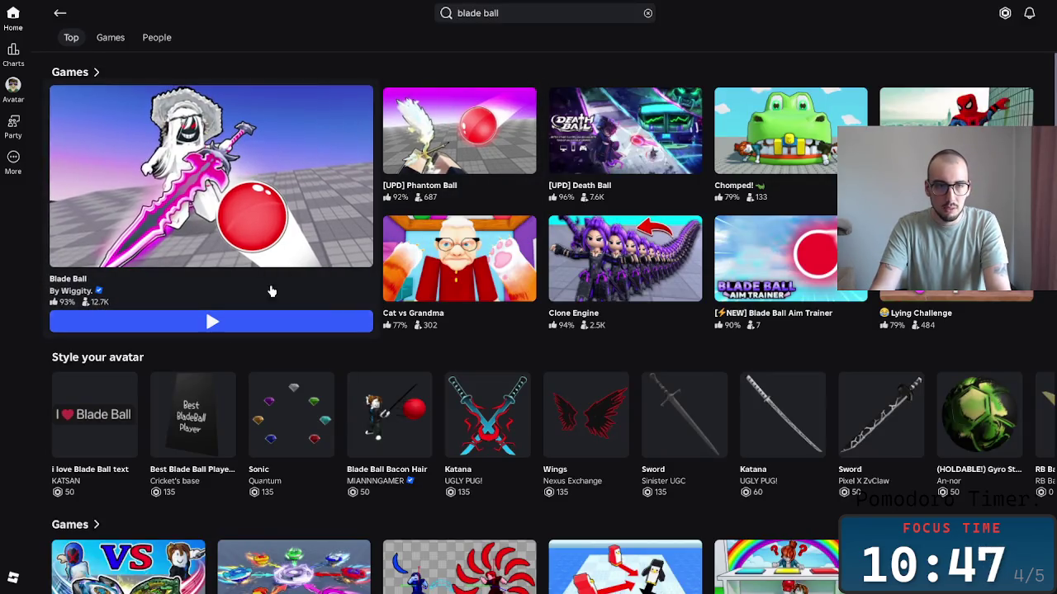
Reopen Blade Ball, add it to favourites, and go back to the search results.
{"action": "left_click", "coordinate": [323, 198]}
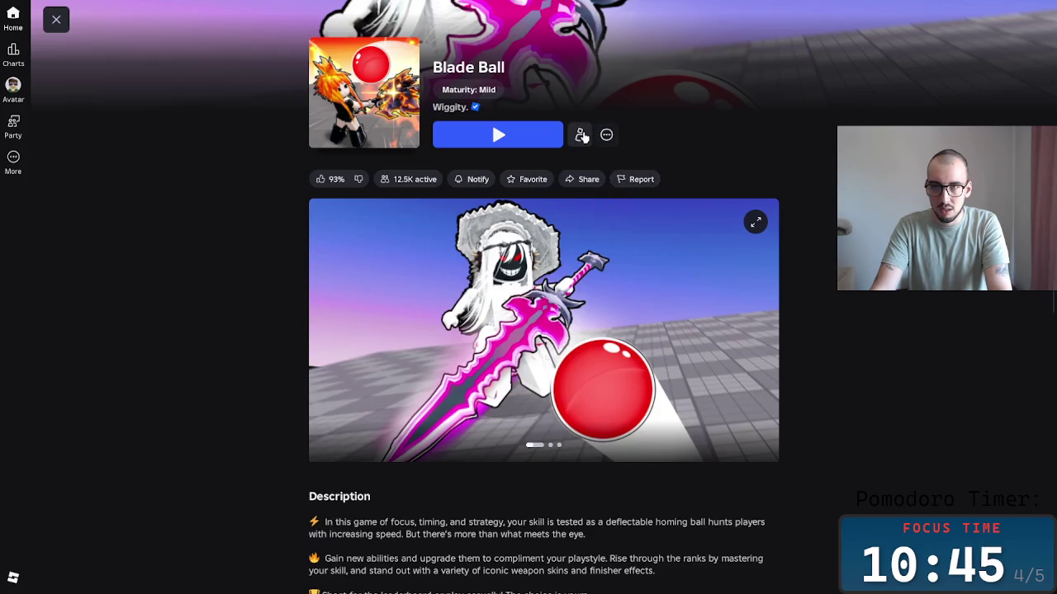
{"action": "left_click", "coordinate": [607, 135]}
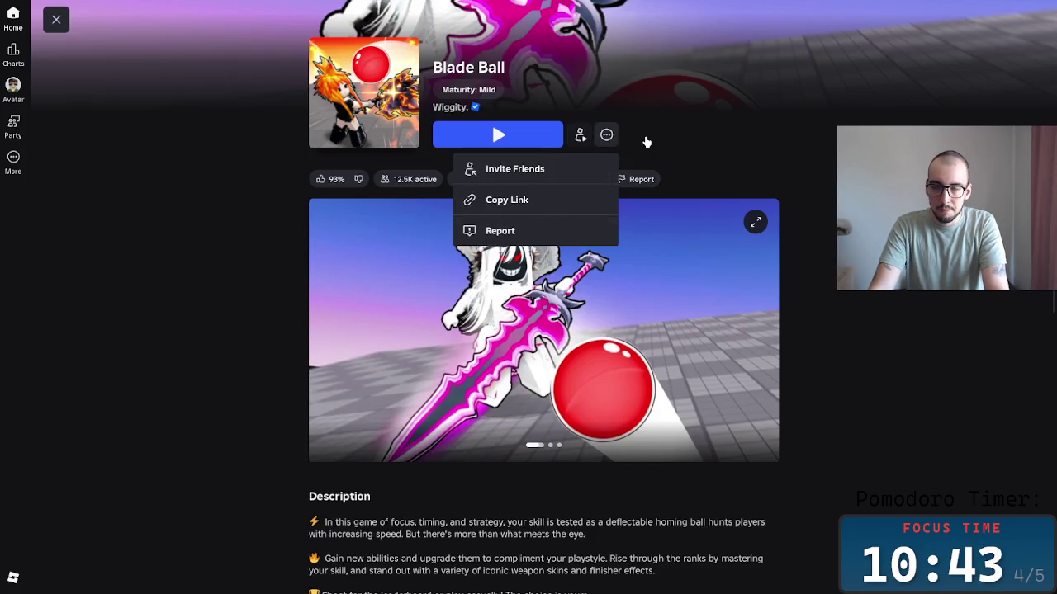
{"action": "left_click", "coordinate": [648, 140]}
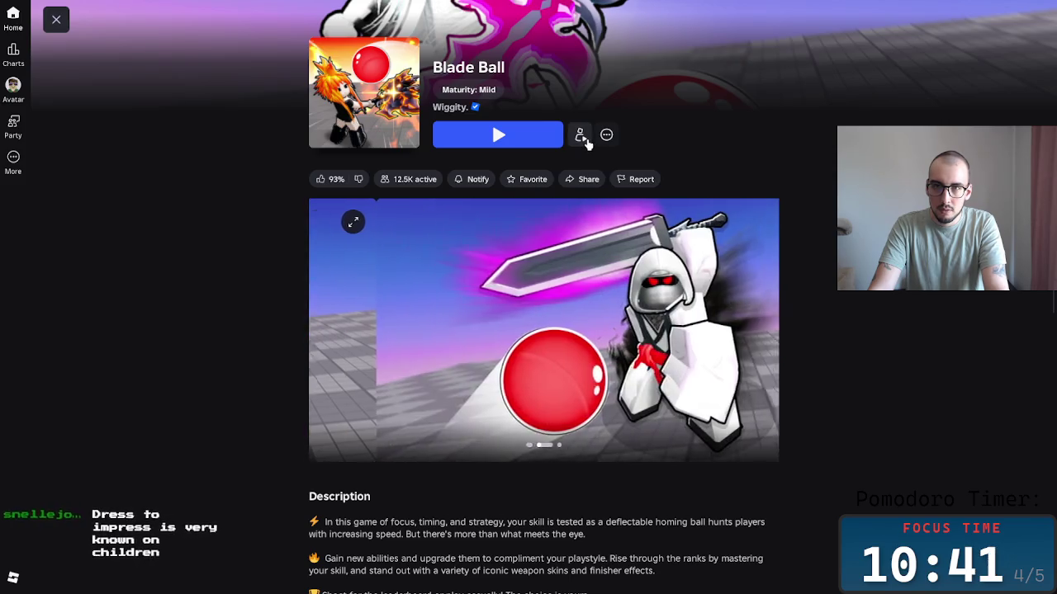
{"action": "left_click", "coordinate": [528, 179]}
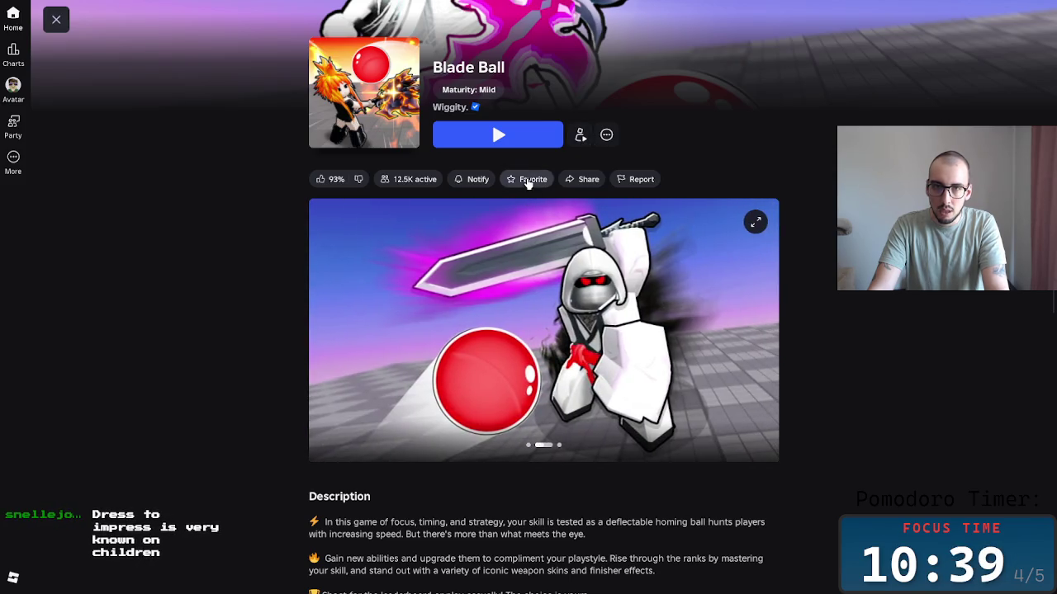
{"action": "left_click", "coordinate": [58, 33]}
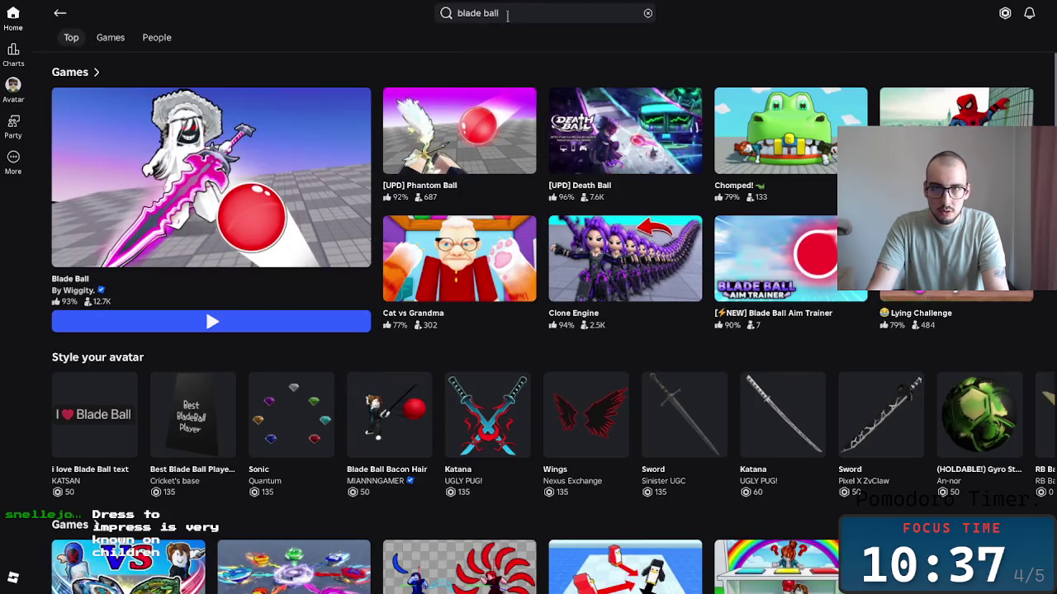
Search Roblox for 'dress to impress' and open the Dress To Impress game page.
{"action": "left_click", "coordinate": [460, 18]}
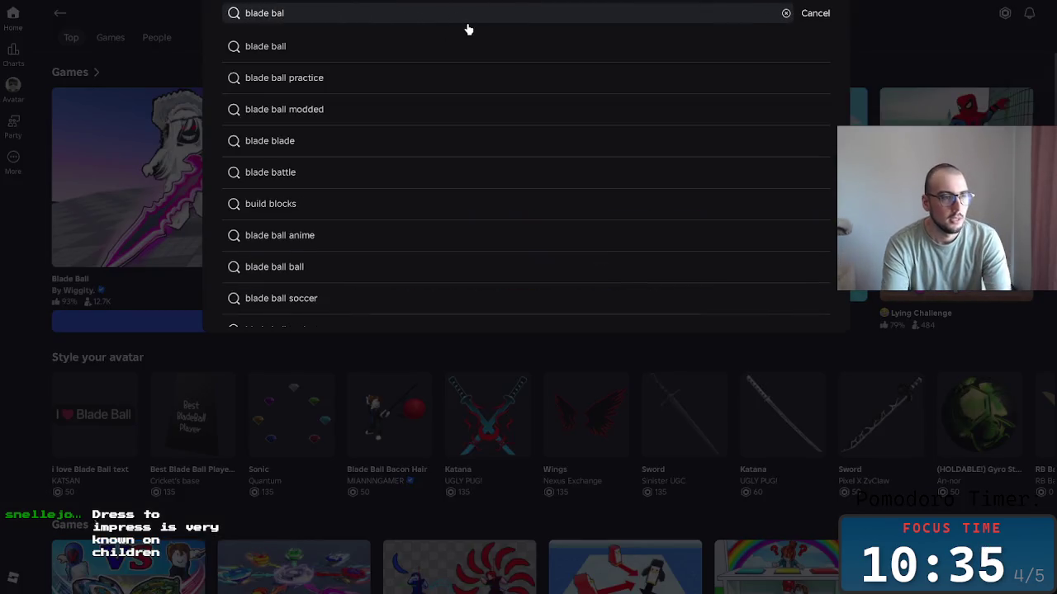
{"action": "key", "text": "ctrl+a"}
{"action": "key", "text": "BackSpace"}
{"action": "type", "text": "der"}
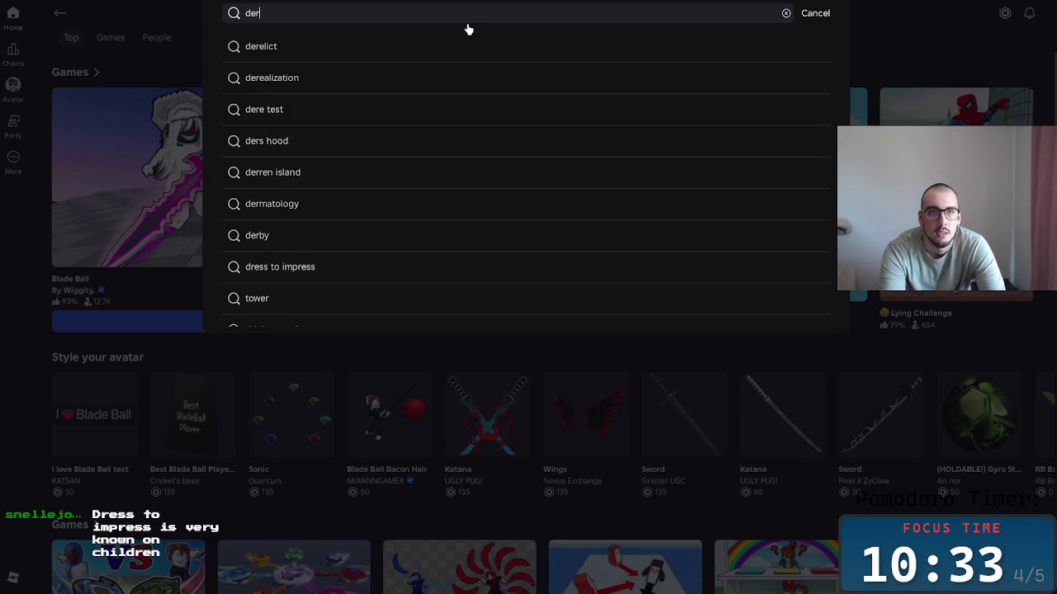
{"action": "key", "text": "BackSpace"}
{"action": "type", "text": "ress"}
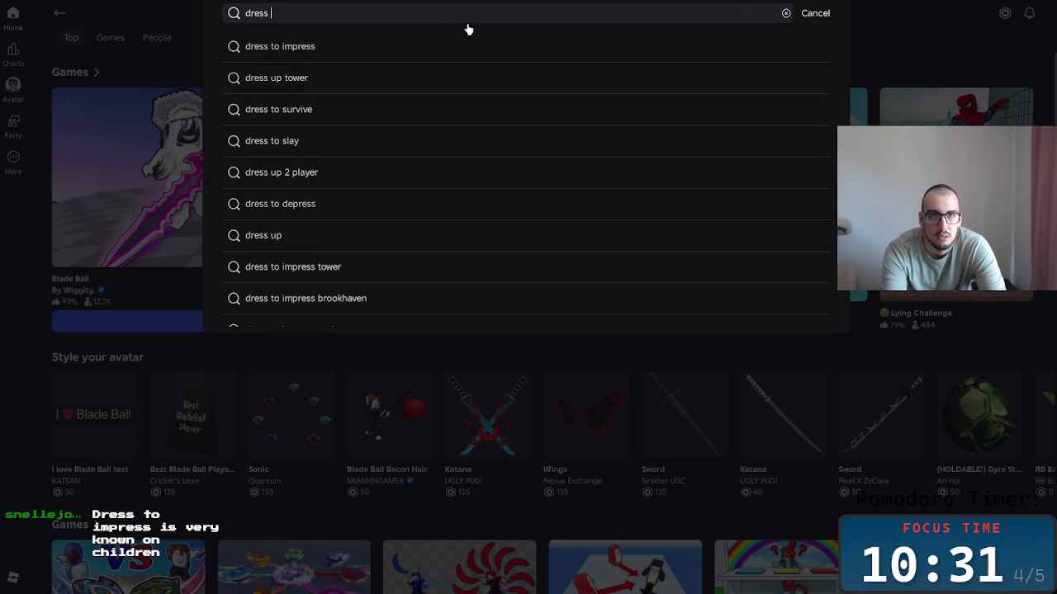
{"action": "left_click", "coordinate": [314, 47]}
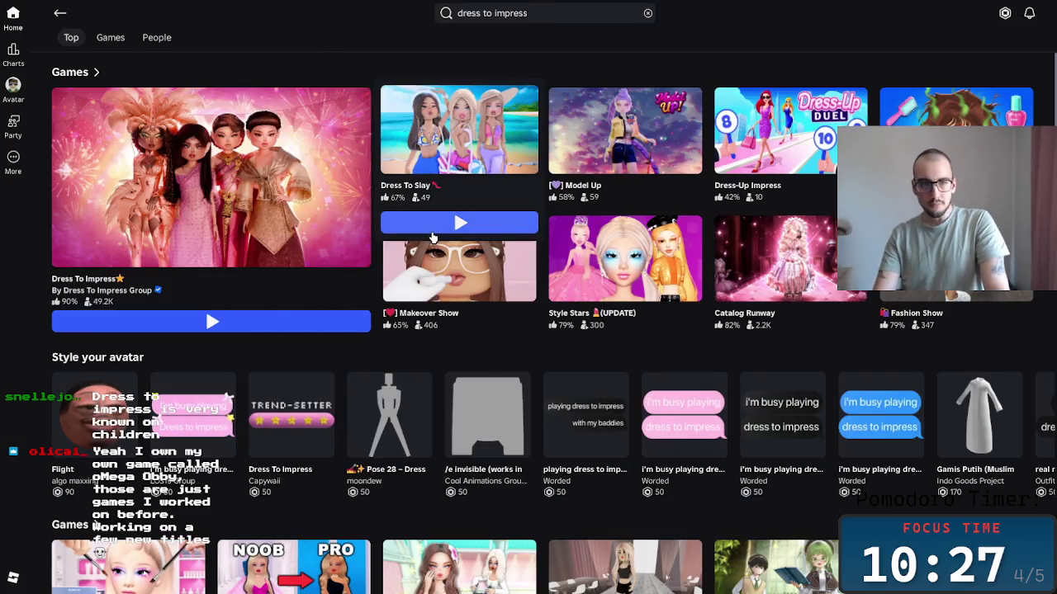
{"action": "left_click", "coordinate": [199, 211]}
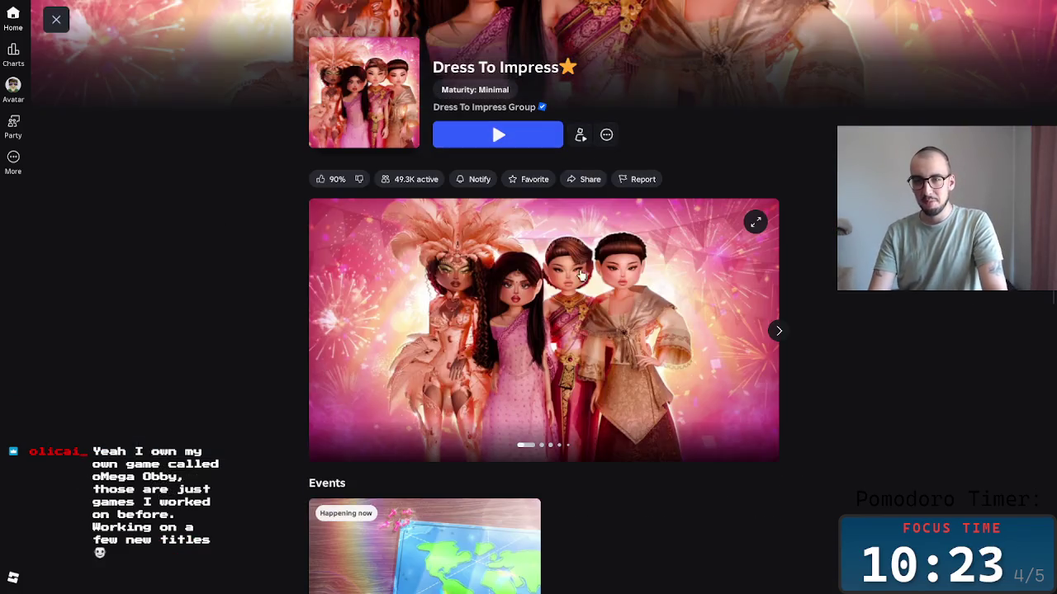
Page through all of the Dress To Impress screenshots.
{"action": "left_click", "coordinate": [779, 330]}
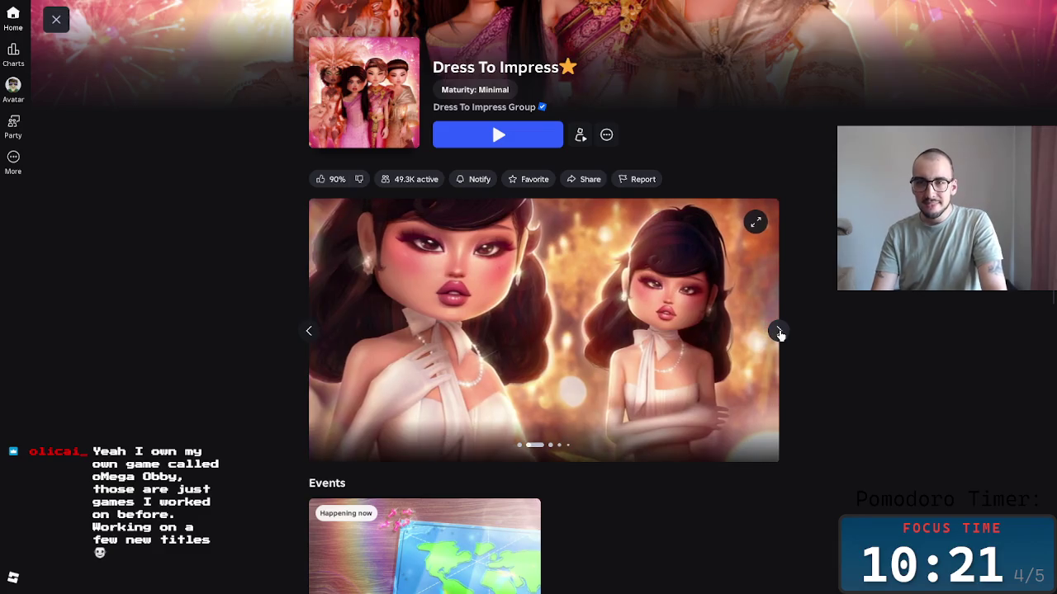
{"action": "left_click", "coordinate": [778, 333]}
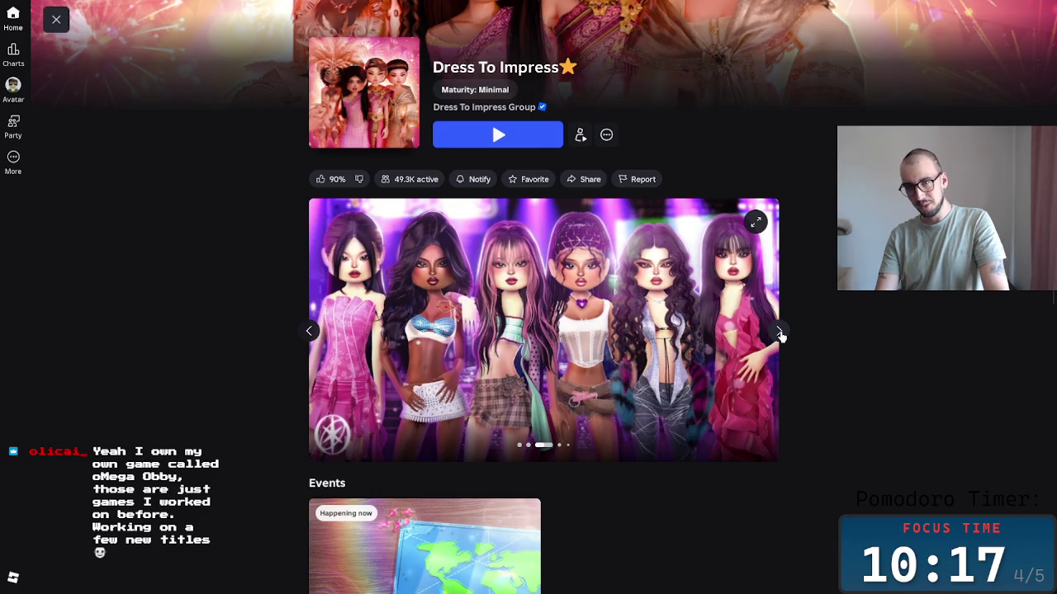
{"action": "left_click", "coordinate": [780, 333]}
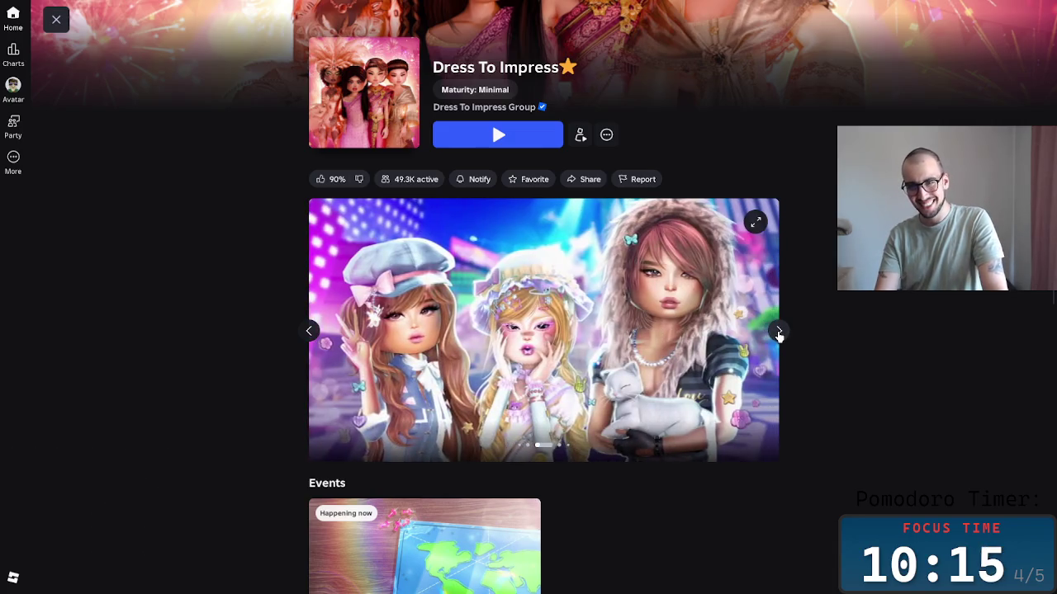
{"action": "left_click", "coordinate": [779, 332]}
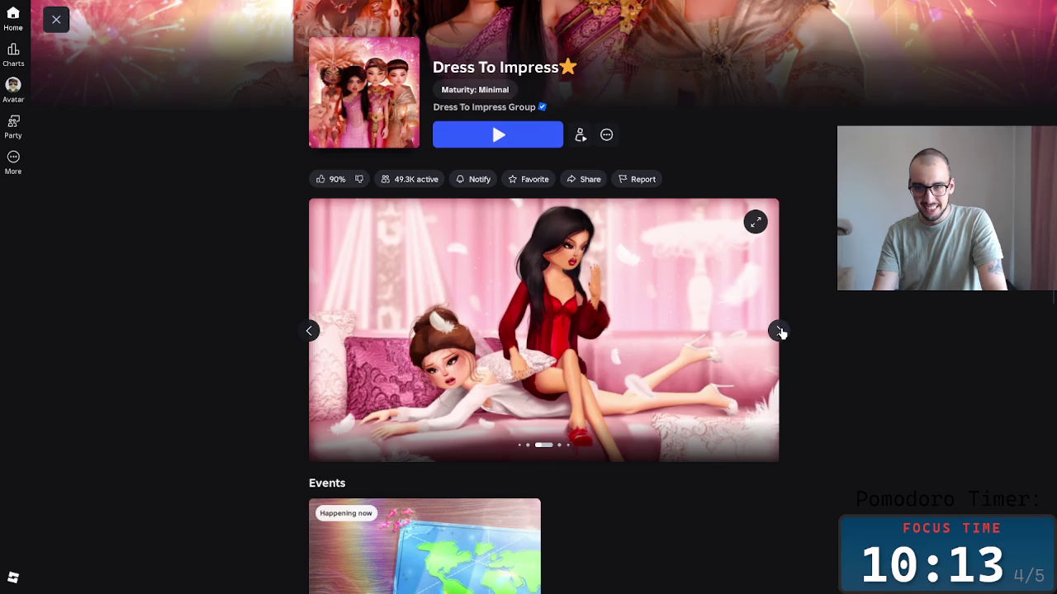
{"action": "left_click", "coordinate": [779, 334]}
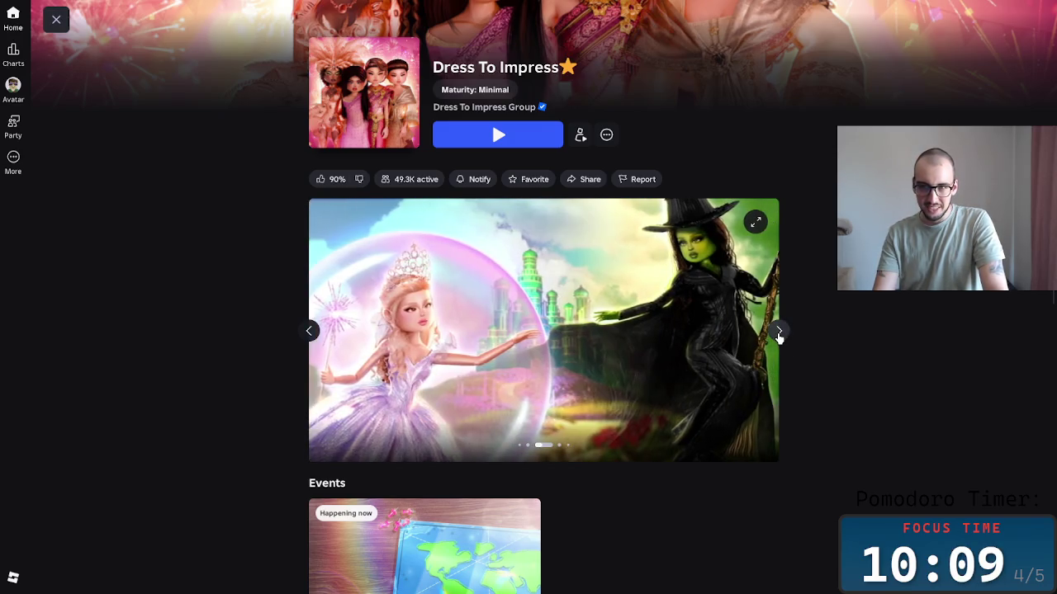
{"action": "left_click", "coordinate": [779, 330]}
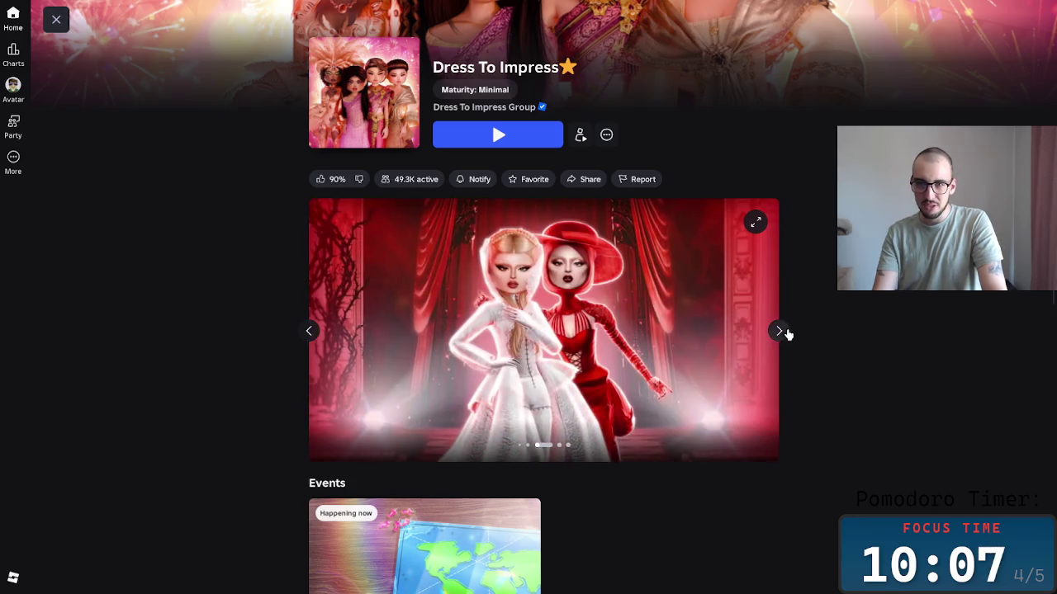
{"action": "left_click", "coordinate": [781, 332]}
{"action": "left_click", "coordinate": [779, 331]}
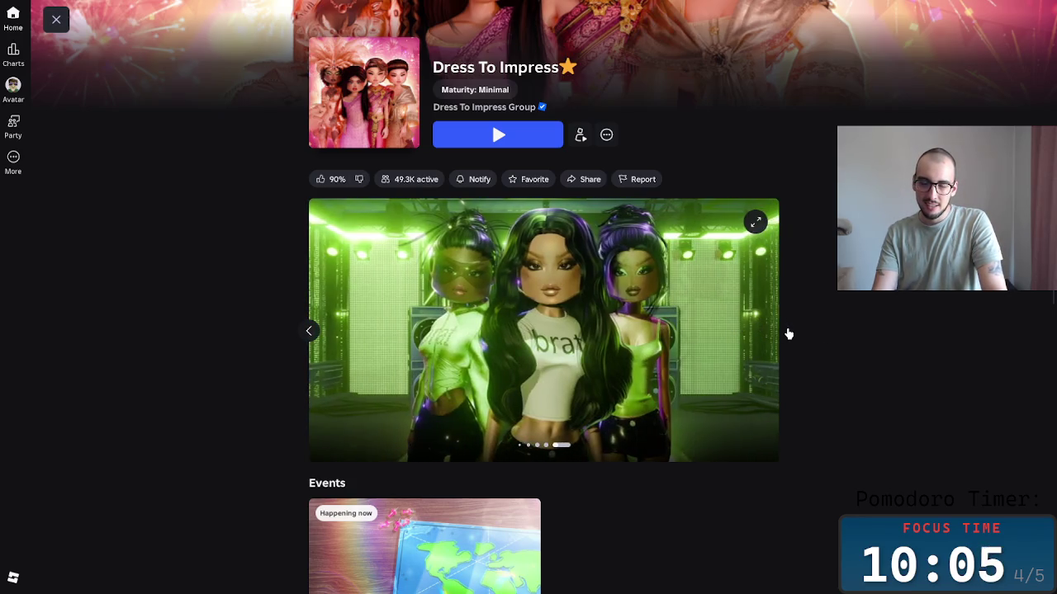
Add Dress To Impress to favorites and return to the search results.
{"action": "left_click", "coordinate": [606, 137]}
{"action": "left_click", "coordinate": [691, 155]}
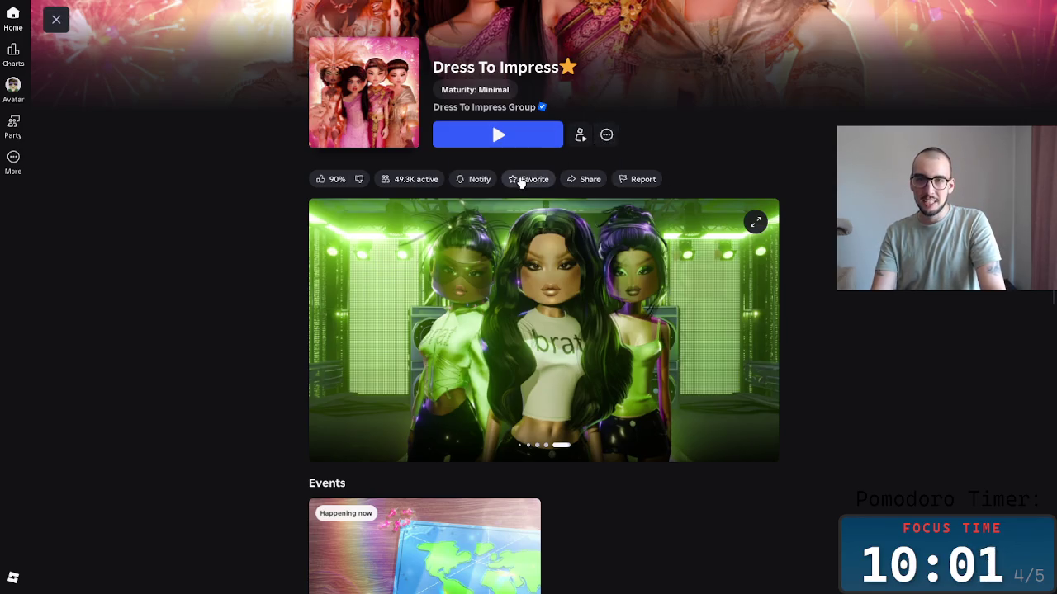
{"action": "left_click", "coordinate": [521, 181]}
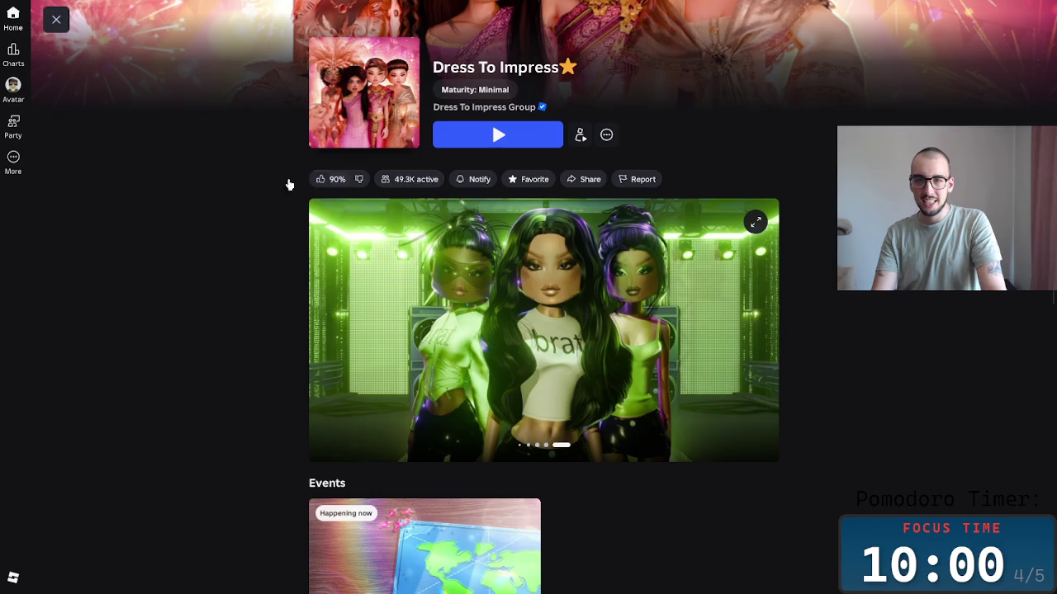
{"action": "left_click", "coordinate": [55, 22]}
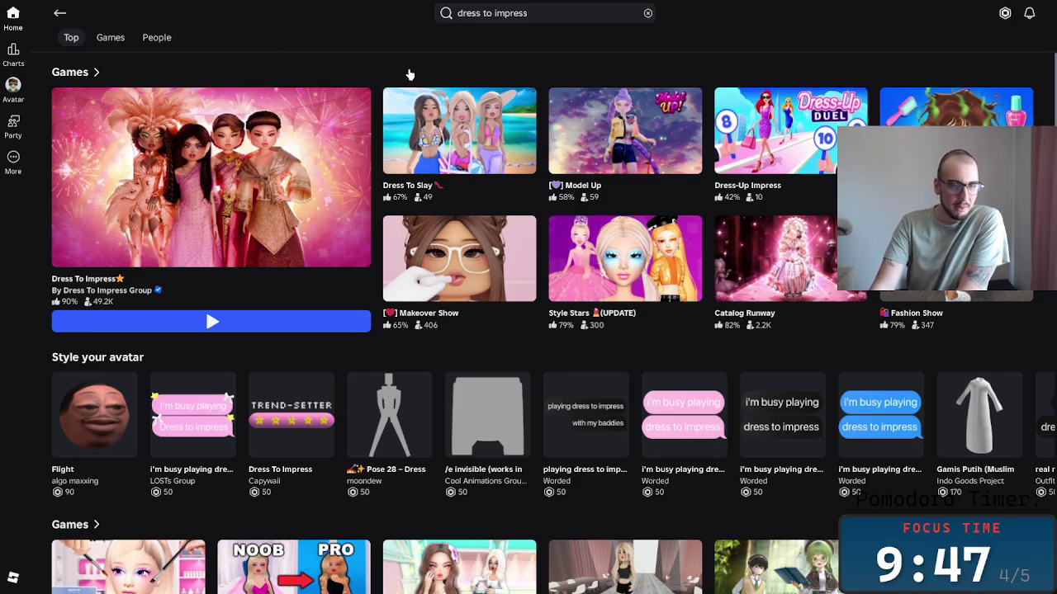
Replace the Dress To Impress search with 'omega obby' and open the oMega Obby 725 Stages! page.
{"action": "left_click", "coordinate": [494, 15]}
{"action": "key", "text": "ctrl+a"}
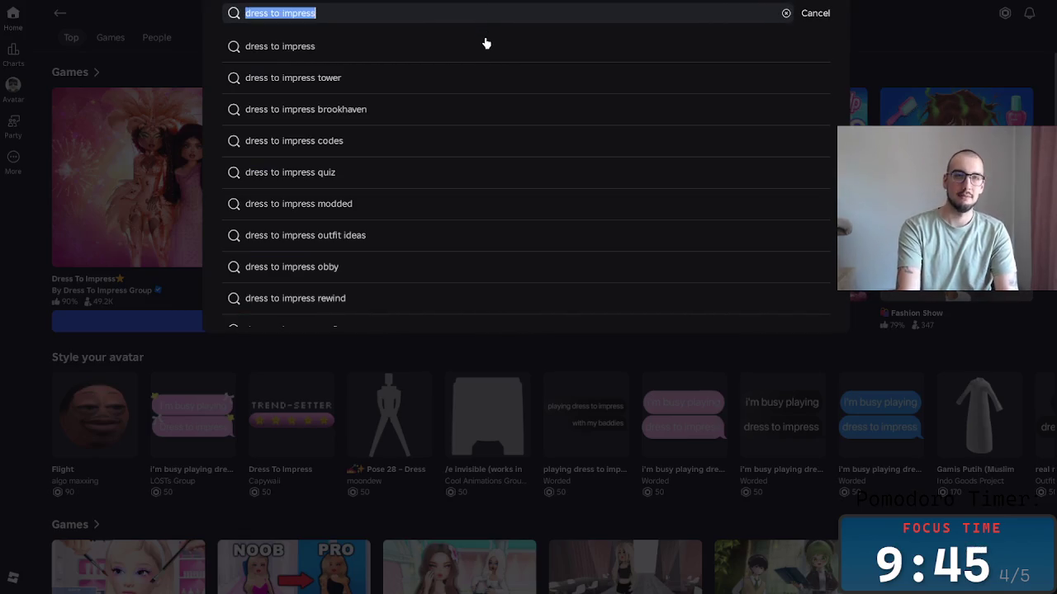
{"action": "key", "text": "BackSpace"}
{"action": "type", "text": "OMEGA O"}
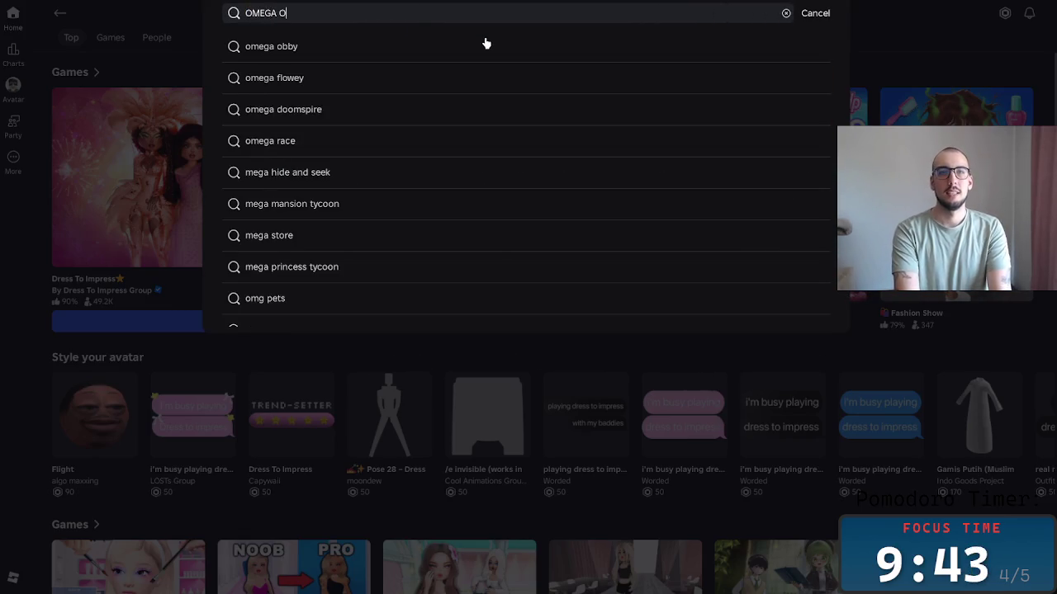
{"action": "type", "text": "VB"}
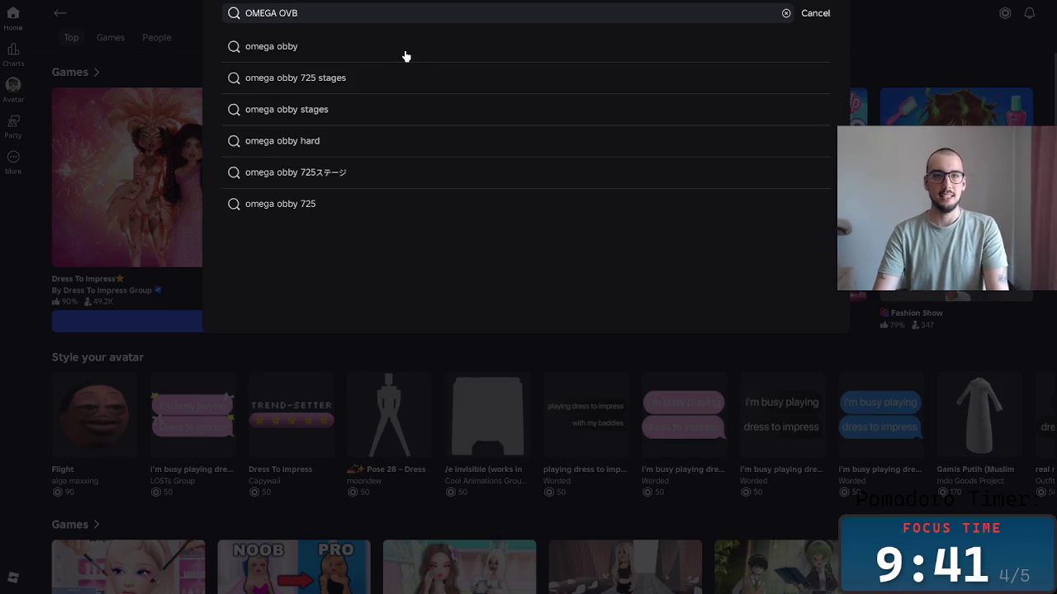
{"action": "left_click", "coordinate": [405, 54]}
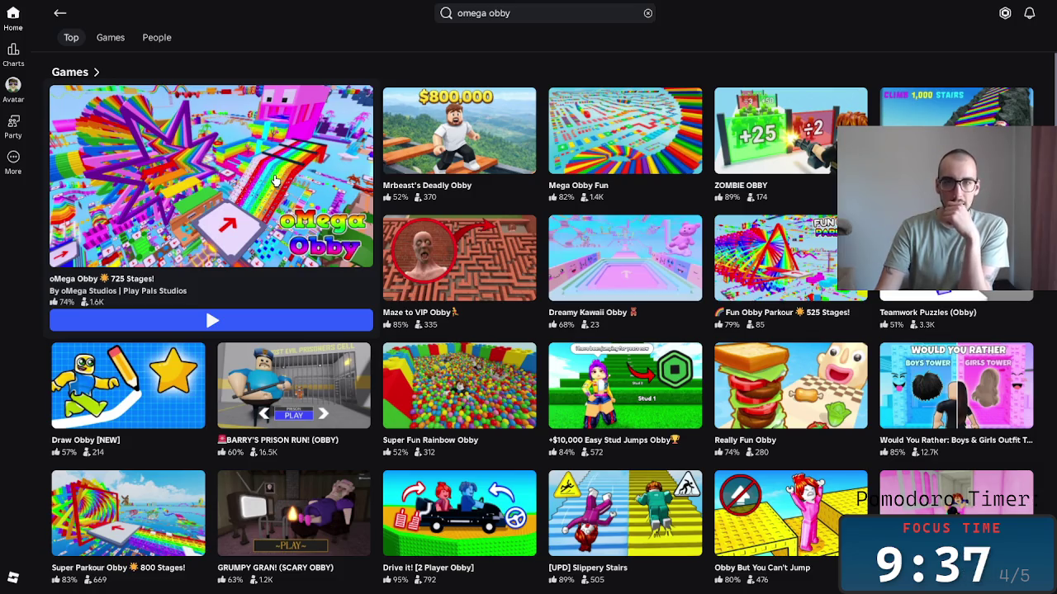
{"action": "left_click", "coordinate": [276, 180]}
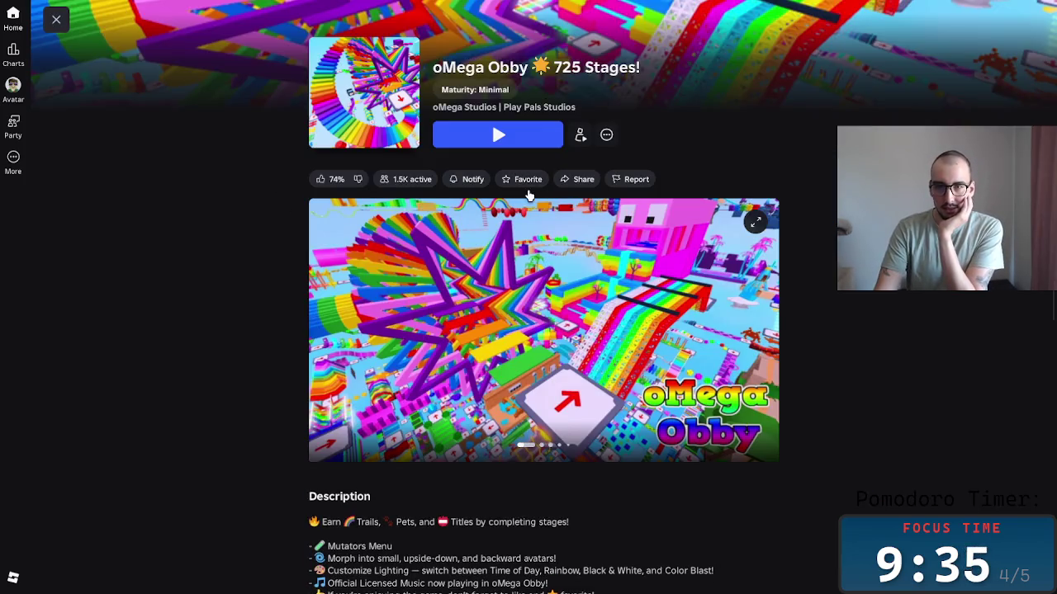
Page through five of the oMega Obby game's screenshots in the carousel.
{"action": "left_click", "coordinate": [778, 331]}
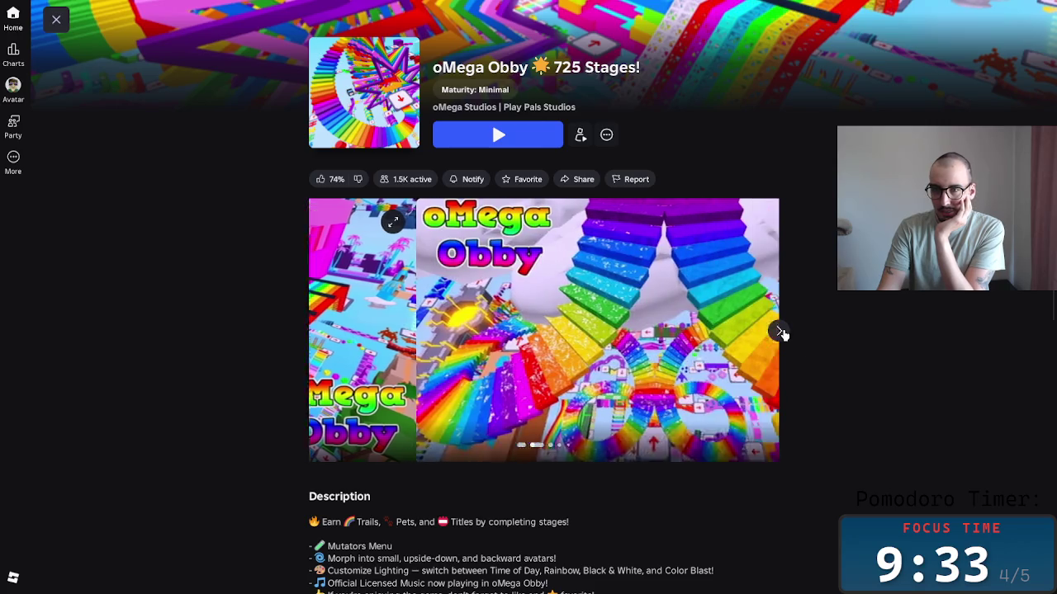
{"action": "left_click", "coordinate": [779, 331]}
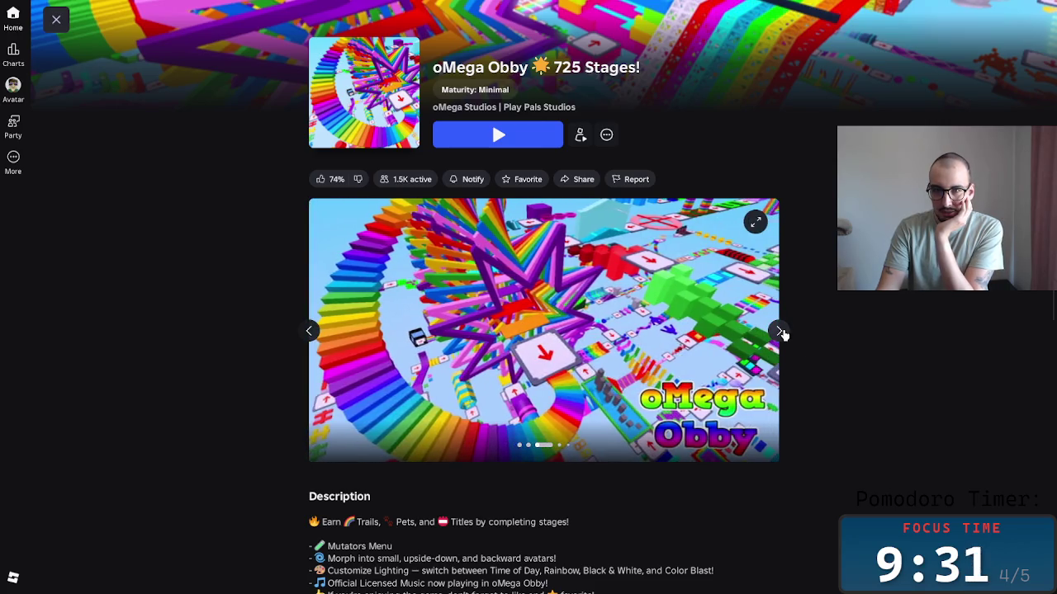
{"action": "left_click", "coordinate": [782, 331]}
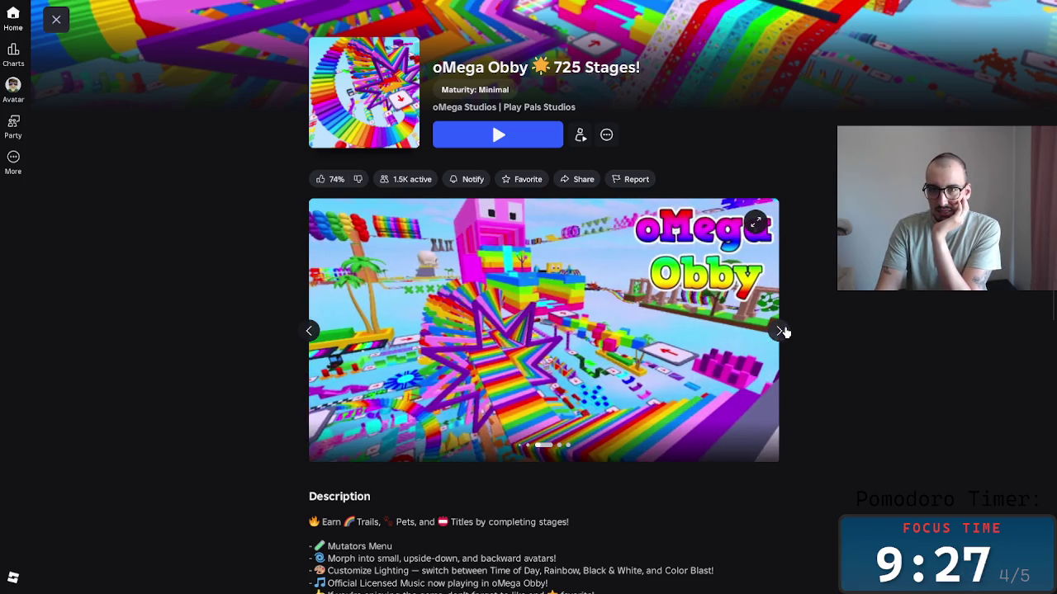
{"action": "left_click", "coordinate": [781, 331]}
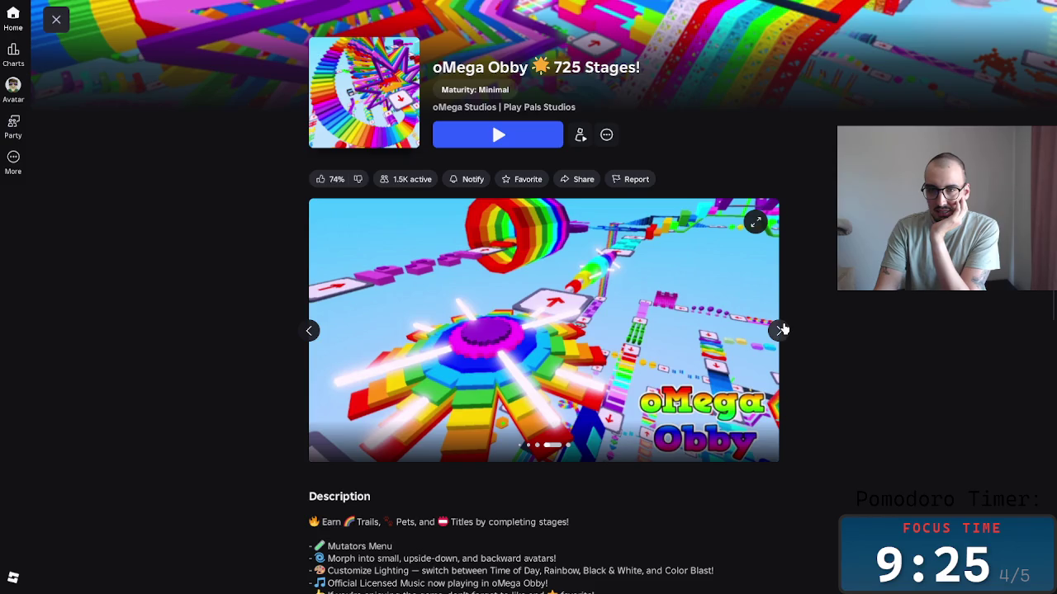
{"action": "left_click", "coordinate": [781, 330]}
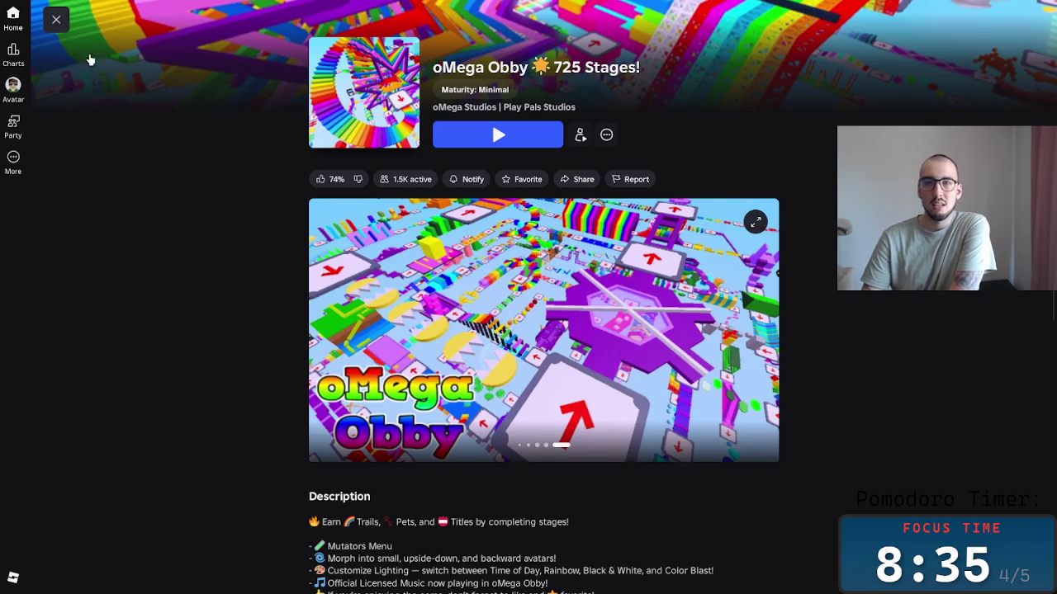
Close the oMega Obby page and dismiss the search overlay to show the 'omega obby' results.
{"action": "left_click", "coordinate": [56, 19]}
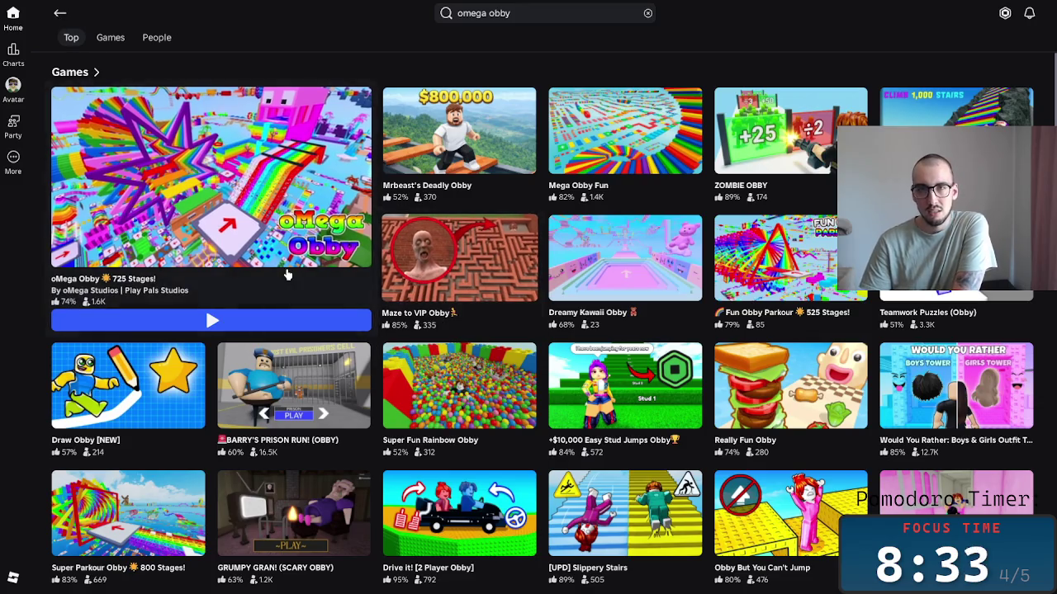
{"action": "mouse_move", "coordinate": [211, 177]}
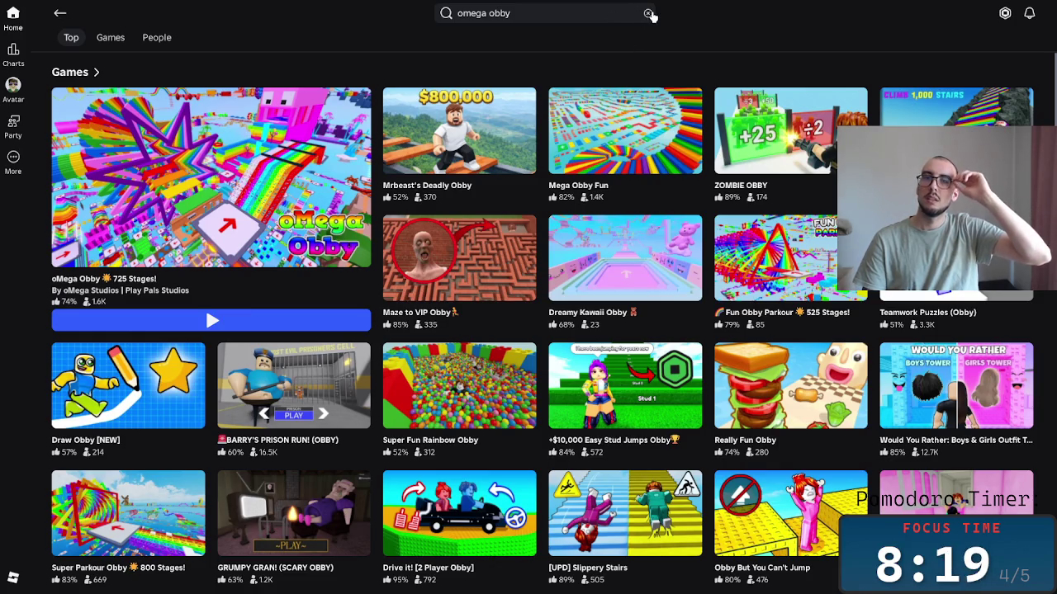
{"action": "left_click", "coordinate": [648, 13]}
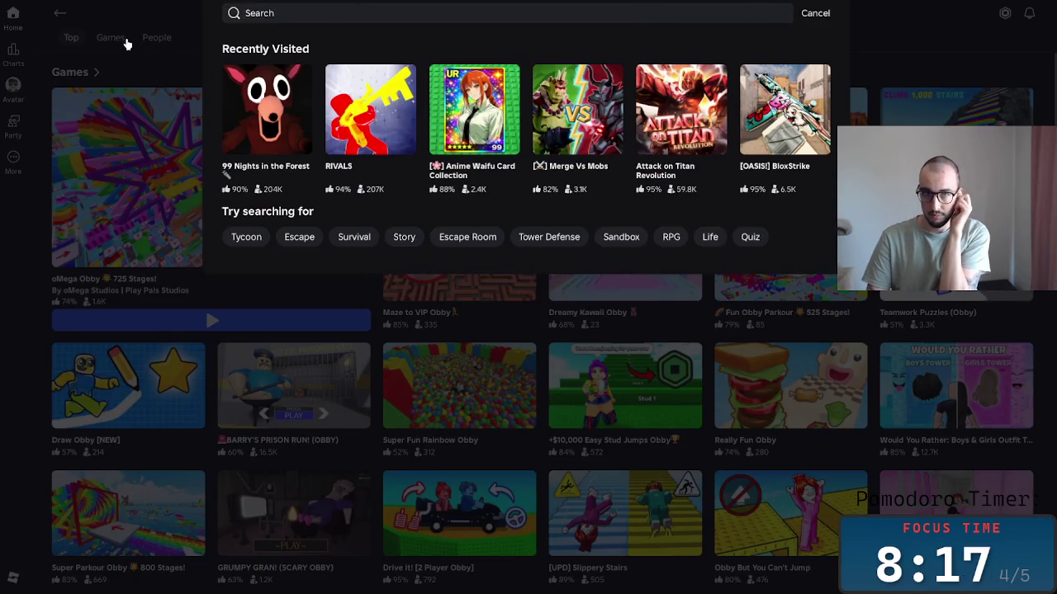
{"action": "left_click", "coordinate": [127, 44]}
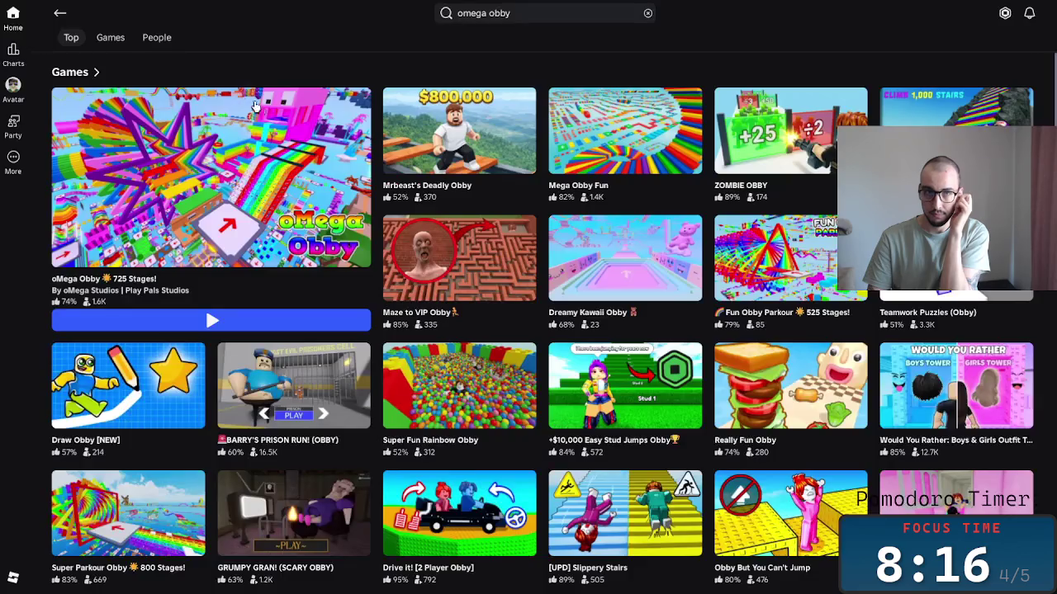
{"action": "left_click", "coordinate": [648, 13]}
{"action": "left_click", "coordinate": [987, 37]}
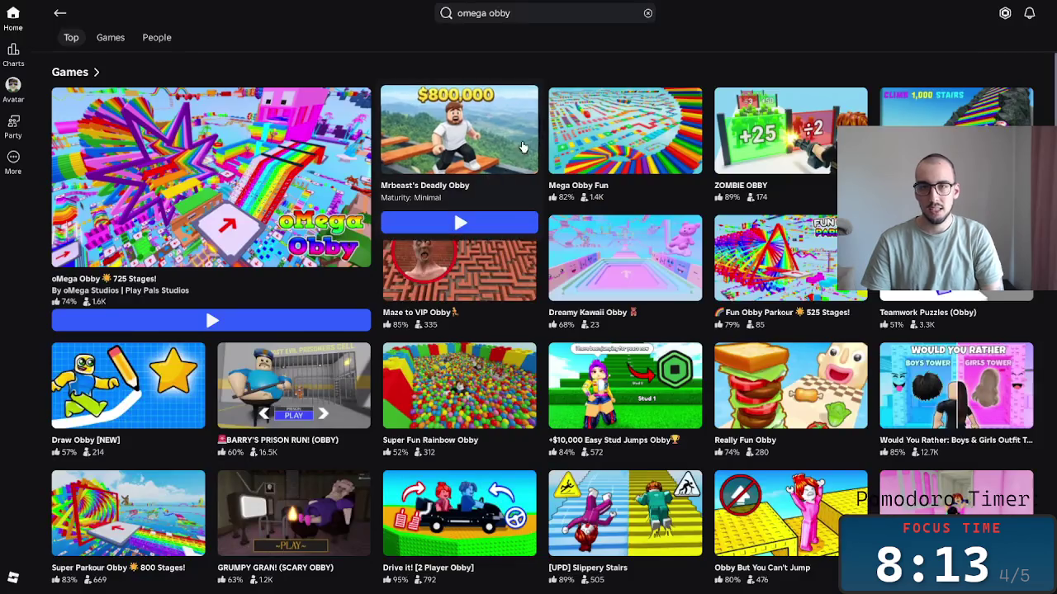